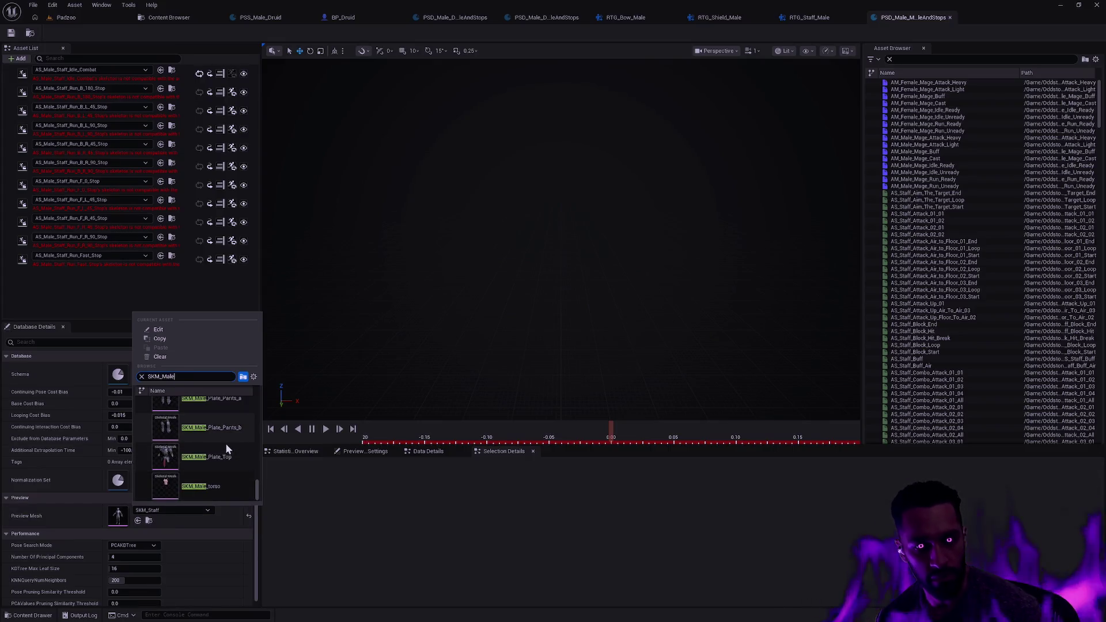
# Step: Set the database's preview mesh to SKM_Male and open its PSS_Male_Mage schema
pyautogui.scroll(-3, 226, 444)
pyautogui.scroll(3, 248, 455)
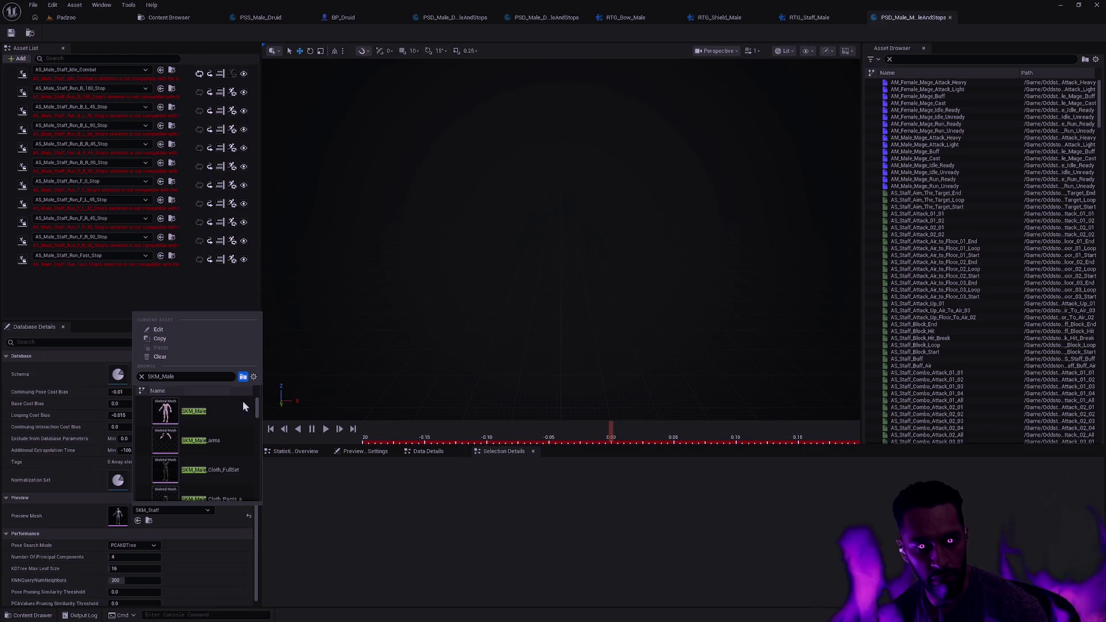
pyautogui.click(243, 401)
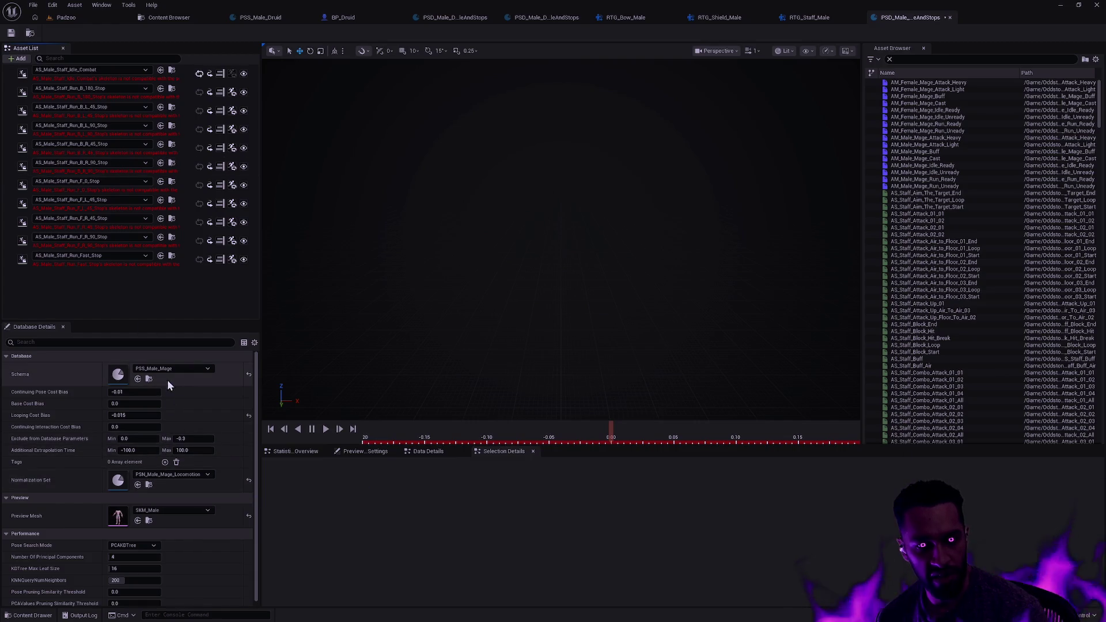
pyautogui.click(150, 379)
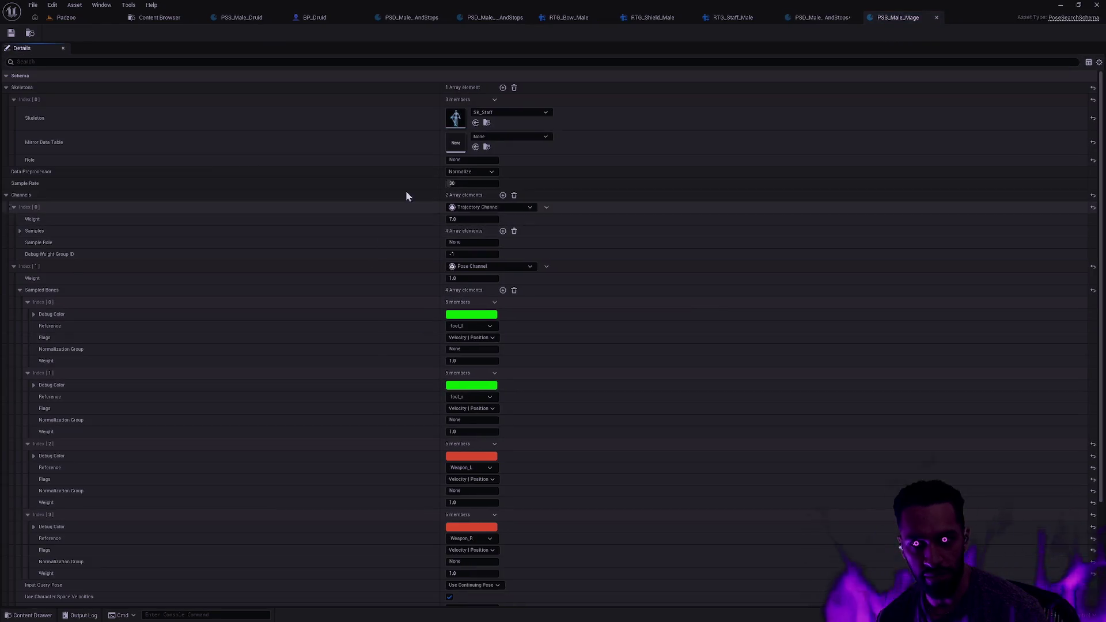
pyautogui.click(485, 113)
pyautogui.write('SKM_Male')
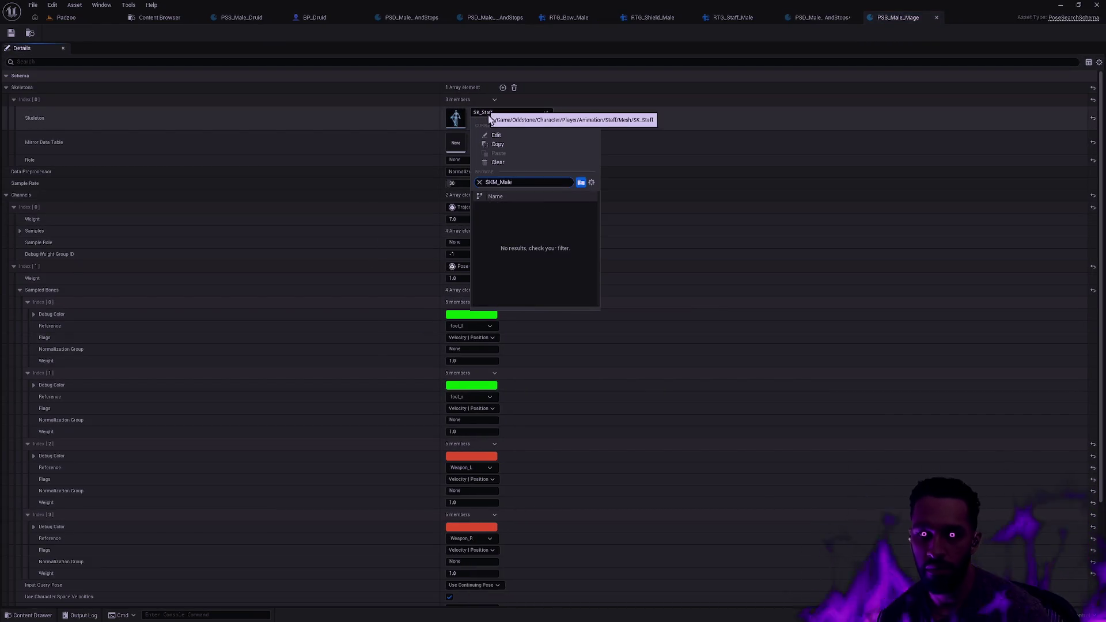
# Step: Set the PSS_Male_Mage schema's skeleton to SK_Male
pyautogui.hotkey('ctrl', 'a')
pyautogui.write('SK_Male')
pyautogui.click(561, 221)
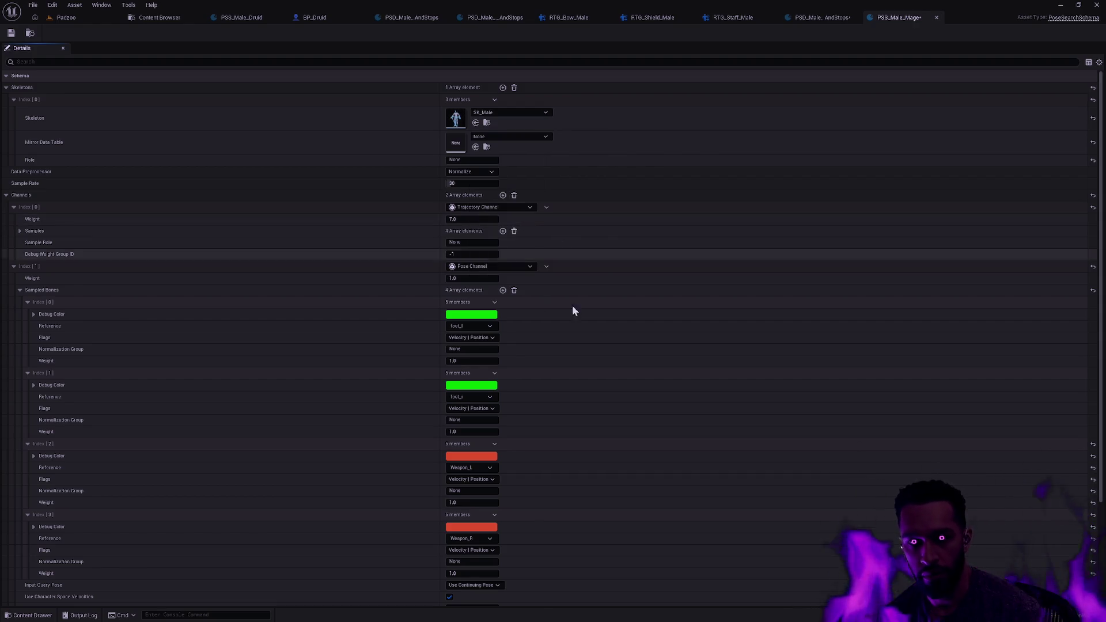
# Step: Change Sampled Bones Index[2] to hand_l and Index[3] to weapon_r_staff
pyautogui.click(496, 469)
pyautogui.scroll(-5, 544, 374)
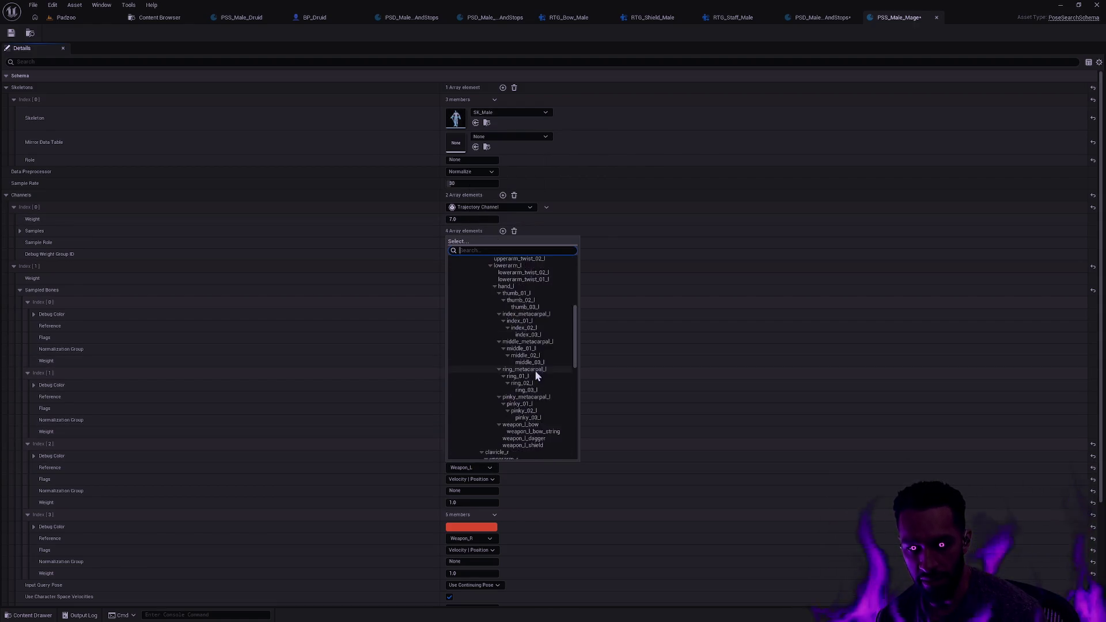
pyautogui.scroll(4, 547, 383)
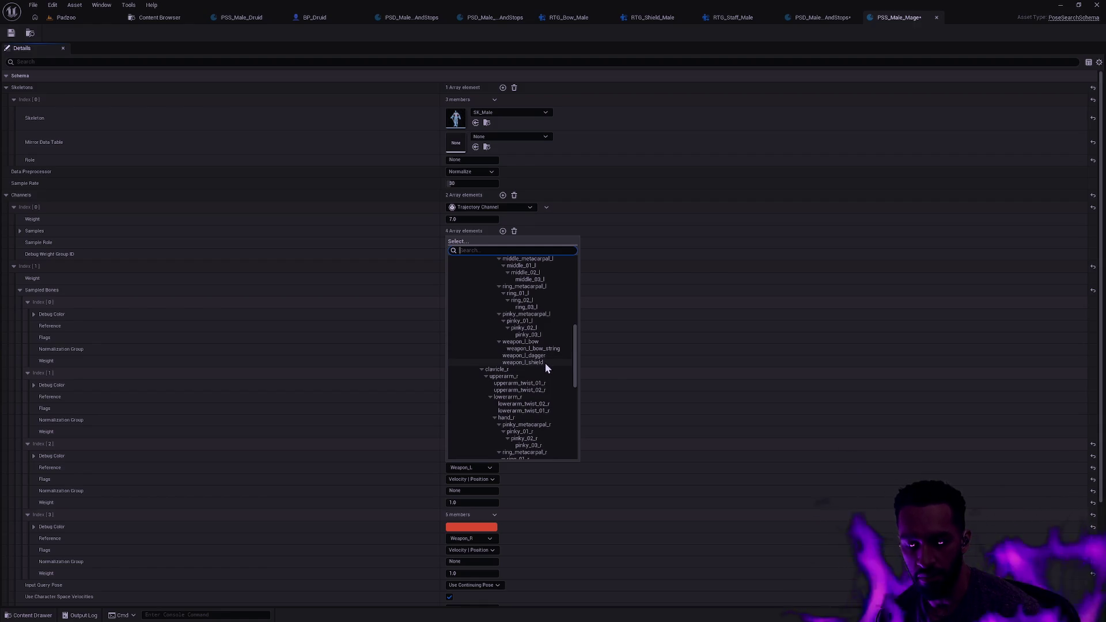
pyautogui.scroll(3, 529, 355)
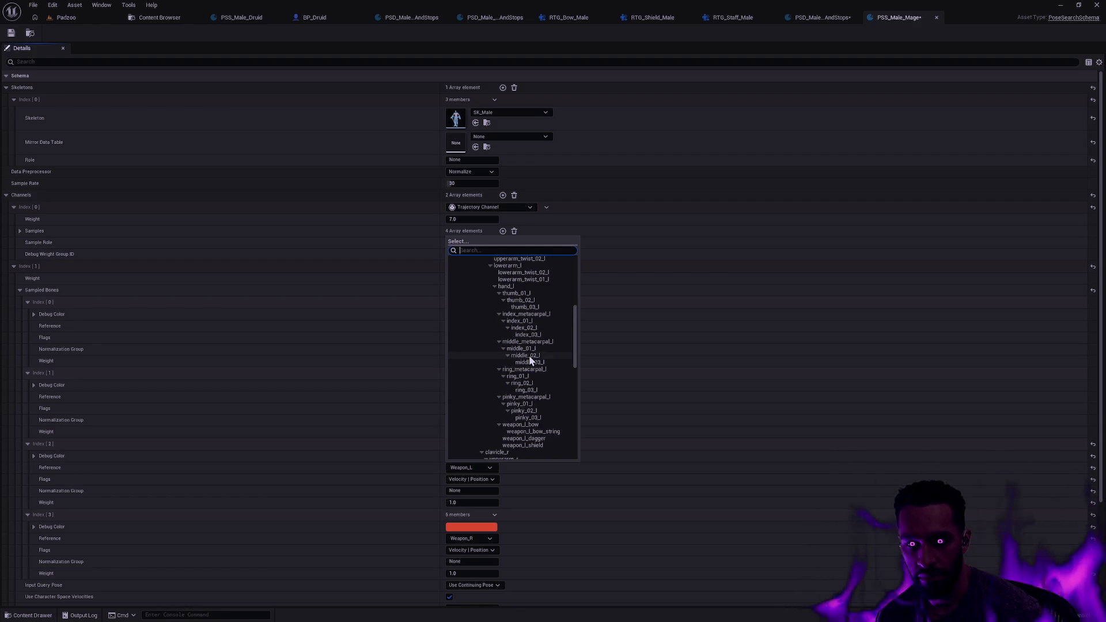
pyautogui.click(517, 288)
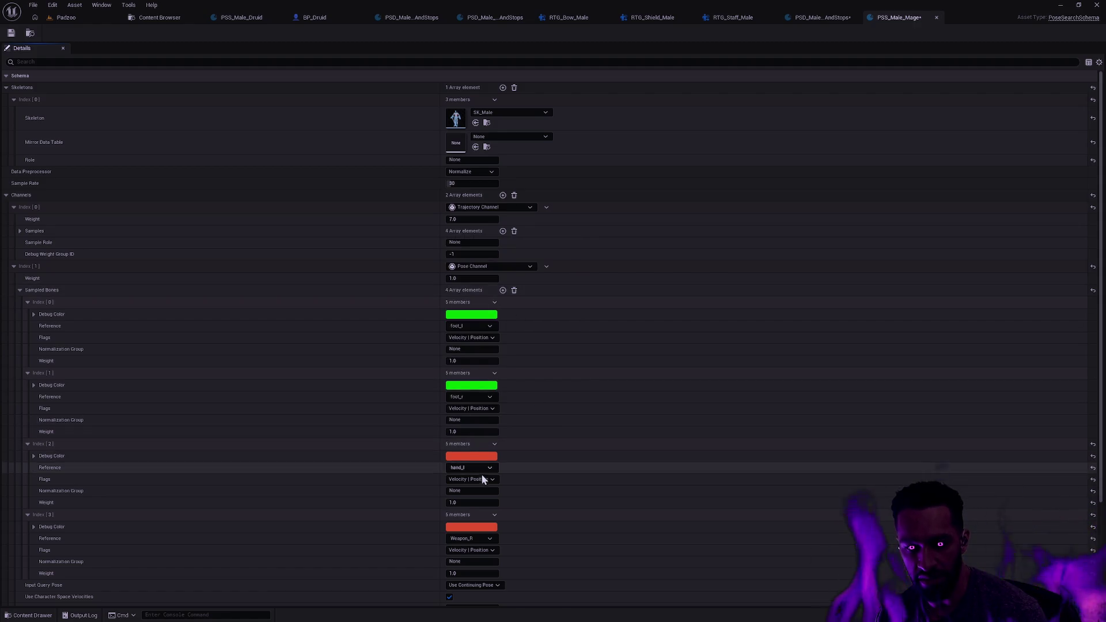
pyautogui.scroll(-2, 524, 460)
pyautogui.click(485, 498)
pyautogui.scroll(3, 544, 426)
pyautogui.scroll(-9, 544, 427)
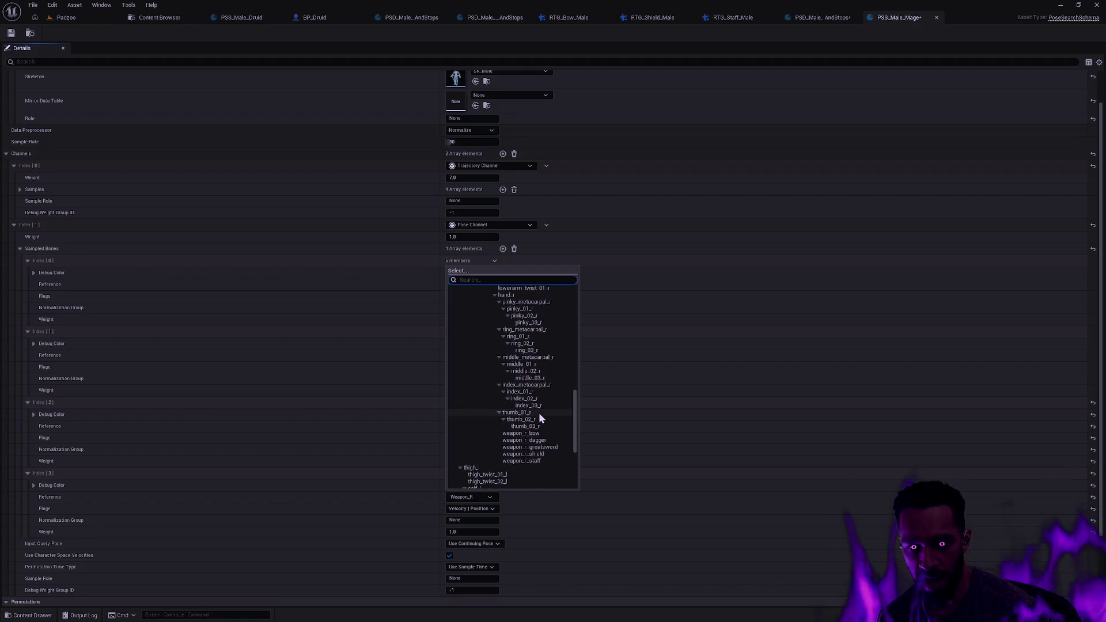
pyautogui.click(540, 461)
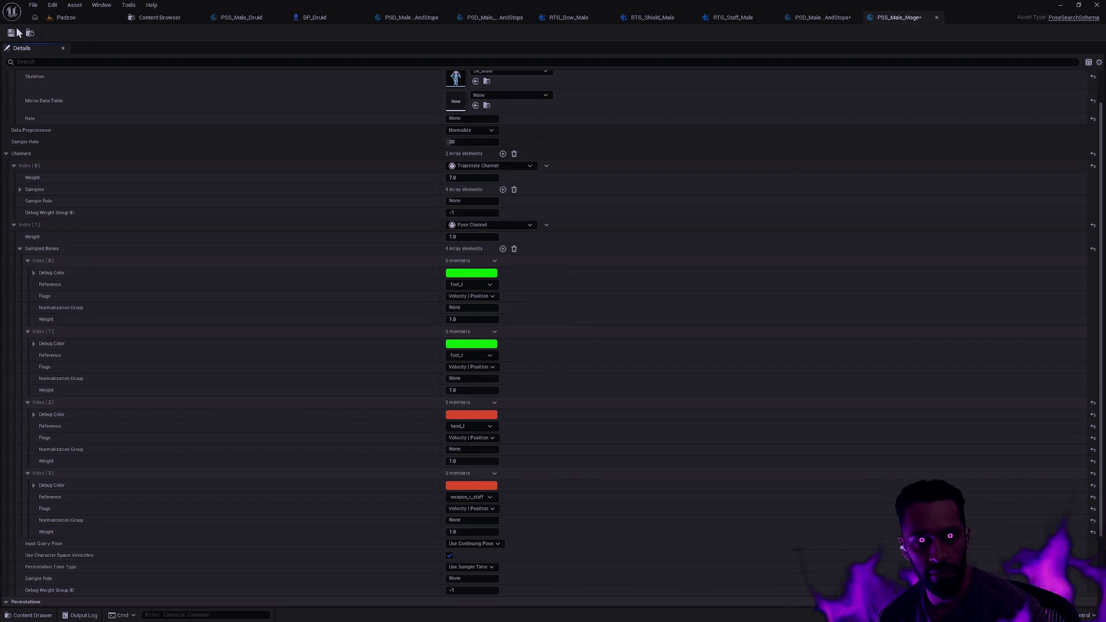
pyautogui.click(827, 23)
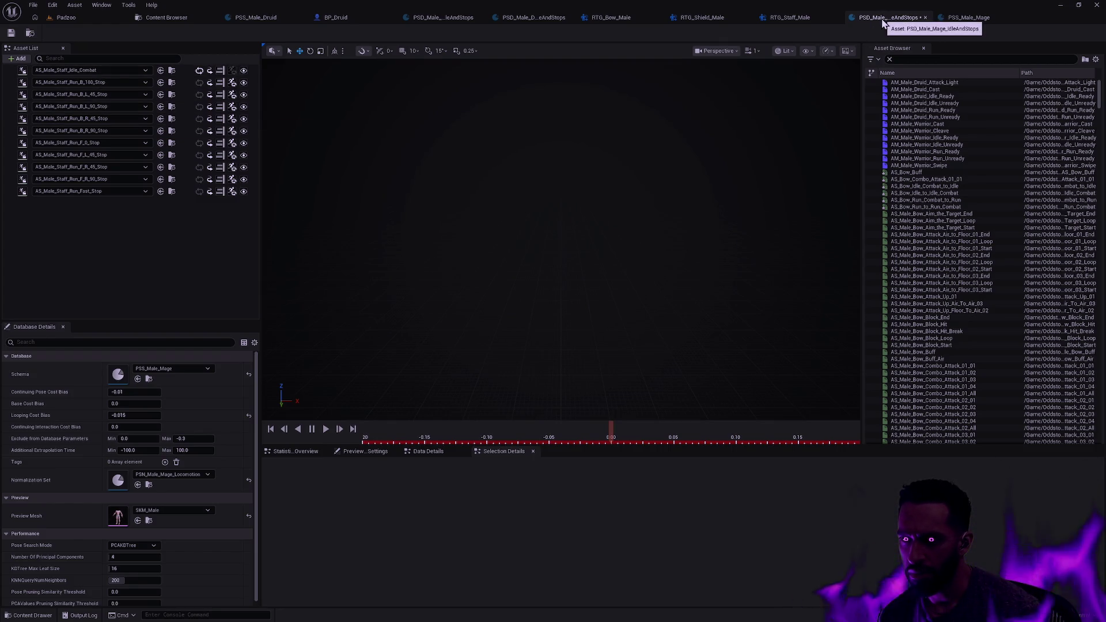
# Step: Swap the first Asset List entry to AS_Male_Staff_Idle and save the IdleAndStops database
pyautogui.click(30, 33)
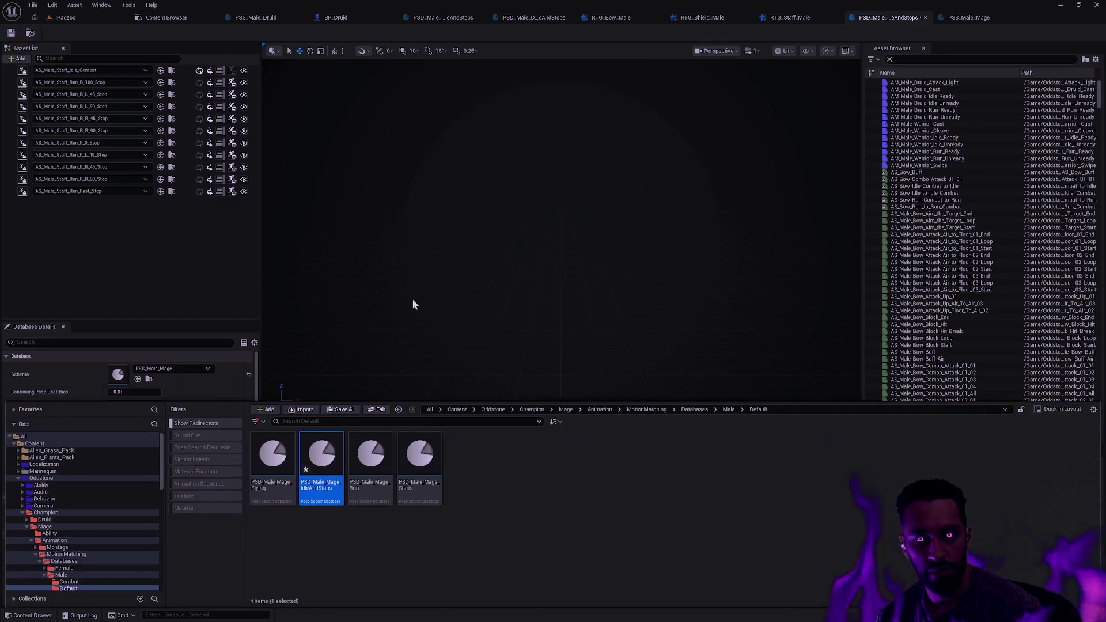
pyautogui.click(95, 71)
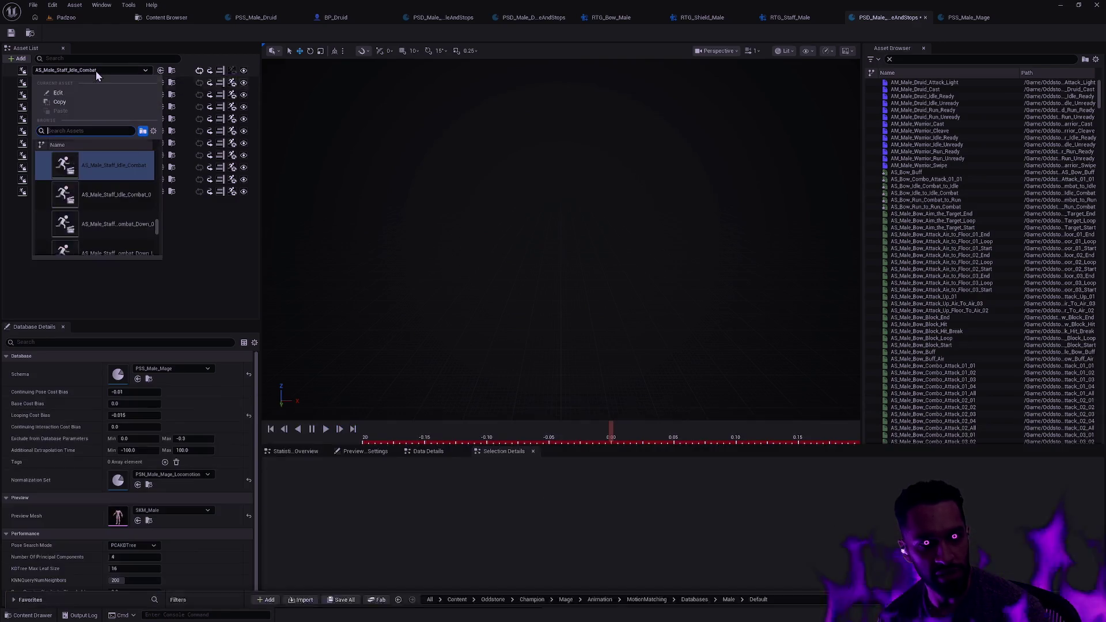
pyautogui.moveTo(157, 230); pyautogui.dragTo(158, 228)
pyautogui.click(91, 131)
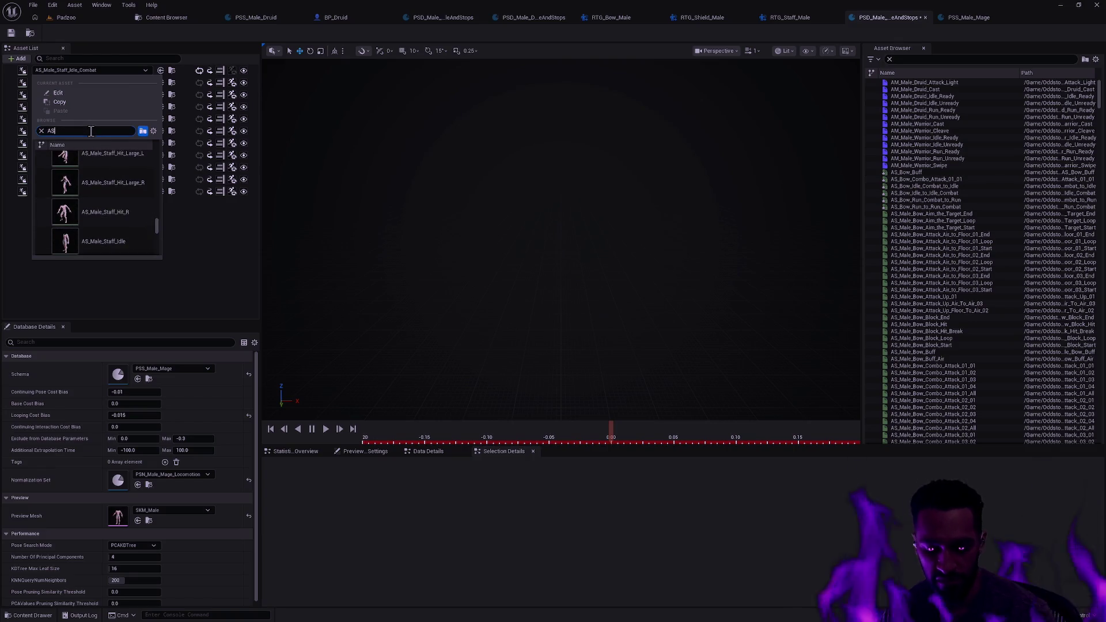
pyautogui.write('_Male_Staff_Idle')
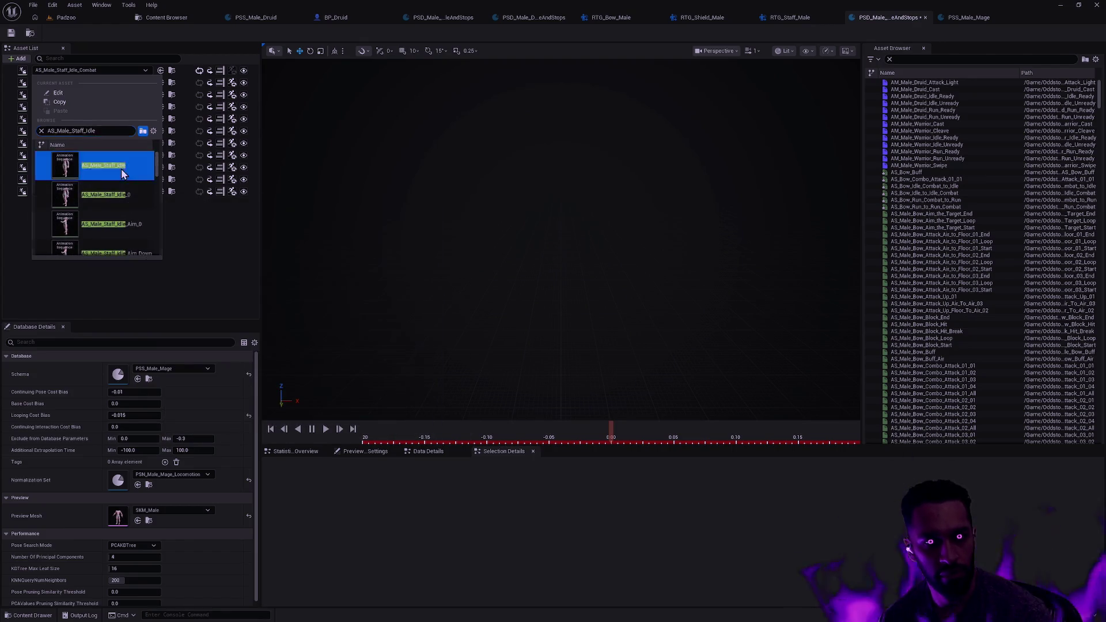
pyautogui.click(122, 173)
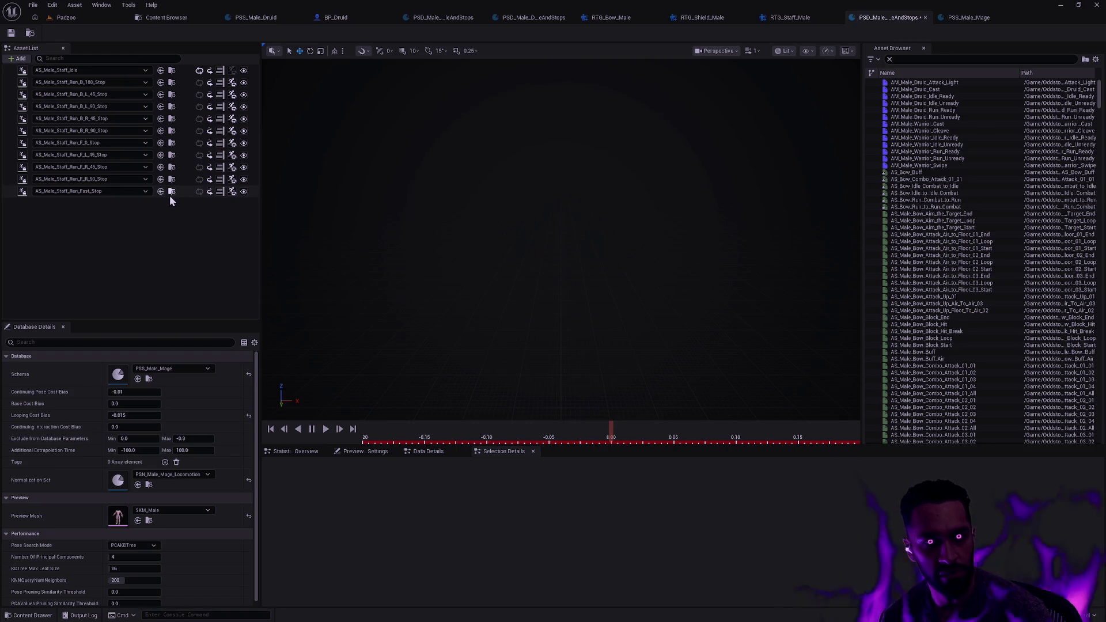
pyautogui.click(9, 34)
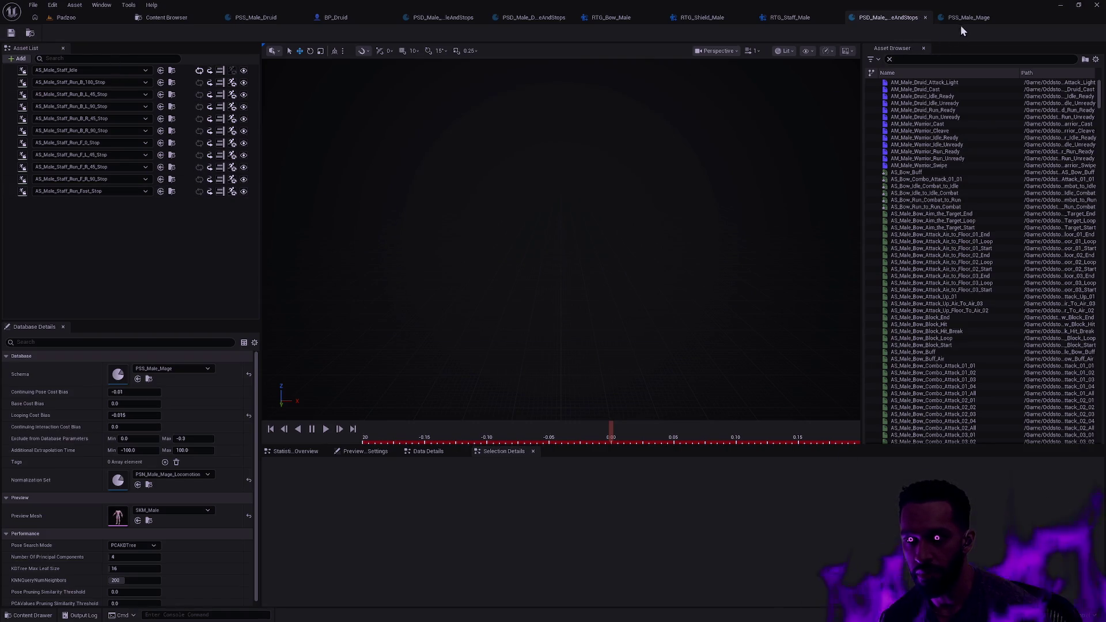
# Step: Open PSD_Male_Mage_Combat_Run and PSD_Male_Mage_Combat_IdleAndStops from the Male/Combat folder
pyautogui.hotkey('ctrl', 'space')
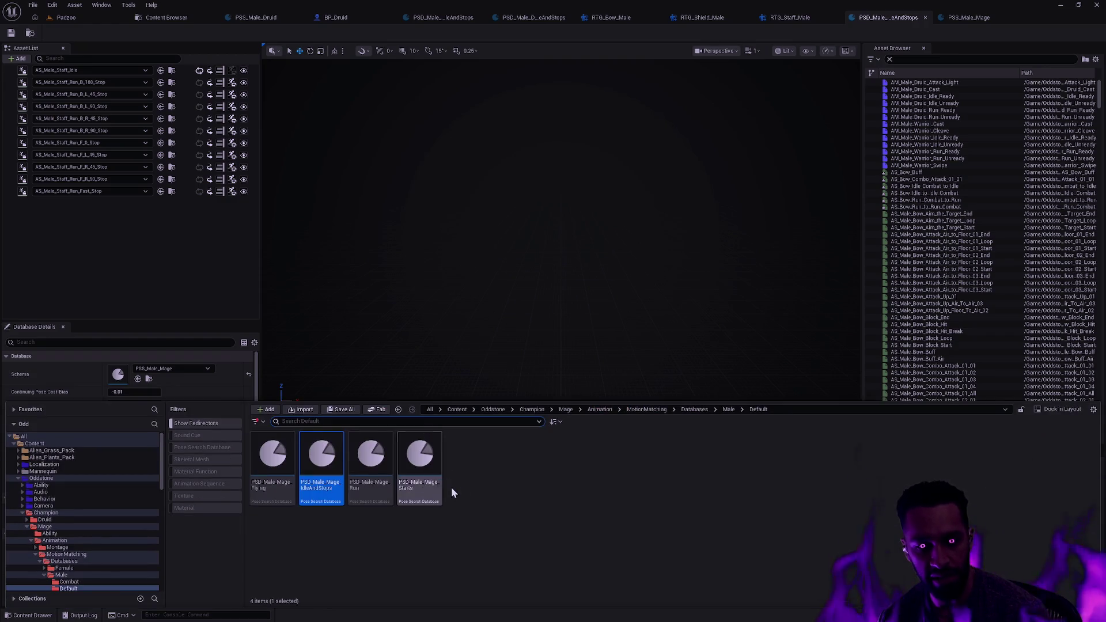
pyautogui.click(729, 409)
pyautogui.doubleClick(271, 455)
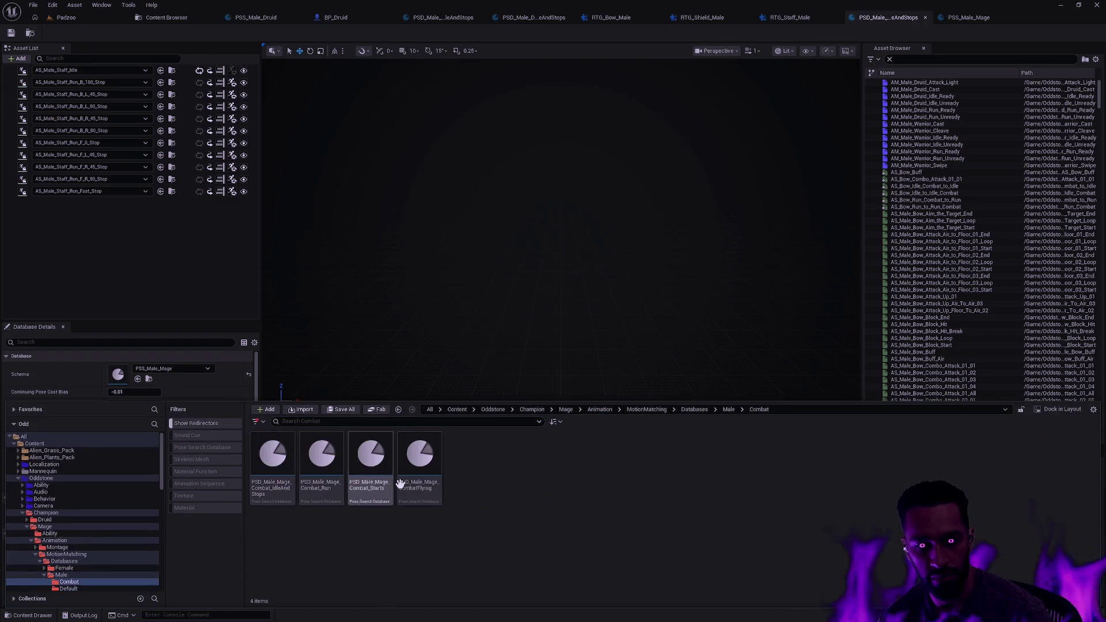
pyautogui.doubleClick(326, 484)
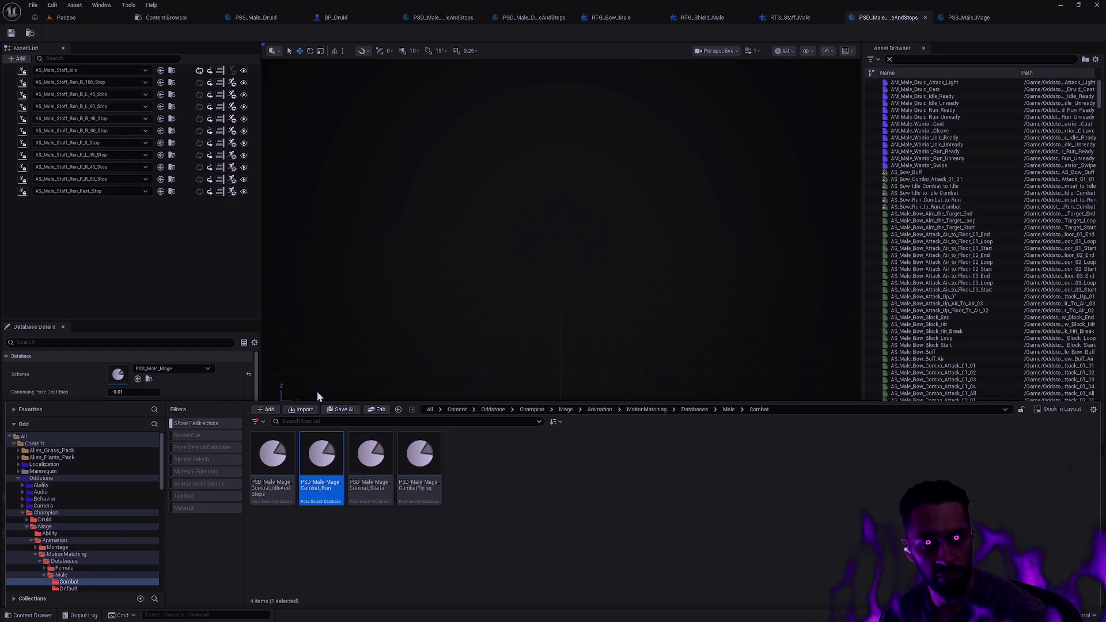
pyautogui.hotkey('ctrl', 'space')
pyautogui.click(282, 489)
pyautogui.doubleClick(282, 489)
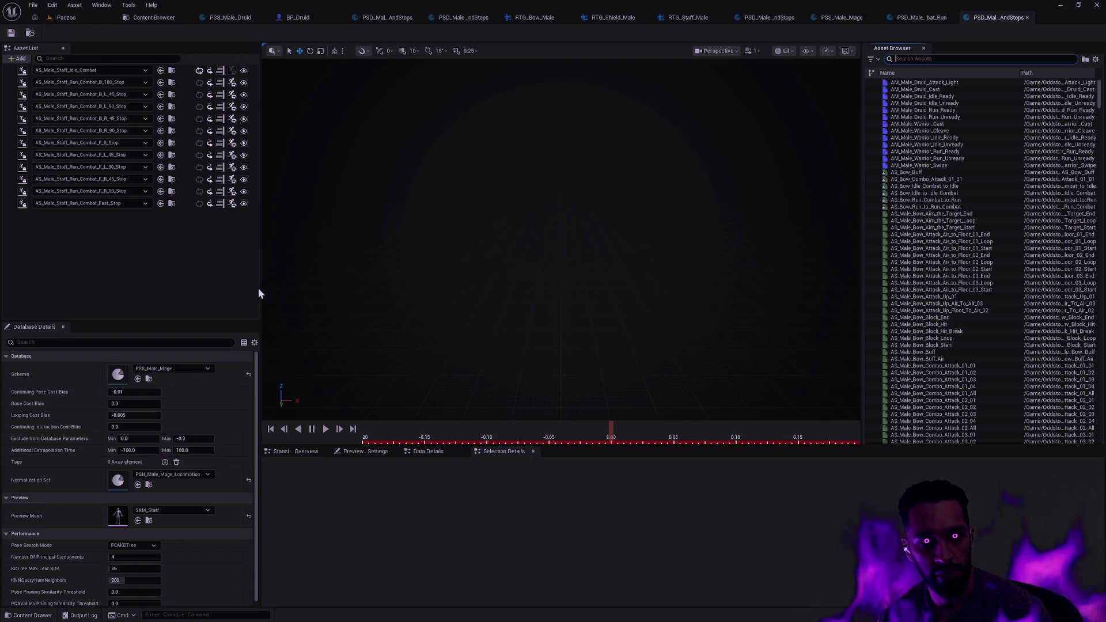
# Step: Browse Druid/Animation/MotionMatching/Male/Databases/Combat and open PSD_Male_Druid_Combat_IdleAndStops
pyautogui.hotkey('ctrl', 'space')
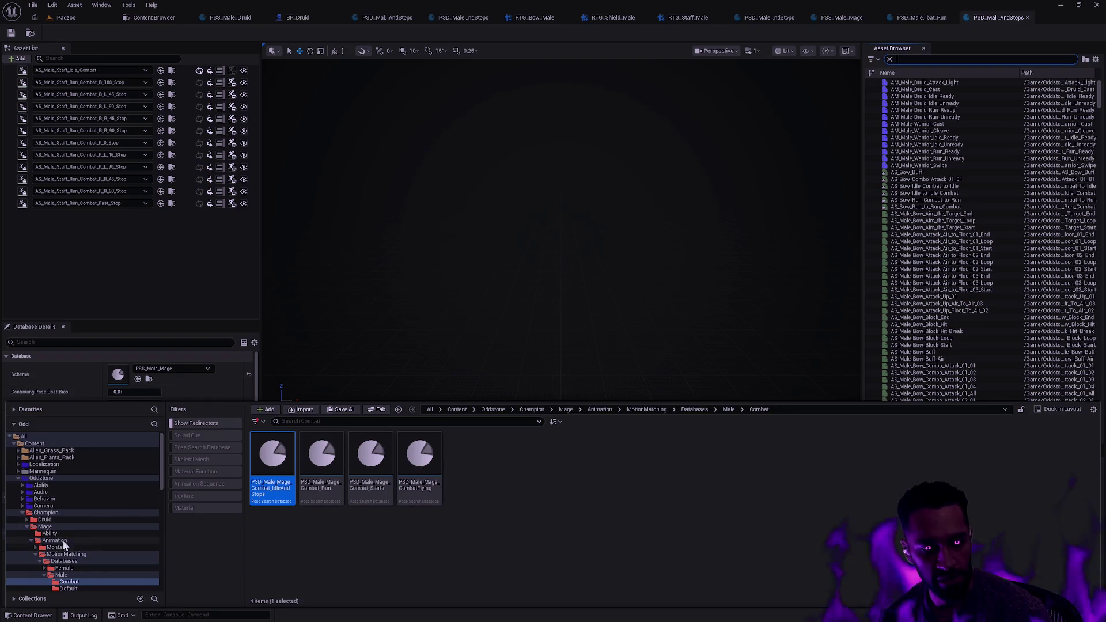
pyautogui.click(61, 520)
pyautogui.click(370, 455)
pyautogui.doubleClick(321, 455)
pyautogui.doubleClick(329, 461)
pyautogui.doubleClick(330, 464)
pyautogui.doubleClick(274, 457)
pyautogui.doubleClick(276, 458)
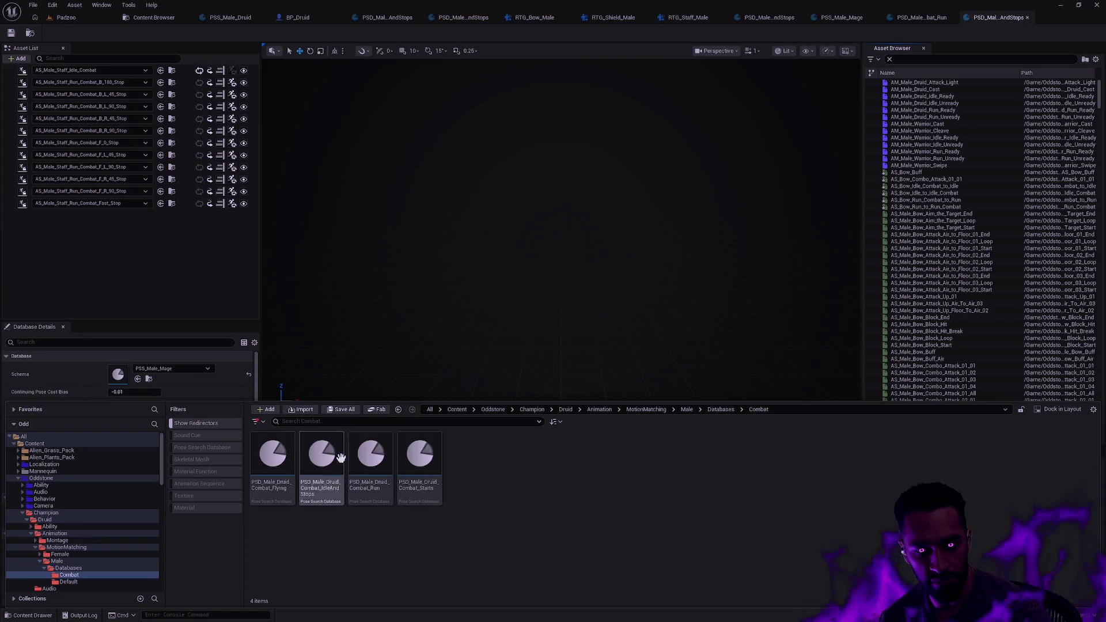
pyautogui.doubleClick(321, 458)
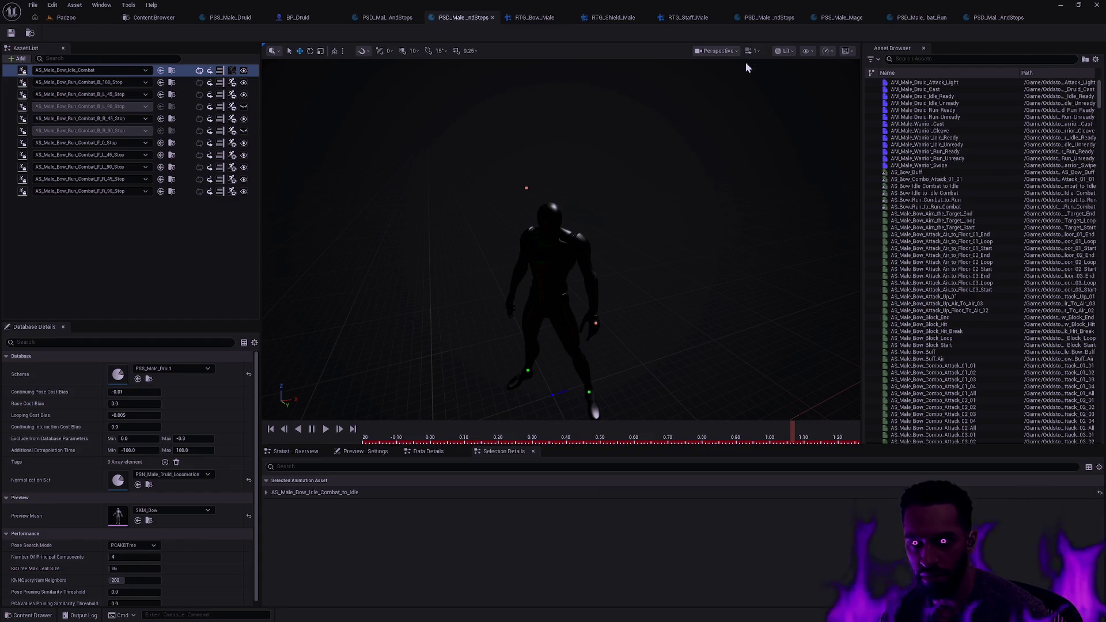
# Step: Browse to the Warrior's Male/Default databases folder and open PSD_Male_Warrior_IdleAndStops
pyautogui.hotkey('ctrl', 'space')
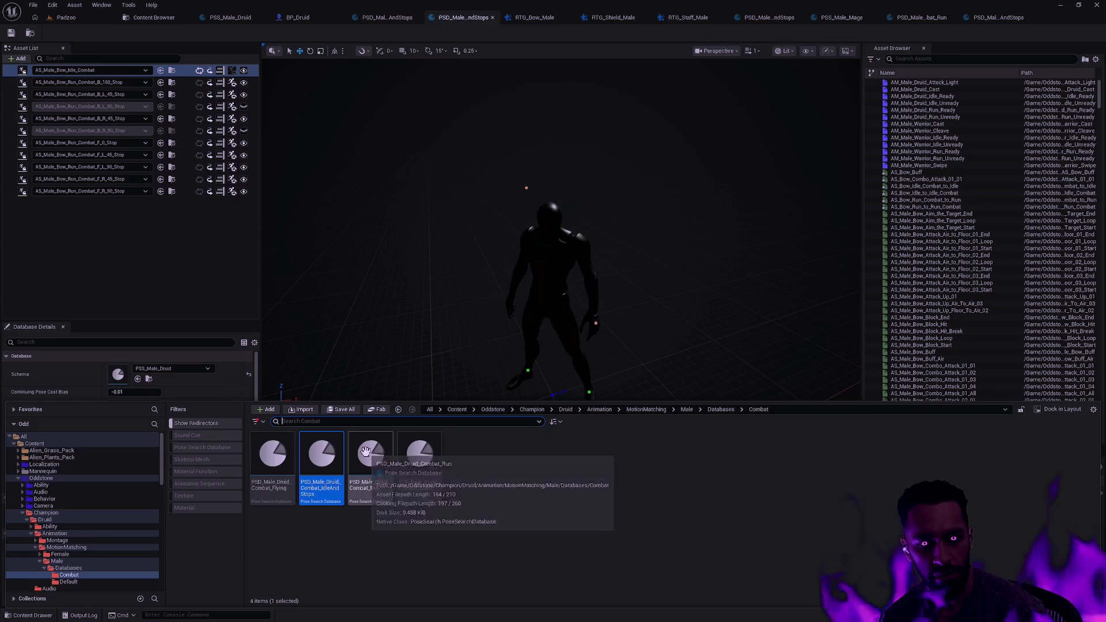
pyautogui.hotkey('alt', 'Left')
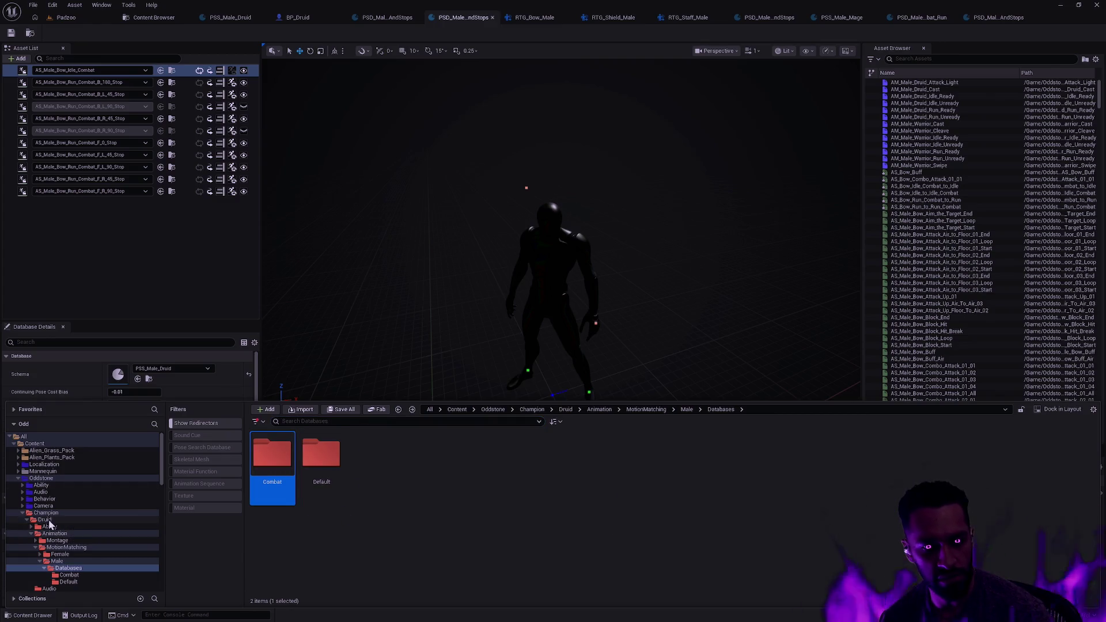
pyautogui.click(27, 521)
pyautogui.click(27, 527)
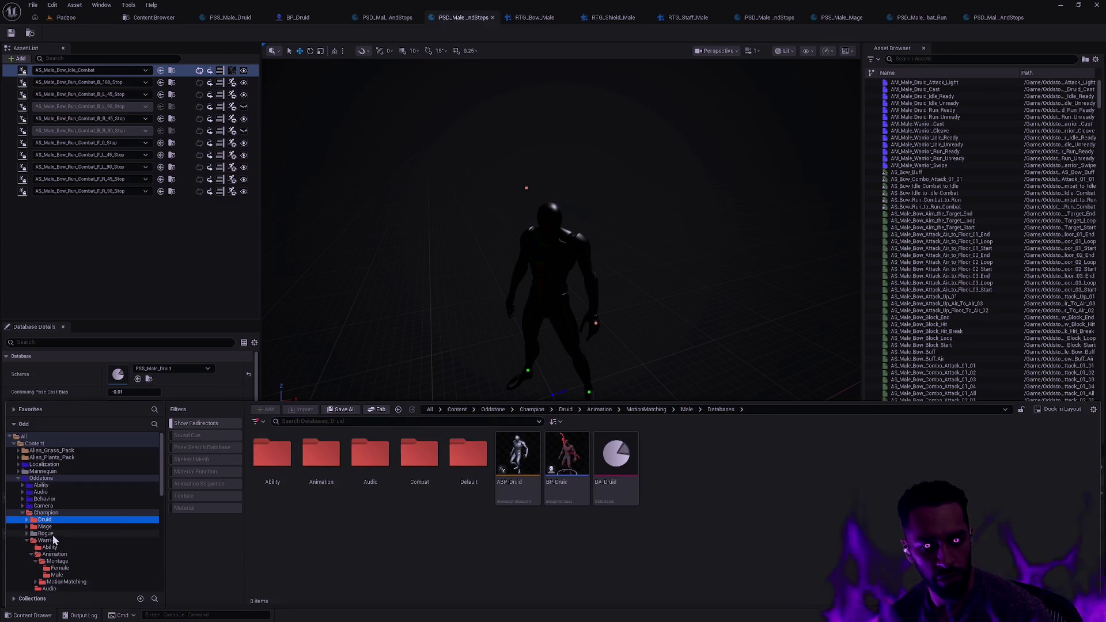
pyautogui.click(46, 541)
pyautogui.click(370, 455)
pyautogui.doubleClick(330, 461)
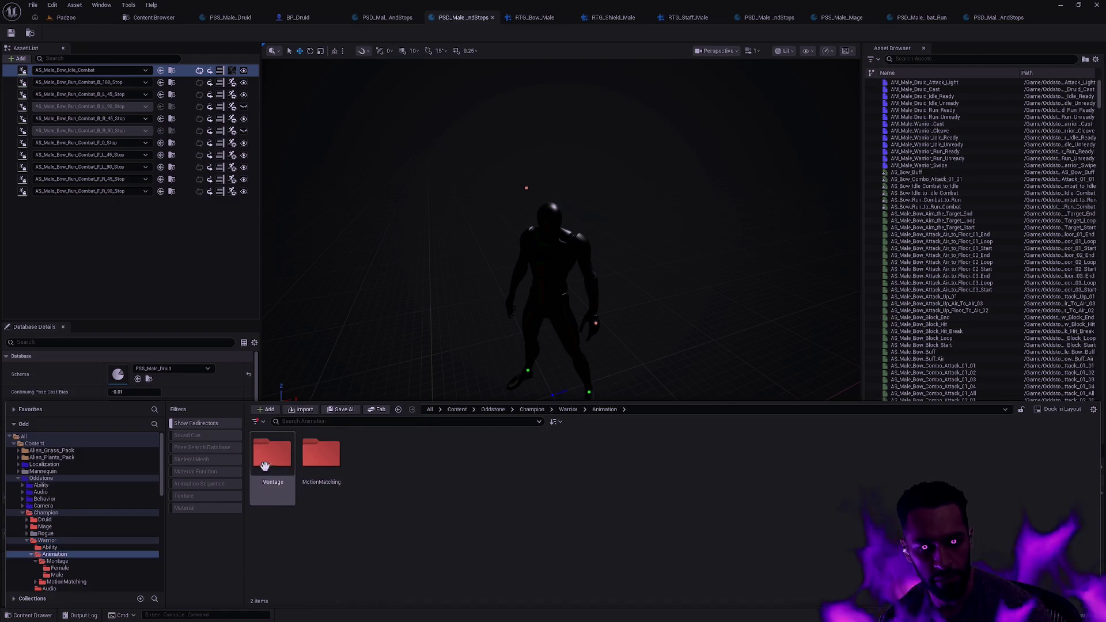
pyautogui.doubleClick(321, 458)
pyautogui.doubleClick(273, 455)
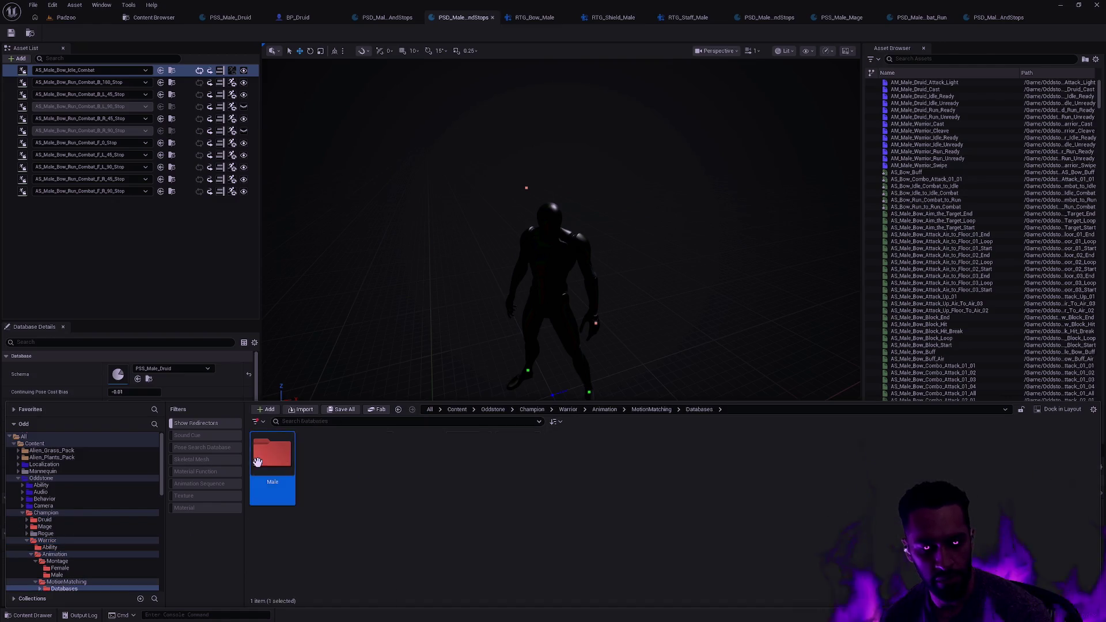
pyautogui.doubleClick(272, 456)
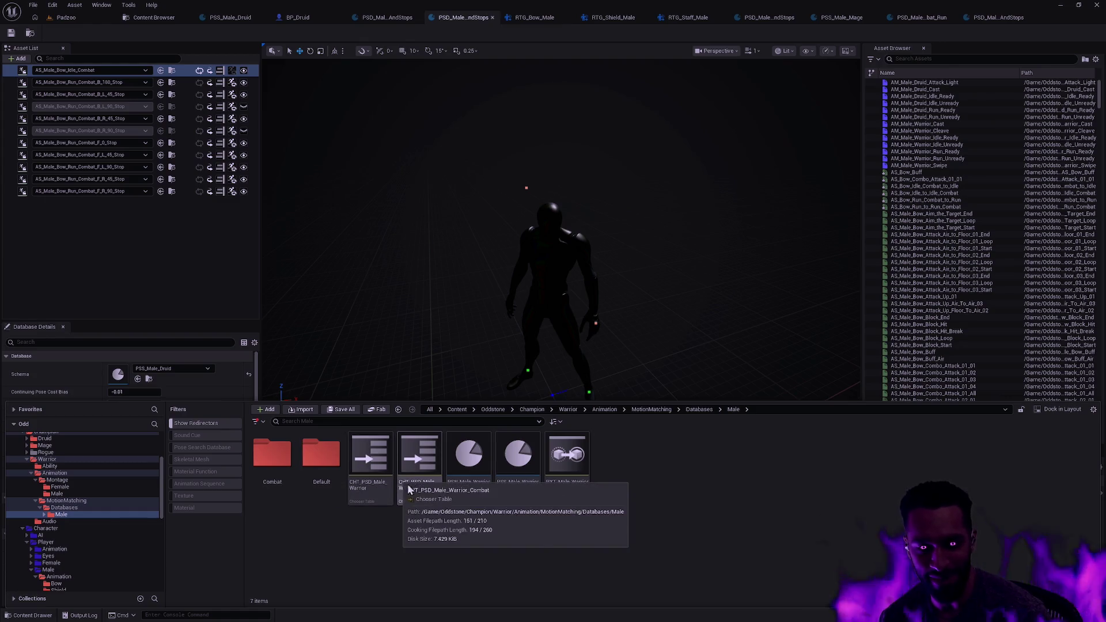
pyautogui.doubleClick(322, 455)
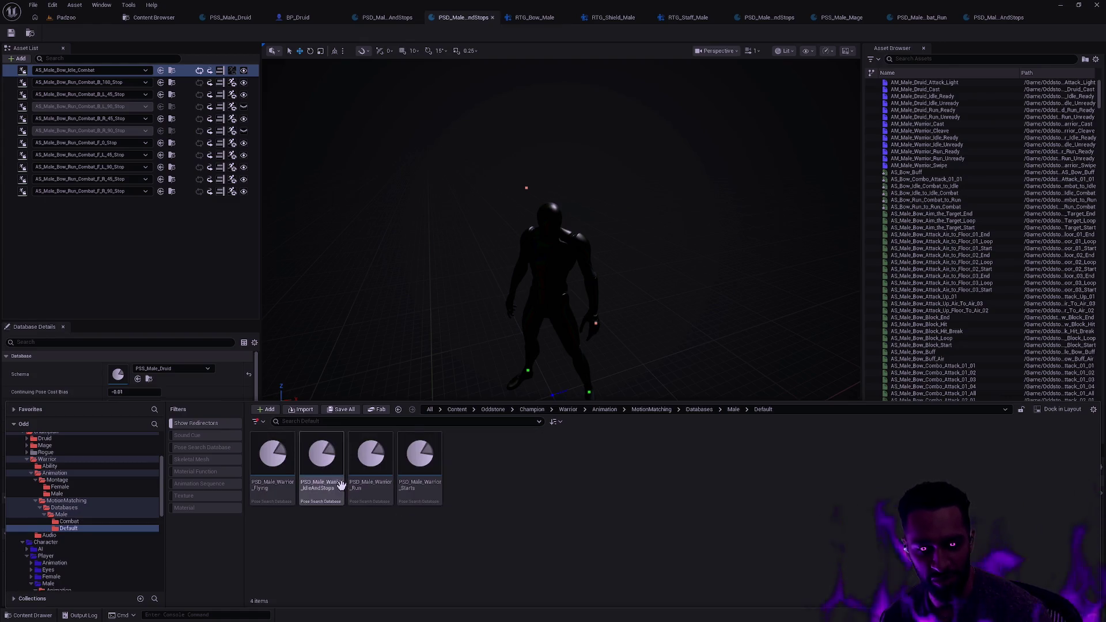
pyautogui.click(325, 492)
pyautogui.press('Return')
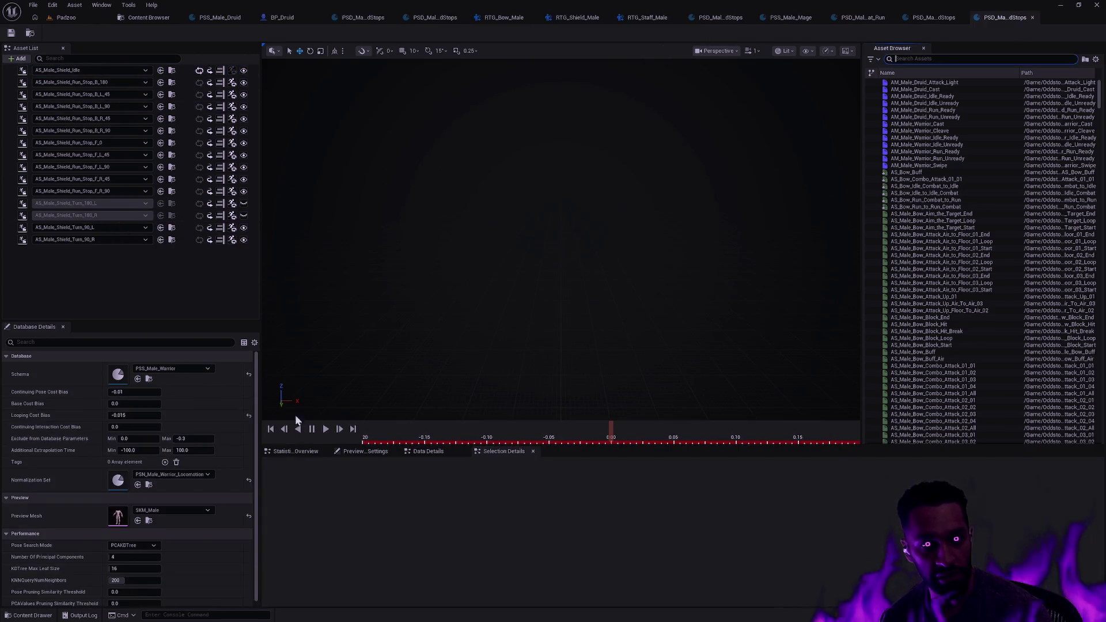
# Step: Open PSD_Male_Warrior_Combat_IdleAndStops from the Combat folder, then return to the Padzoo level
pyautogui.hotkey('ctrl', 'space')
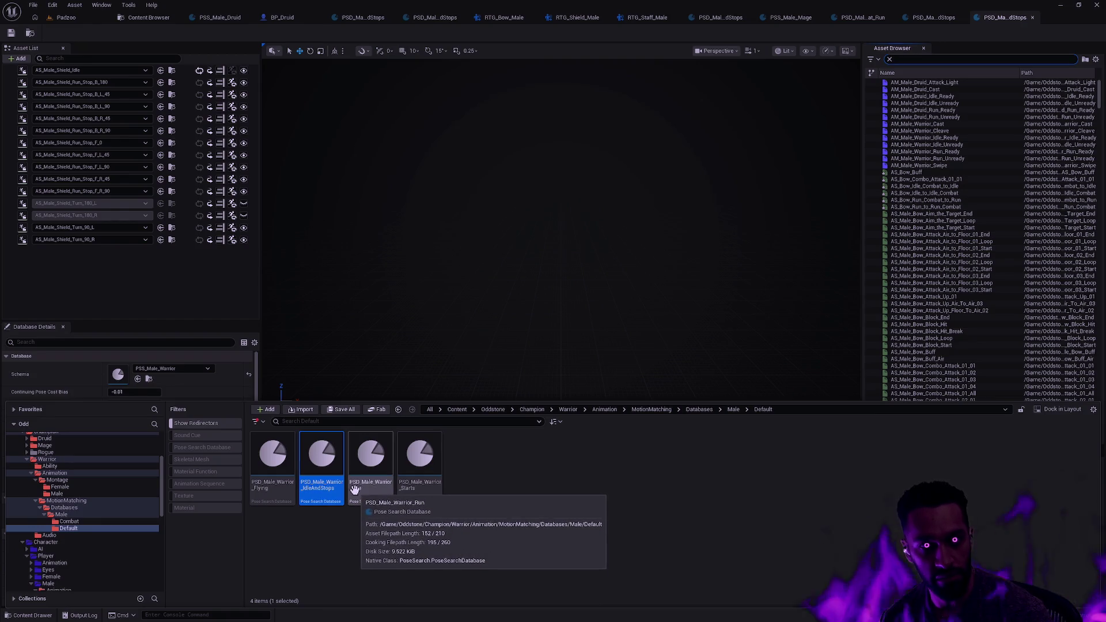
pyautogui.press('BackSpace')
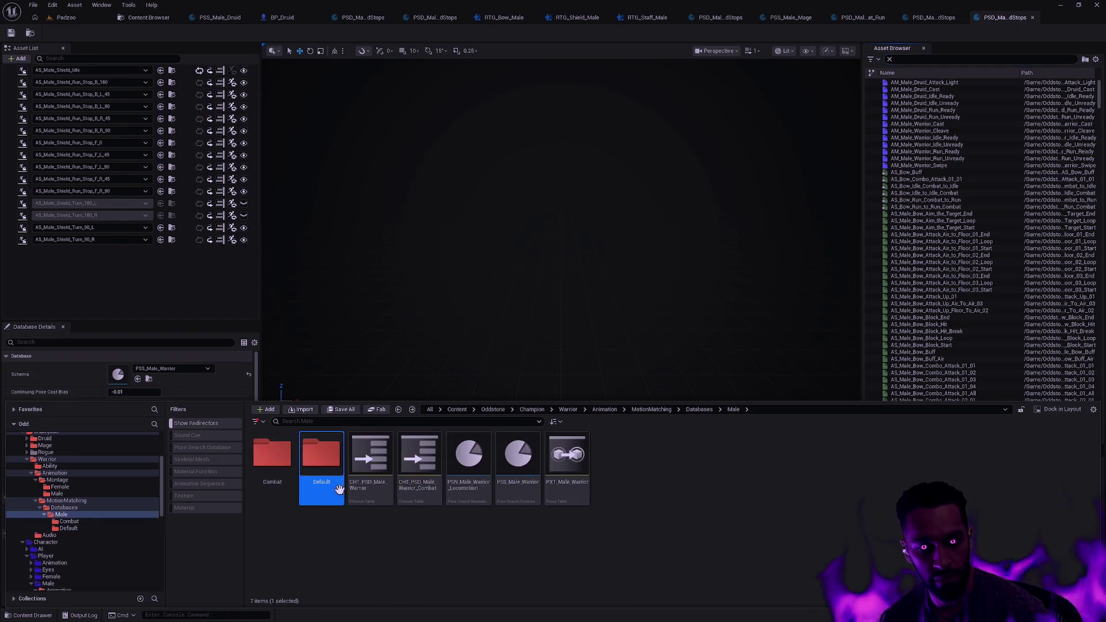
pyautogui.doubleClick(273, 452)
pyautogui.doubleClick(321, 486)
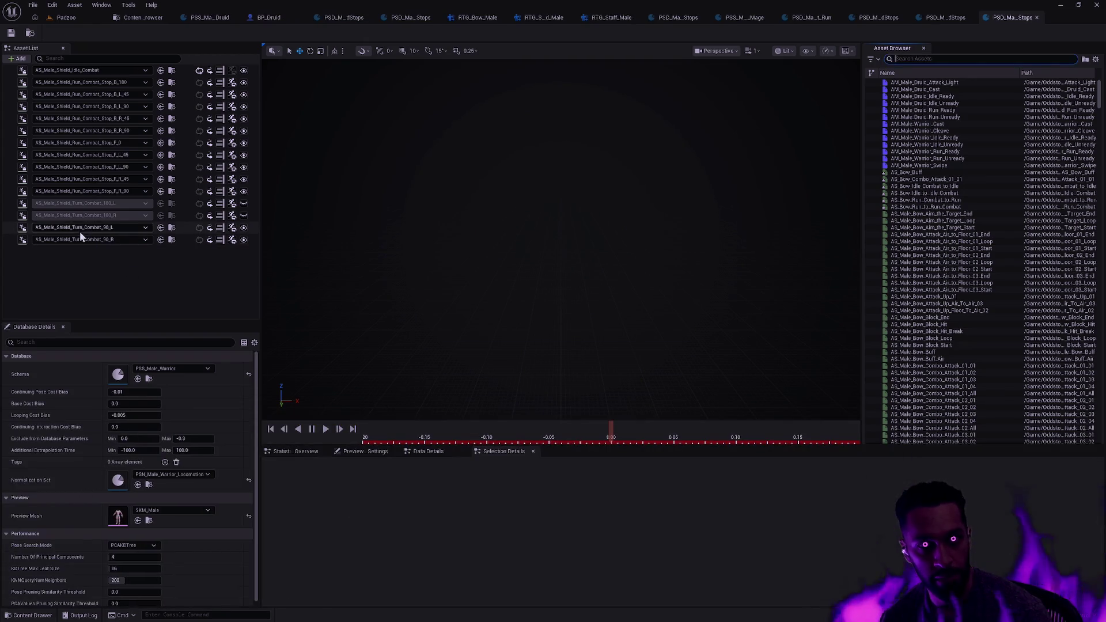
pyautogui.click(61, 20)
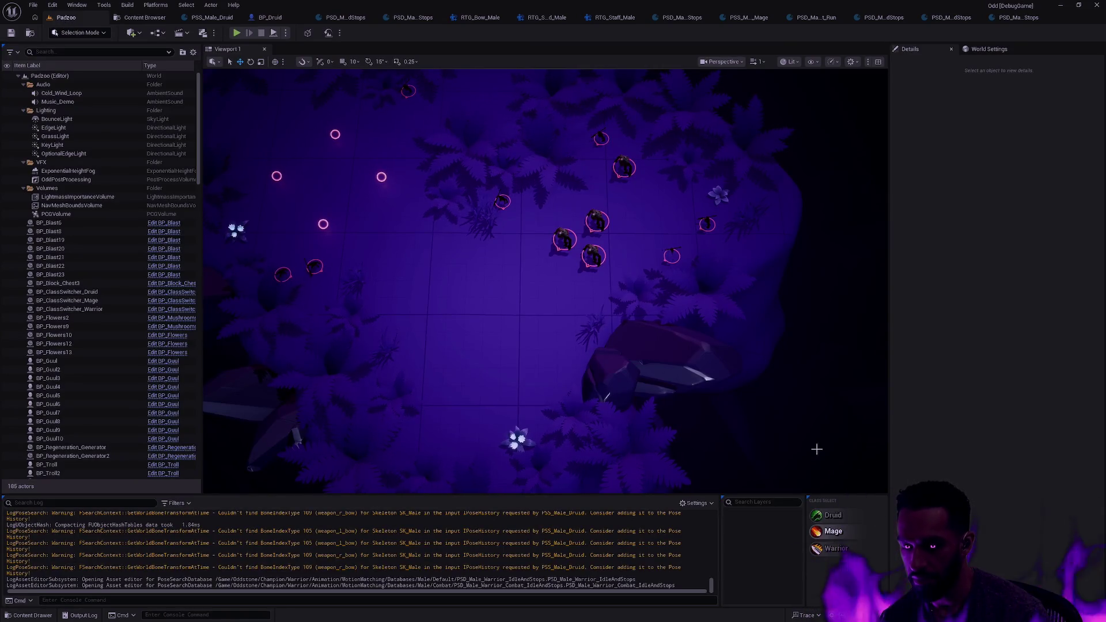
# Step: Open the BP_Mage Blueprint via Ctrl+P search and show the Mage folder's assets
pyautogui.hotkey('ctrl', 'p')
pyautogui.write('BP_Ma')
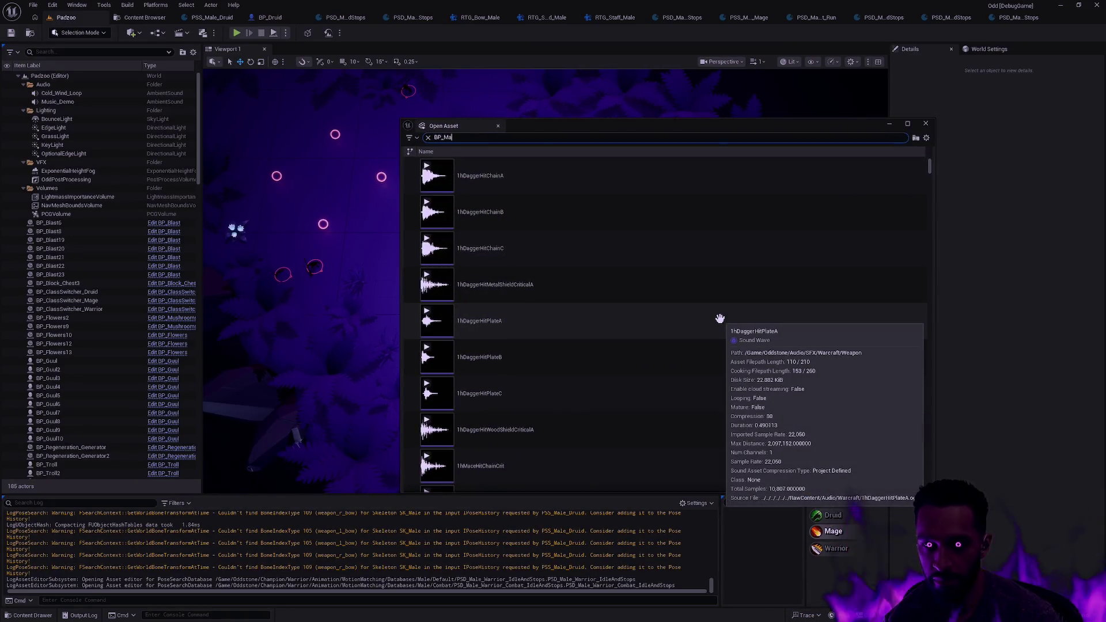
pyautogui.write('ge')
pyautogui.press('Down')
pyautogui.press('Down')
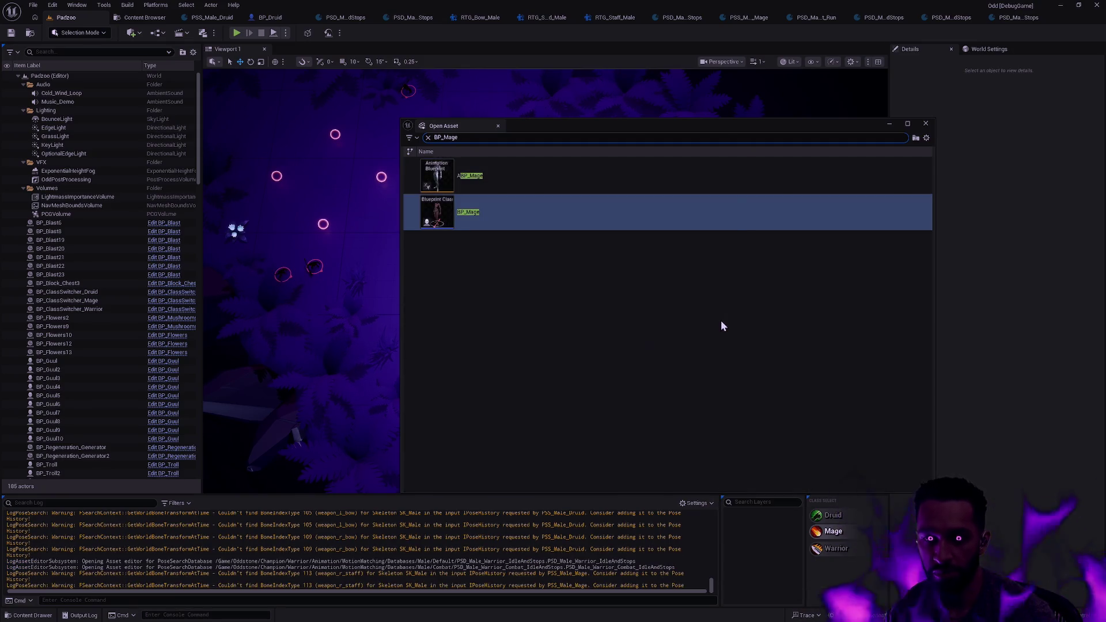
pyautogui.press('Return')
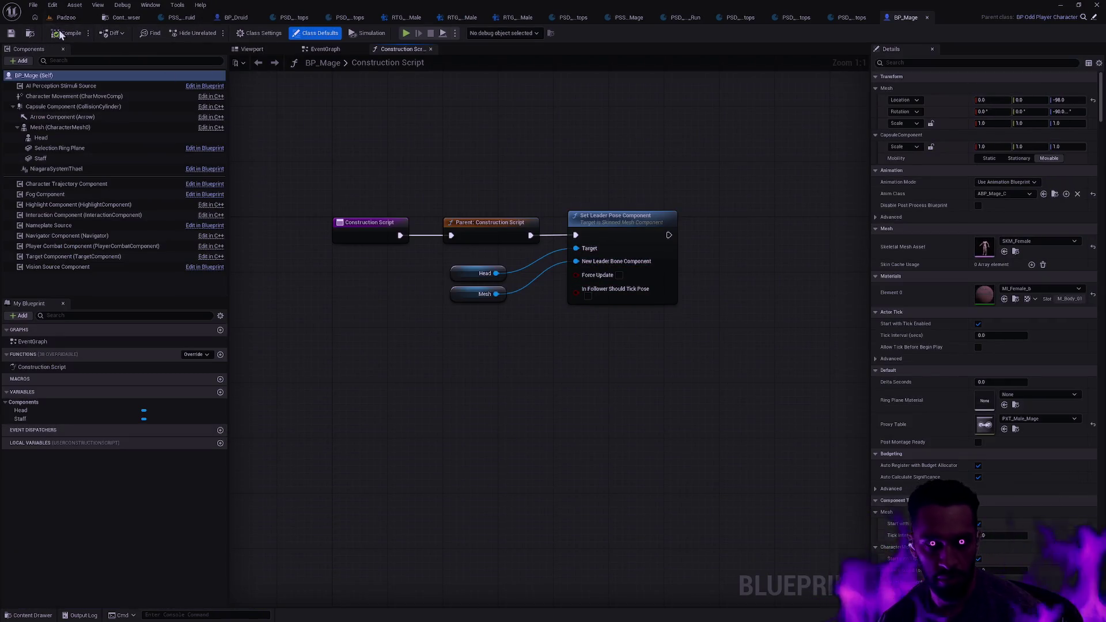
pyautogui.hotkey('ctrl', 'space')
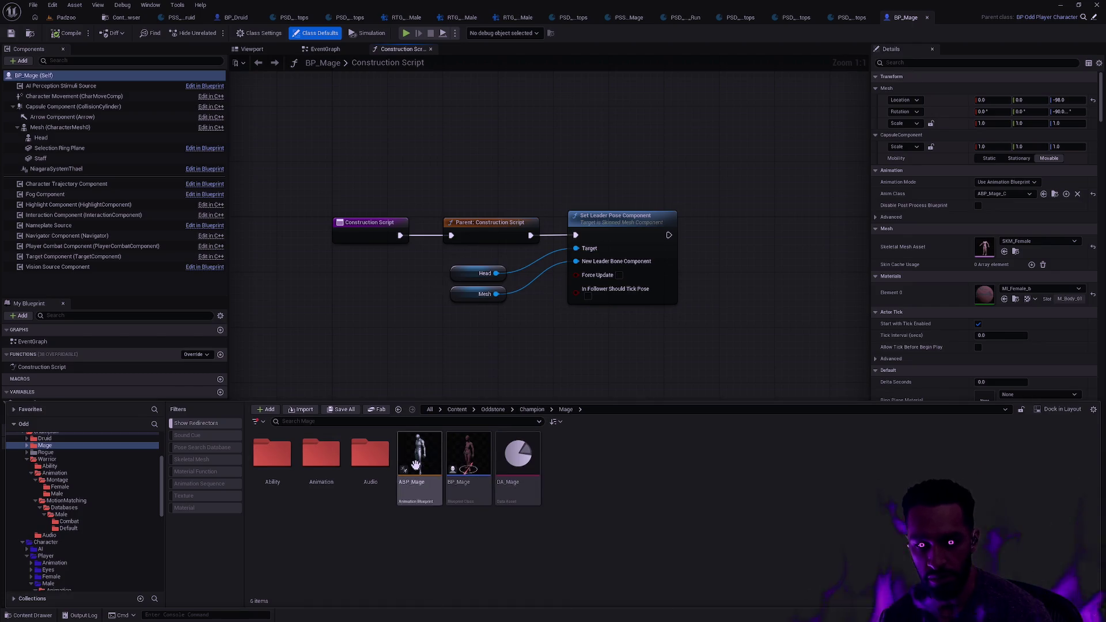
# Step: Assign the SK_Male skeleton to the ABP_Mage animation blueprint
pyautogui.rightClick(427, 455)
pyautogui.click(468, 206)
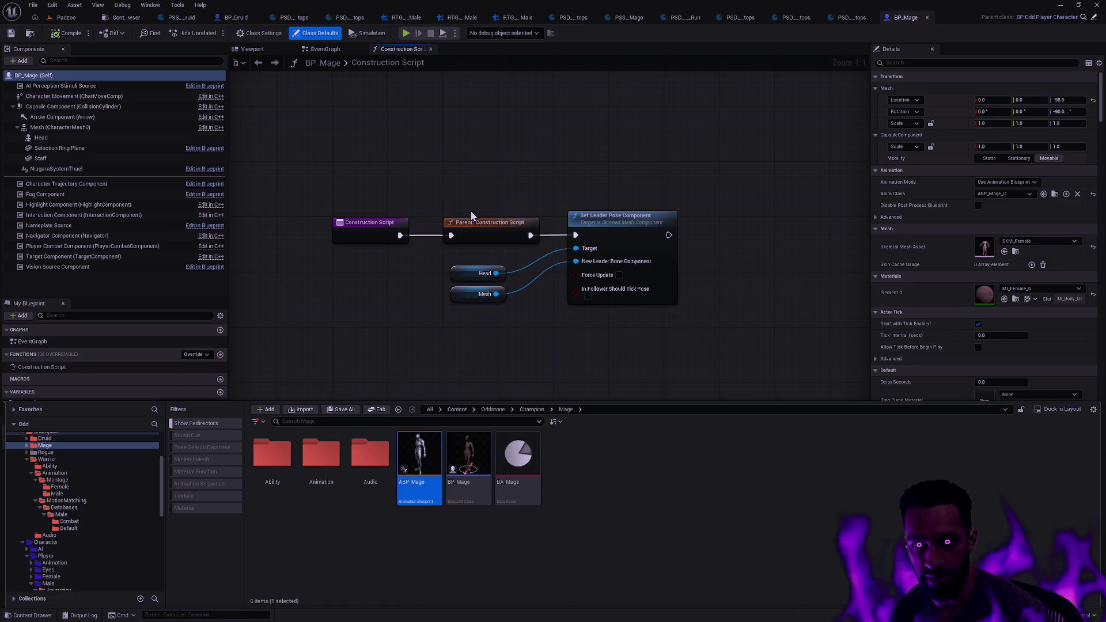
pyautogui.write('SK_')
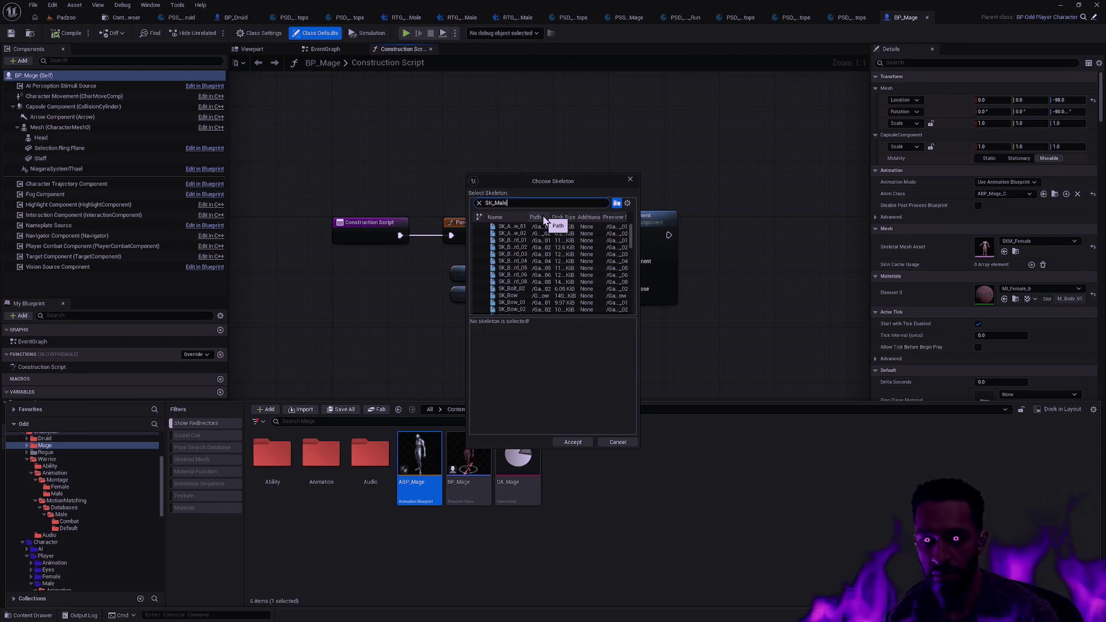
pyautogui.write('Male')
pyautogui.click(525, 227)
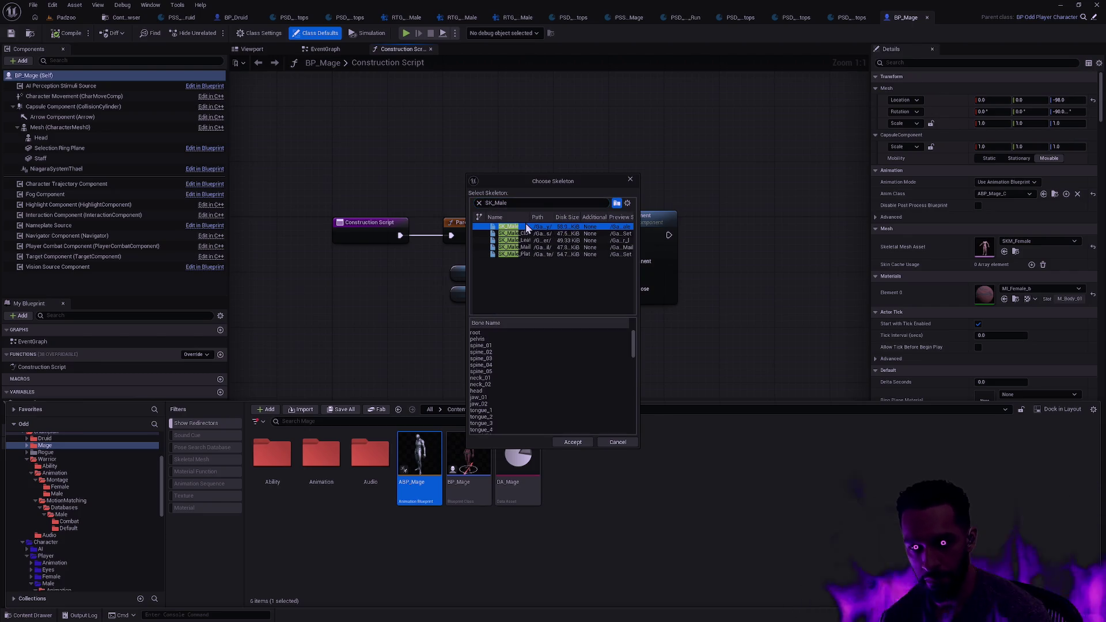
pyautogui.click(566, 440)
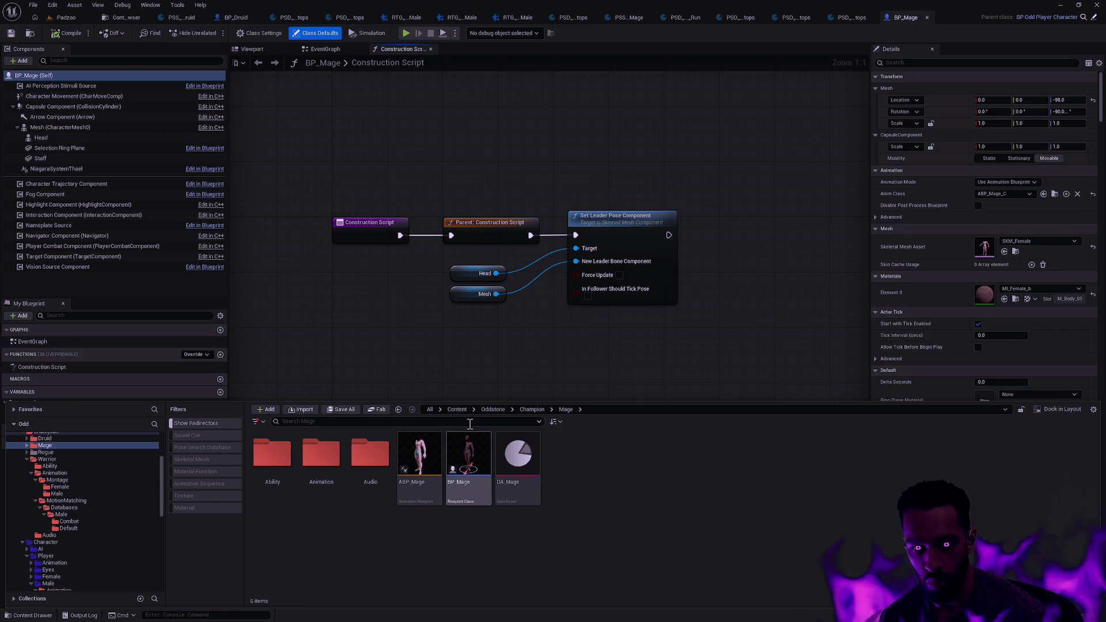
# Step: View BP_Mage in its Viewport preview, centering the character
pyautogui.click(252, 49)
pyautogui.scroll(5, 530, 239)
pyautogui.moveTo(588, 282); pyautogui.dragTo(656, 279)
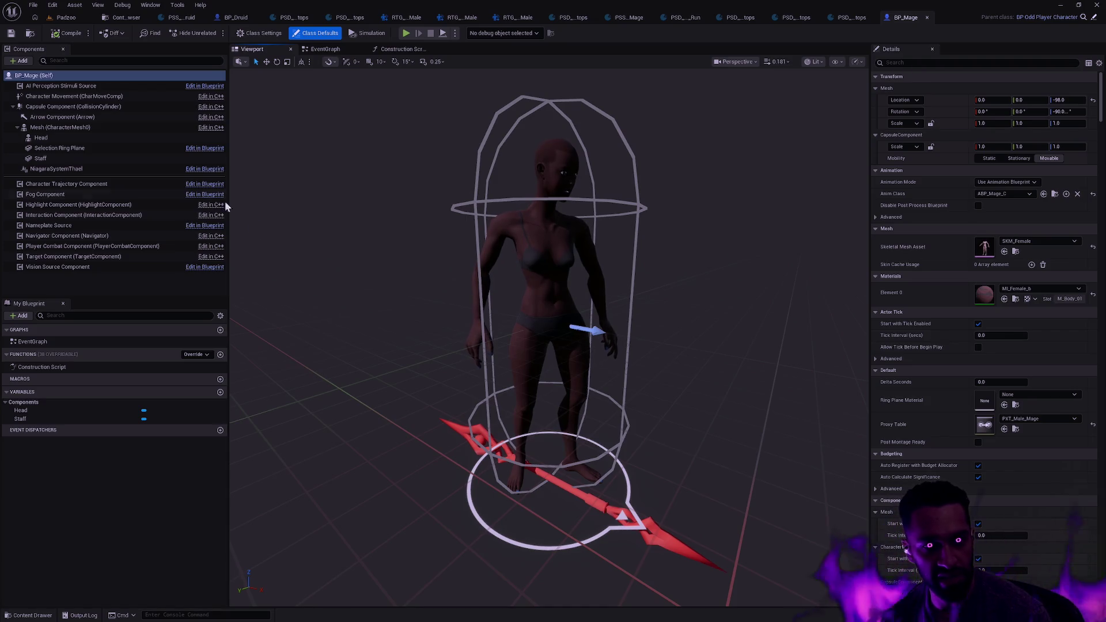
# Step: Set the character's body skeletal mesh to SKM_Male
pyautogui.click(86, 127)
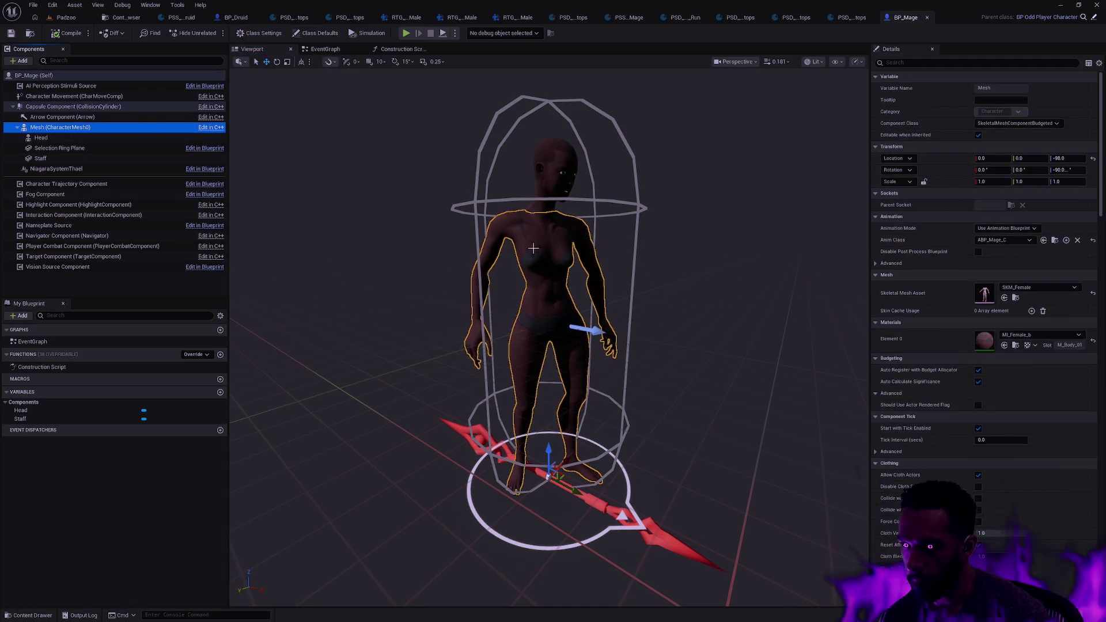
pyautogui.click(1028, 288)
pyautogui.write('SKM')
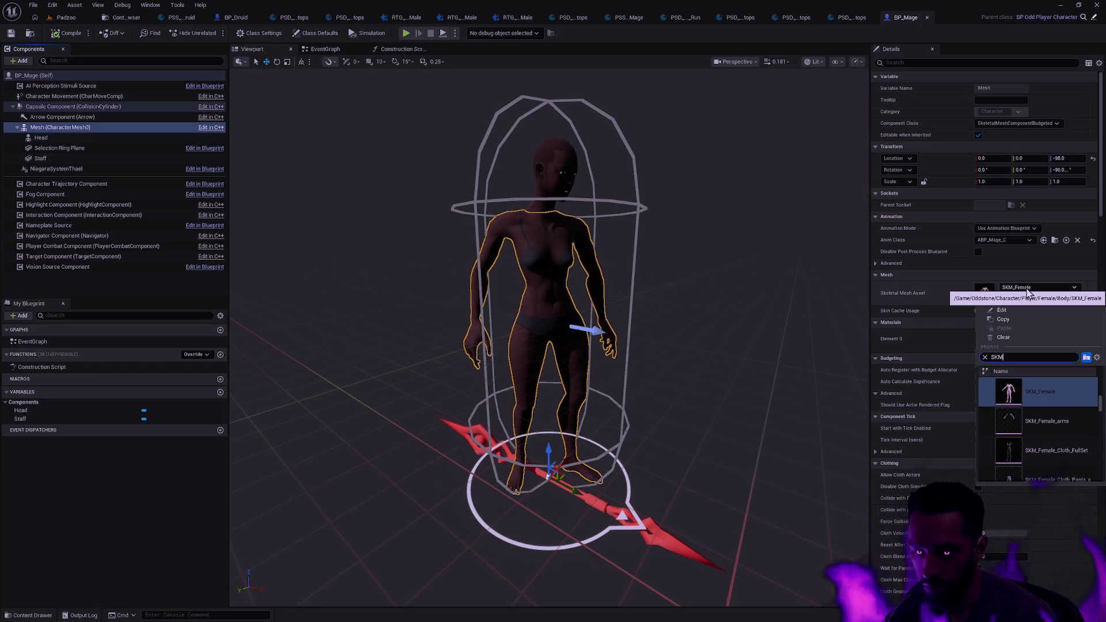
pyautogui.write('_Male')
pyautogui.scroll(-5, 1066, 438)
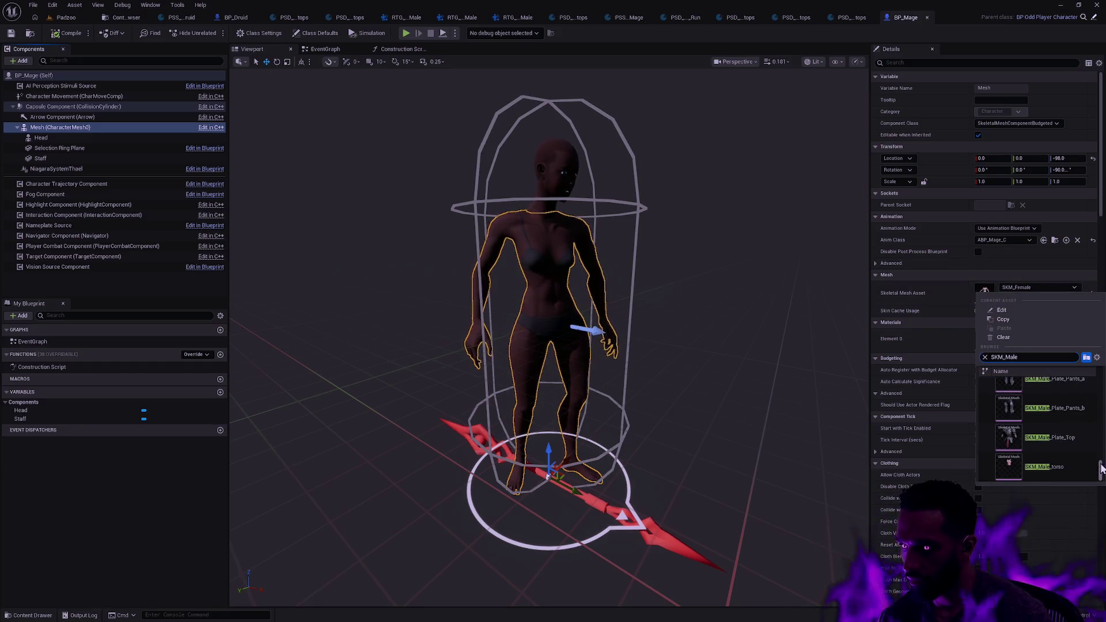
pyautogui.scroll(5, 1066, 438)
pyautogui.click(1043, 385)
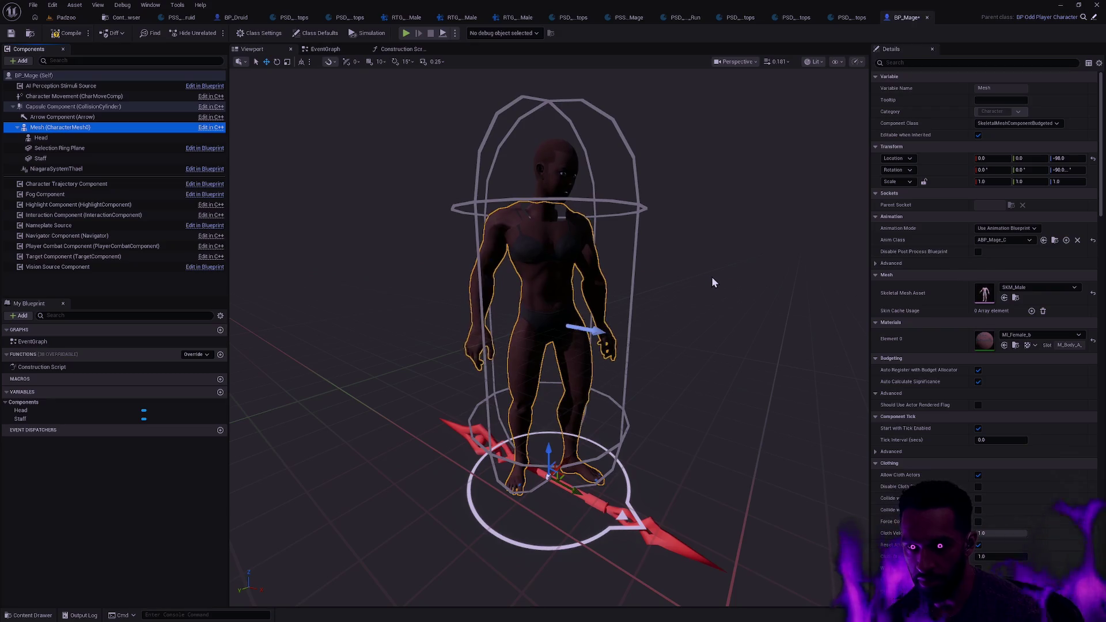
# Step: Set the body material to MI_Male_b
pyautogui.click(1053, 334)
pyautogui.write('MI_Male')
pyautogui.scroll(5, 1075, 447)
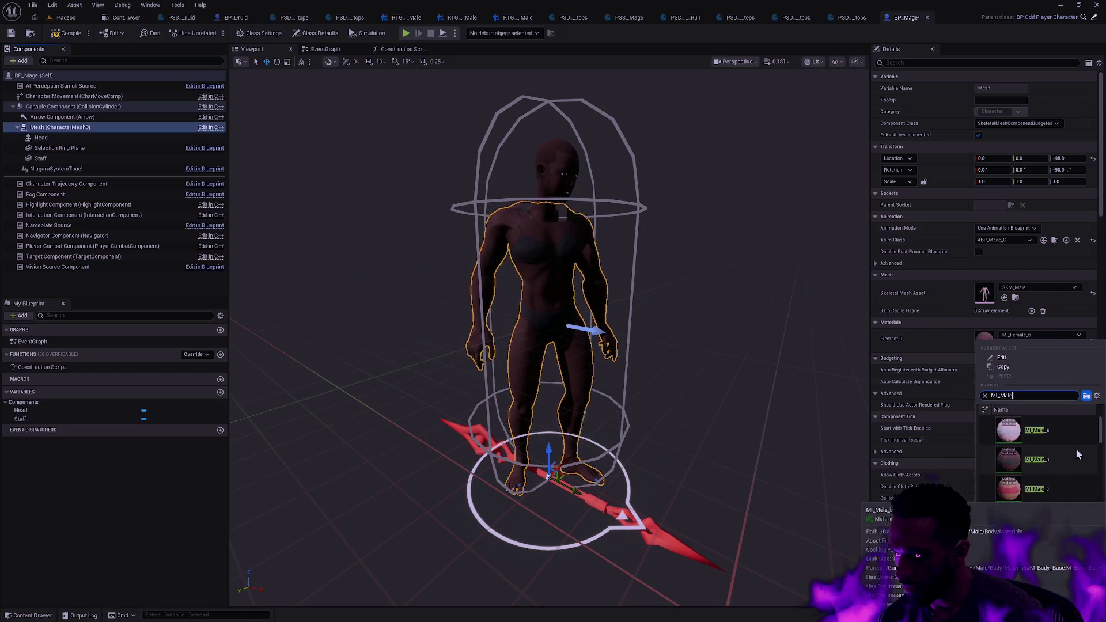
pyautogui.click(1050, 460)
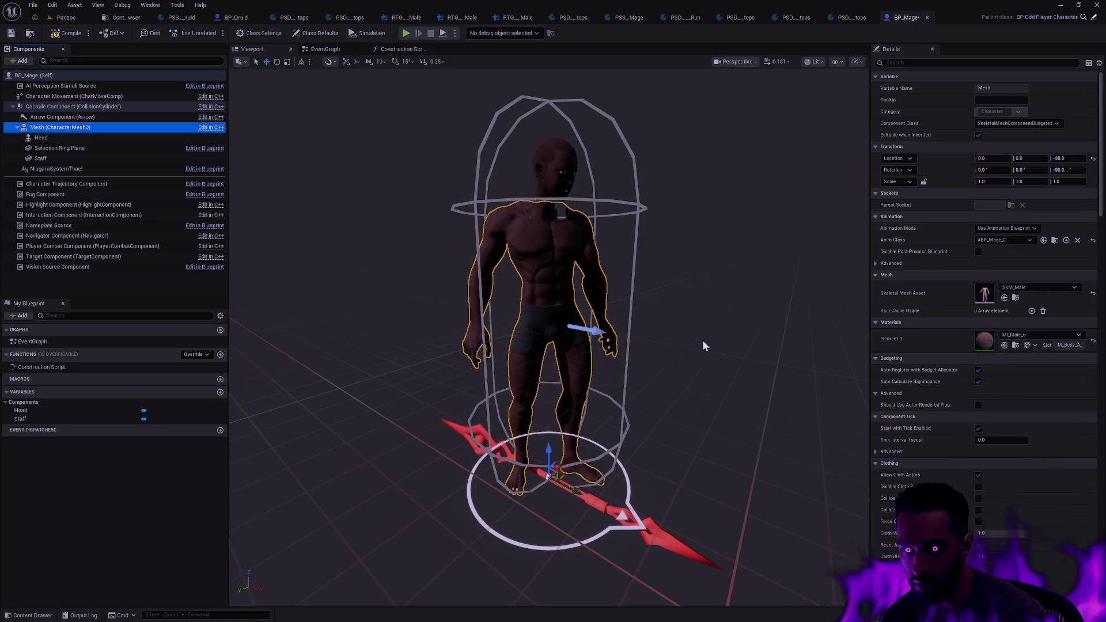
# Step: Set the Head component's skeletal mesh to SKM_Head_Male_03
pyautogui.click(60, 138)
pyautogui.click(1032, 406)
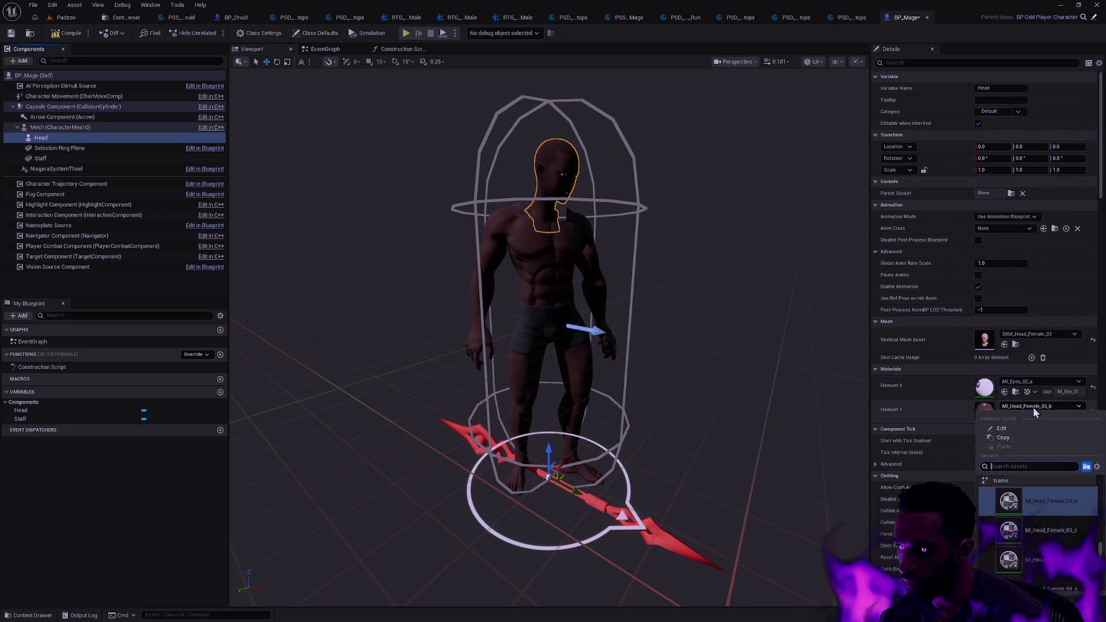
pyautogui.click(1028, 333)
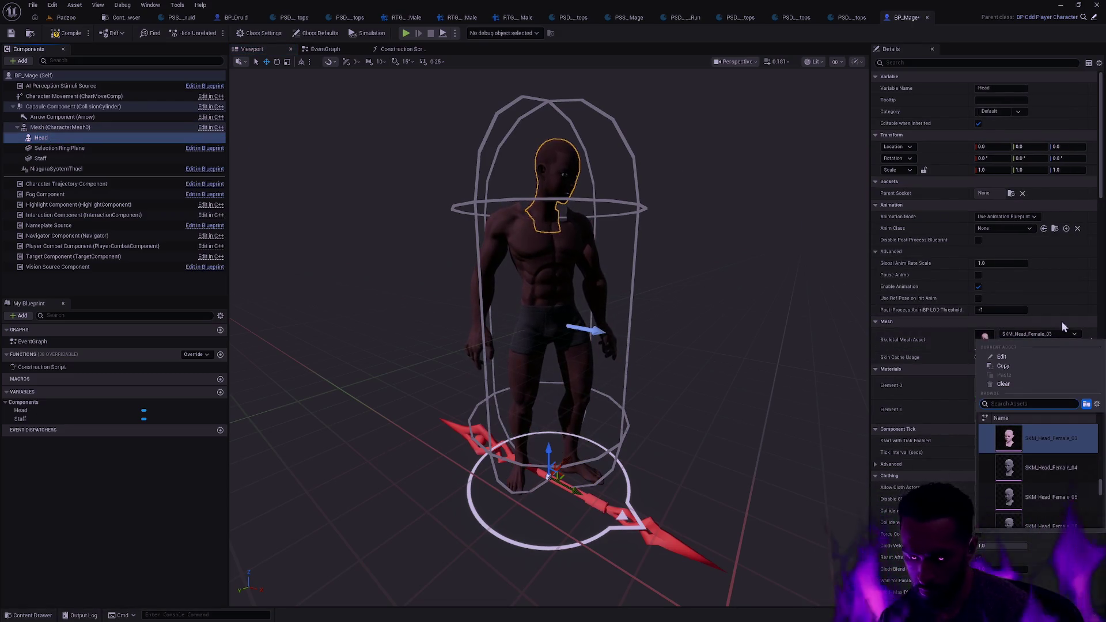
pyautogui.write('SKM_Male')
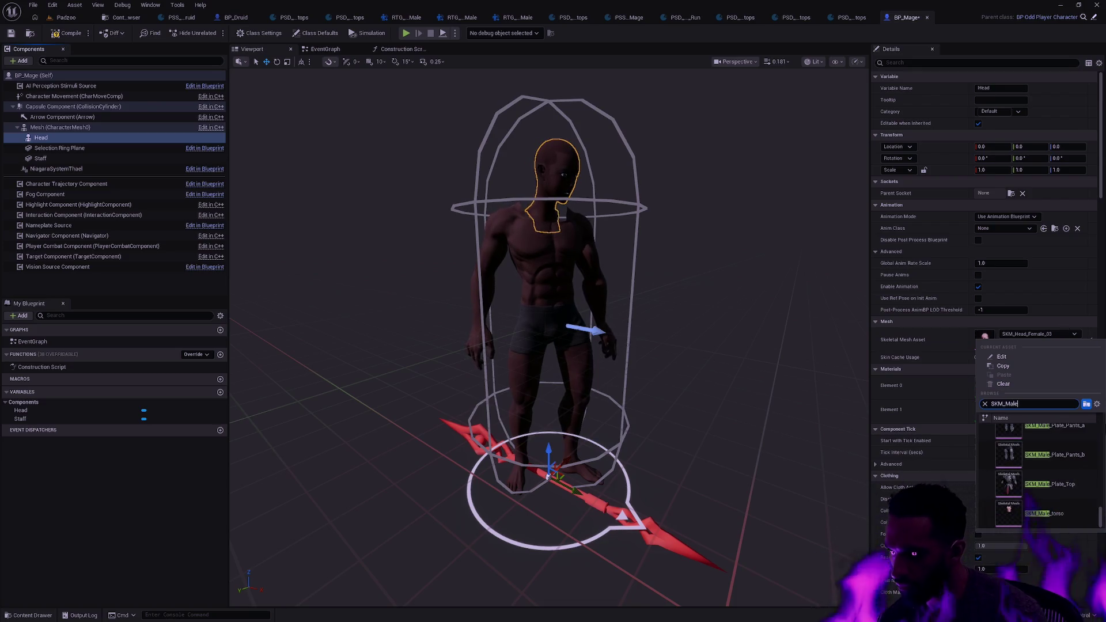
pyautogui.moveTo(1103, 522); pyautogui.dragTo(1102, 431)
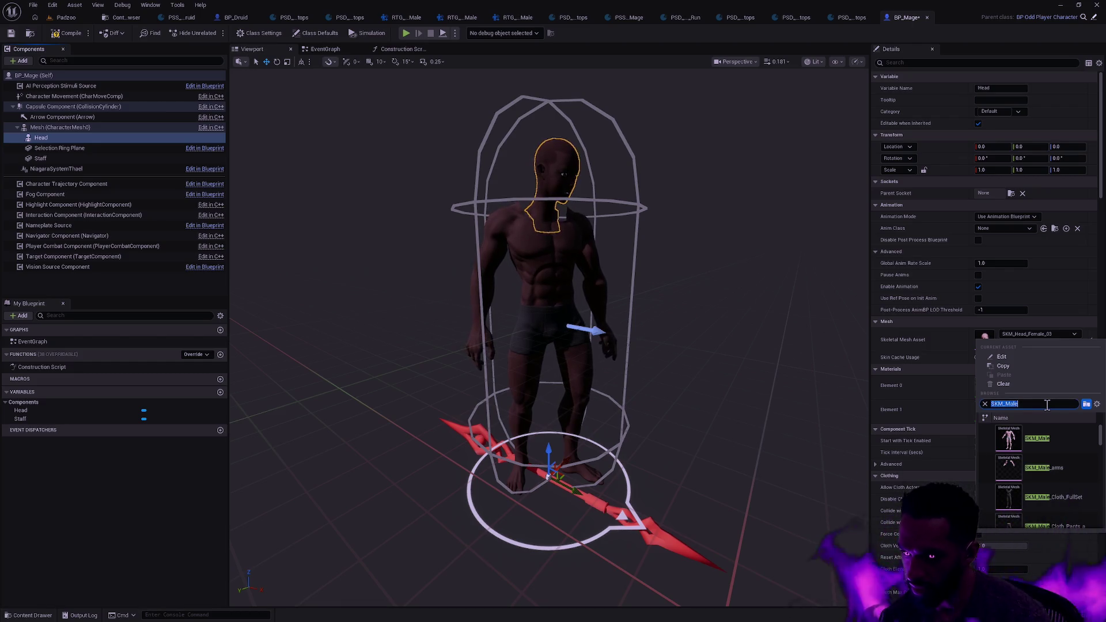
pyautogui.press('BackSpace')
pyautogui.press('BackSpace')
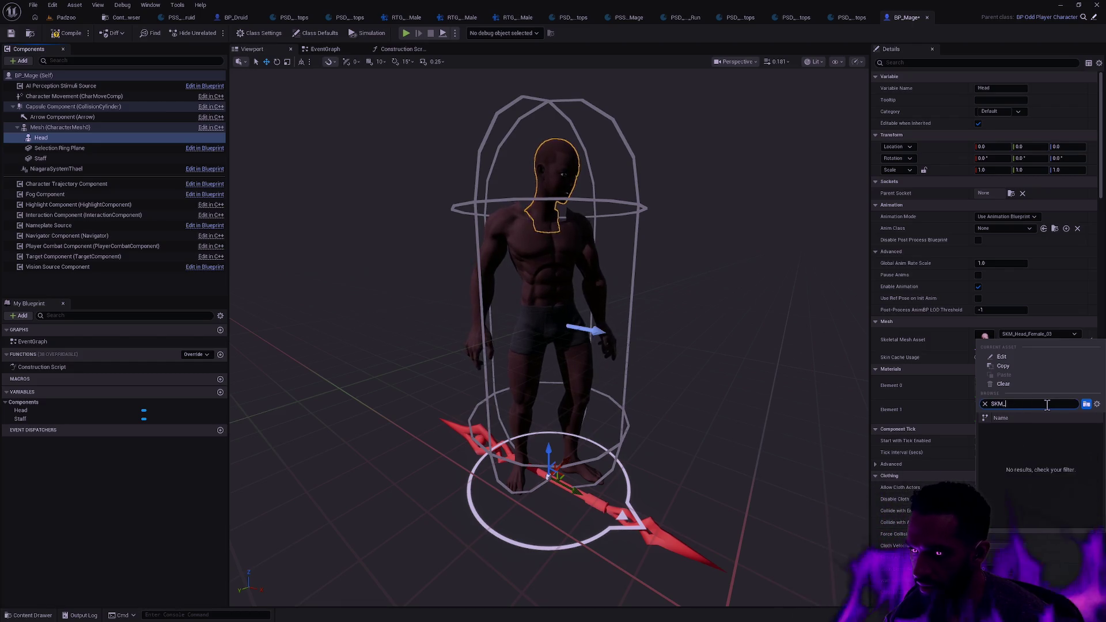
pyautogui.write('Head_Male')
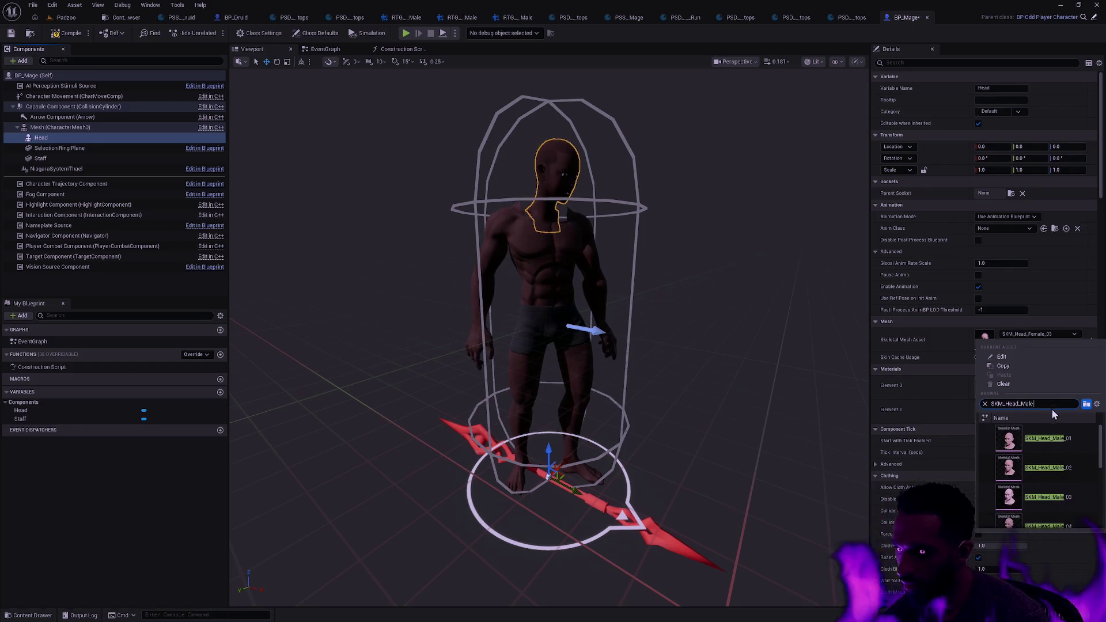
pyautogui.click(1047, 496)
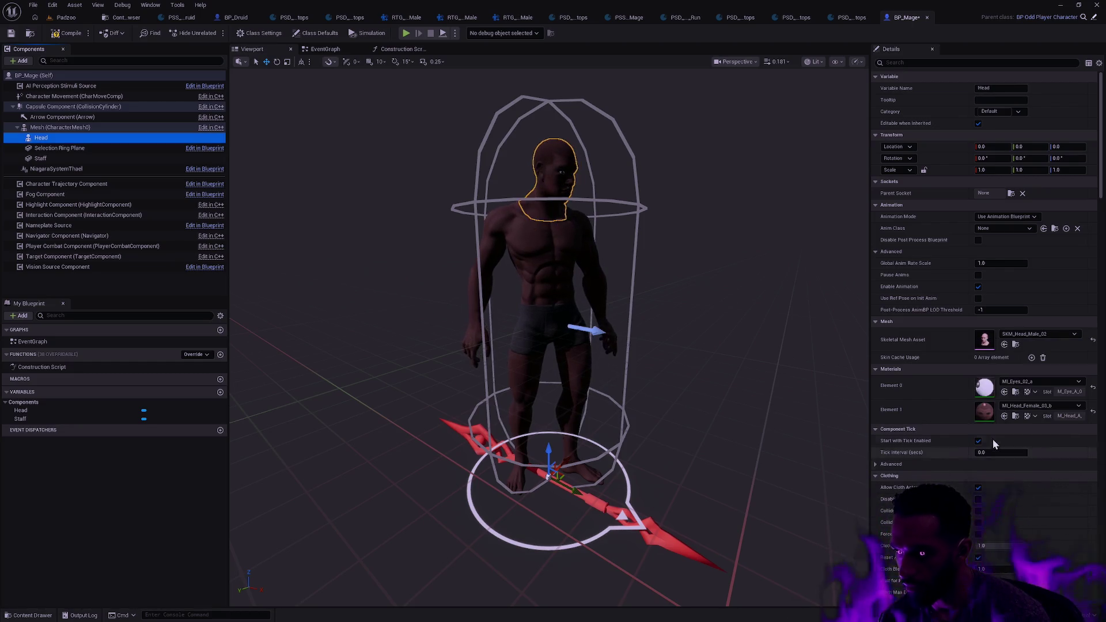
# Step: Give the head's Element 1 the MI_Head_Male_01_b material and frame the character
pyautogui.click(728, 313)
pyautogui.moveTo(728, 314); pyautogui.dragTo(691, 315)
pyautogui.scroll(8, 550, 337)
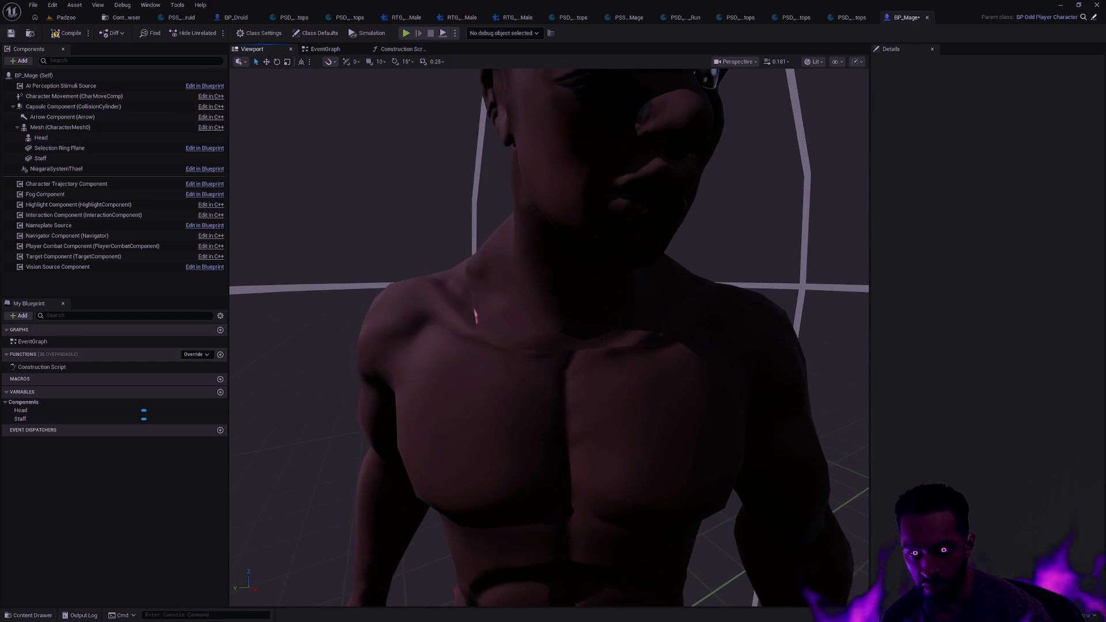
pyautogui.click(475, 315)
pyautogui.click(1042, 406)
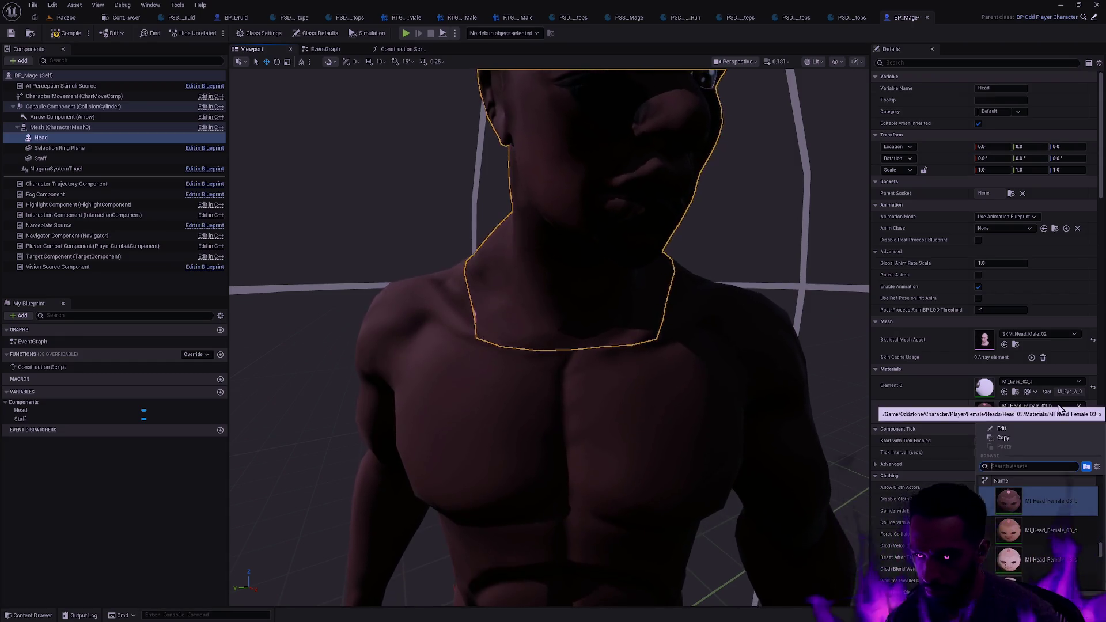
pyautogui.write('MI_Mal')
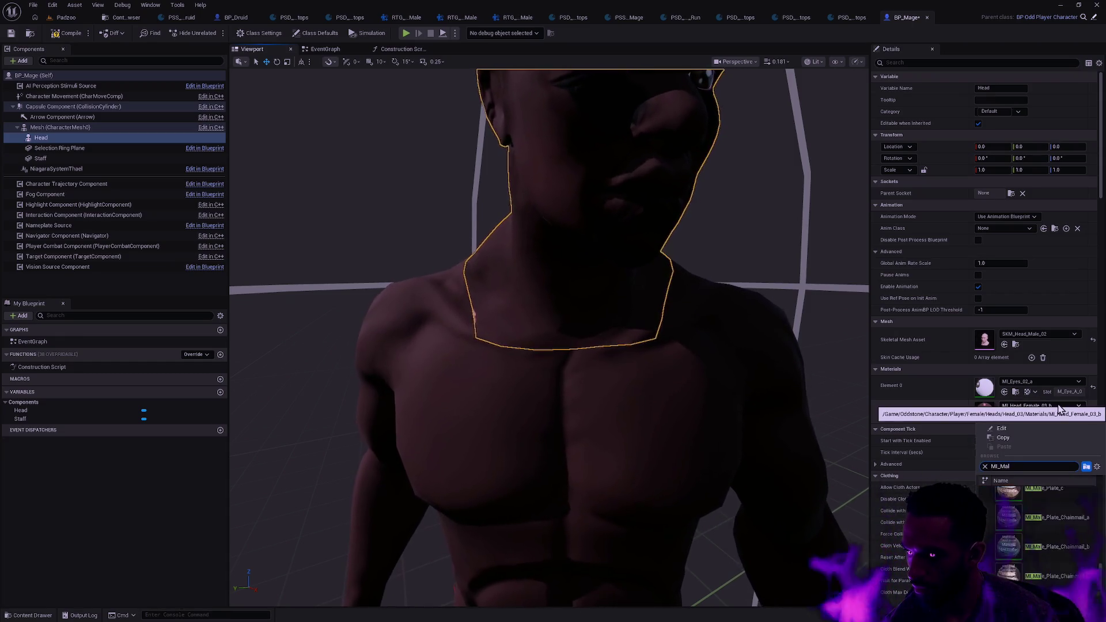
pyautogui.press('BackSpace')
pyautogui.press('BackSpace')
pyautogui.press('BackSpace')
pyautogui.write('Head_Male')
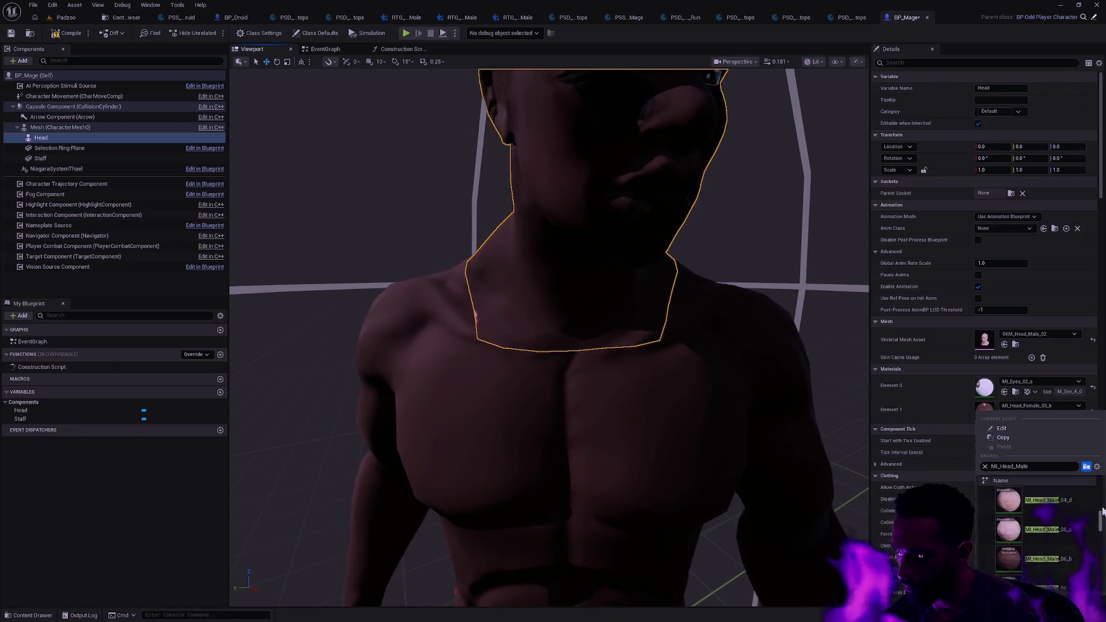
pyautogui.click(1048, 518)
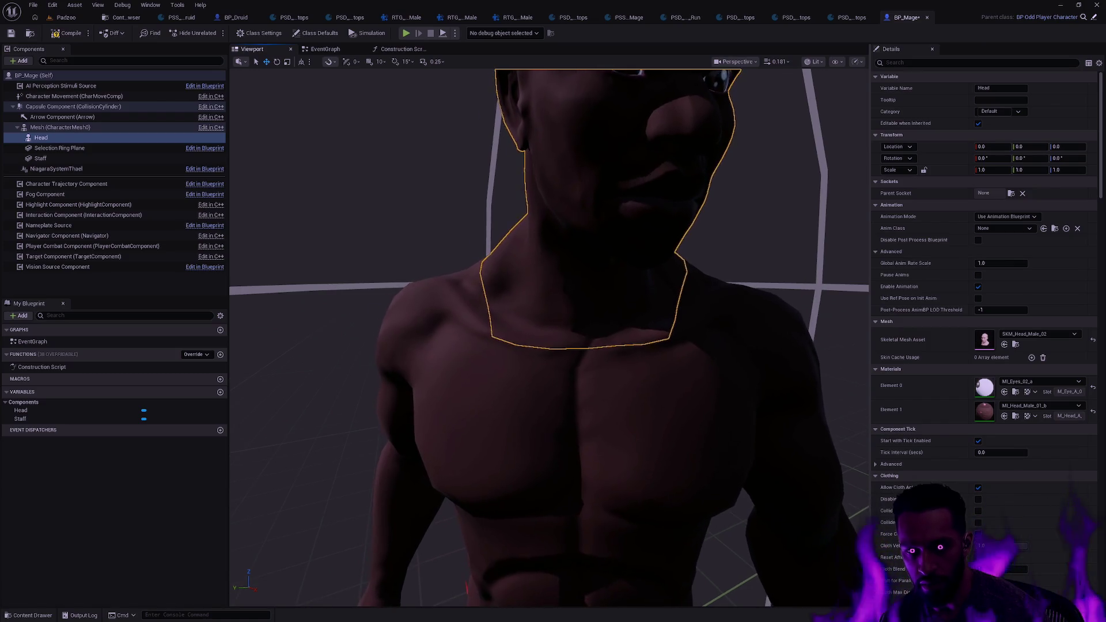
pyautogui.click(388, 244)
pyautogui.press('f')
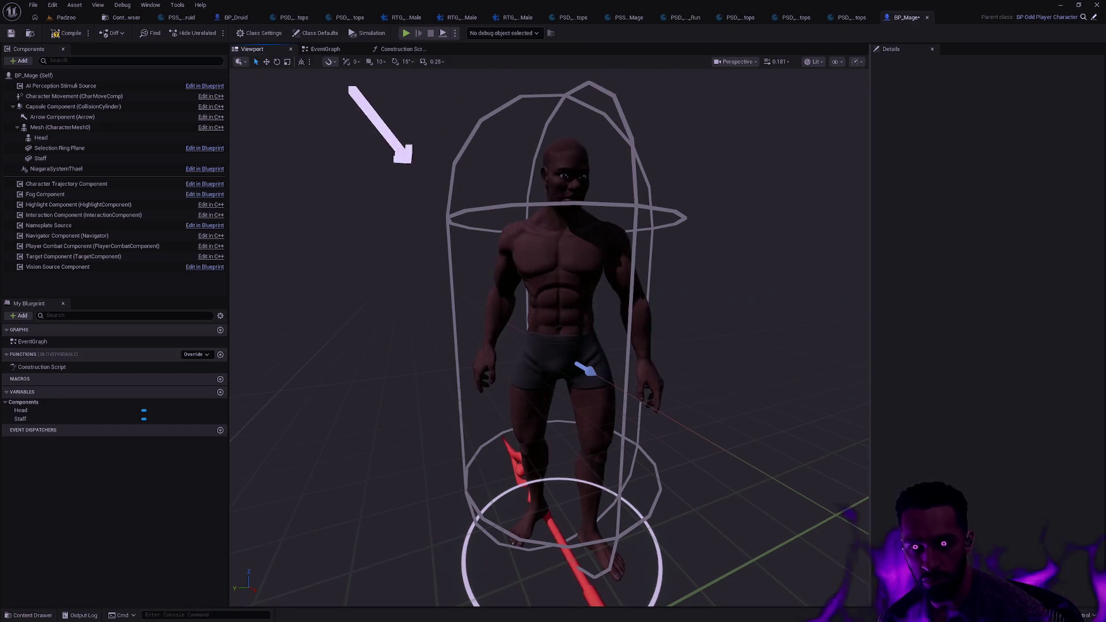
# Step: Attach the Staff component to the weapon_r_staff parent socket
pyautogui.click(81, 160)
pyautogui.click(1035, 205)
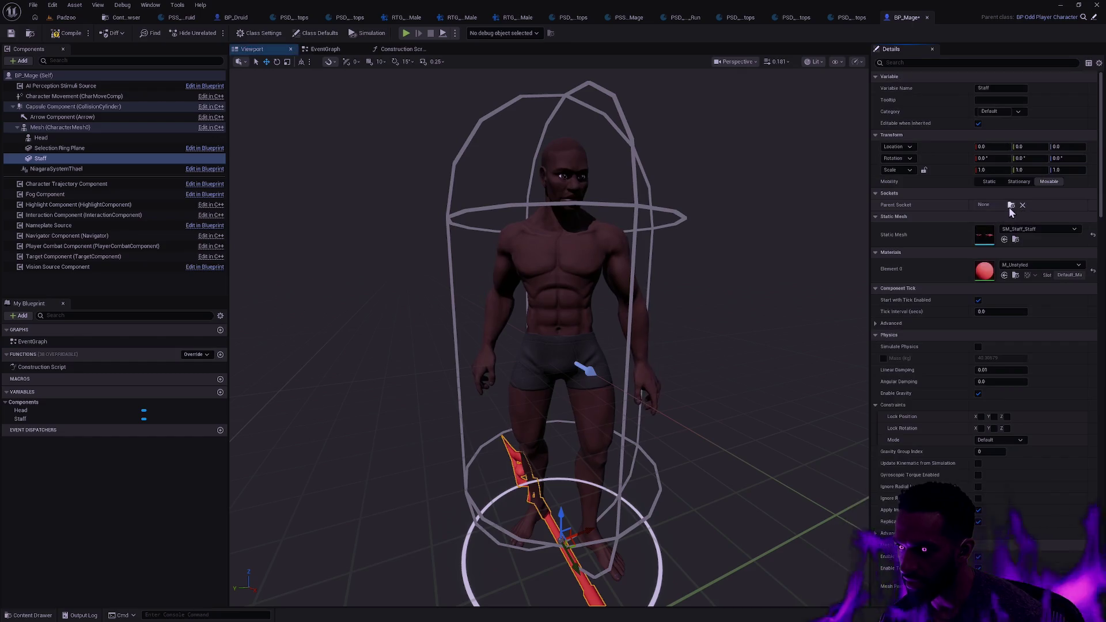
pyautogui.click(1011, 205)
pyautogui.write('wea')
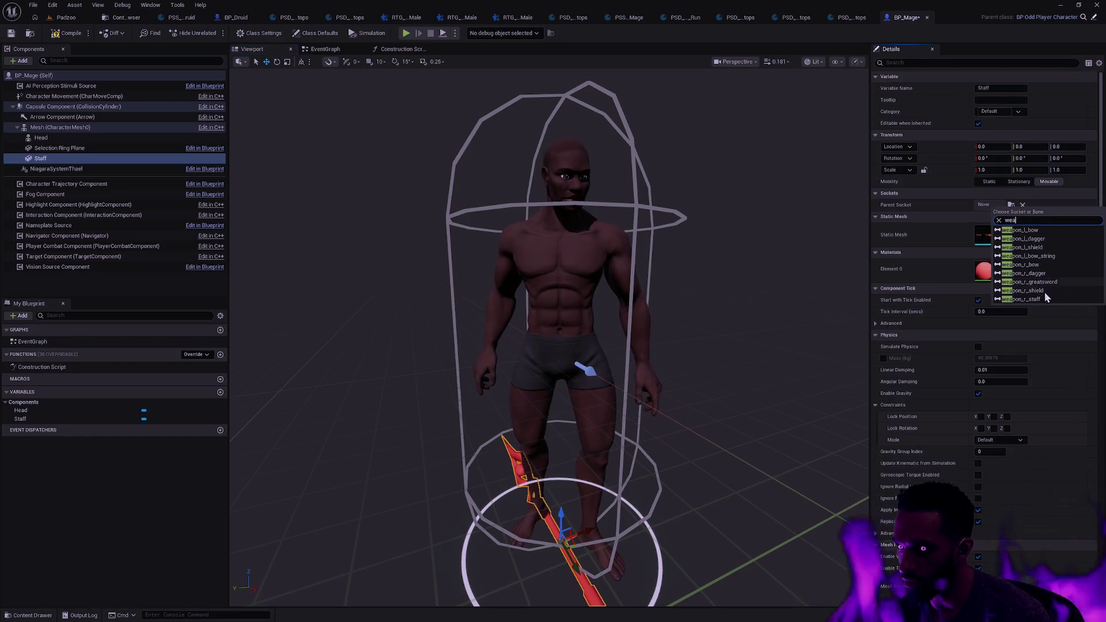
pyautogui.click(1040, 300)
pyautogui.click(711, 264)
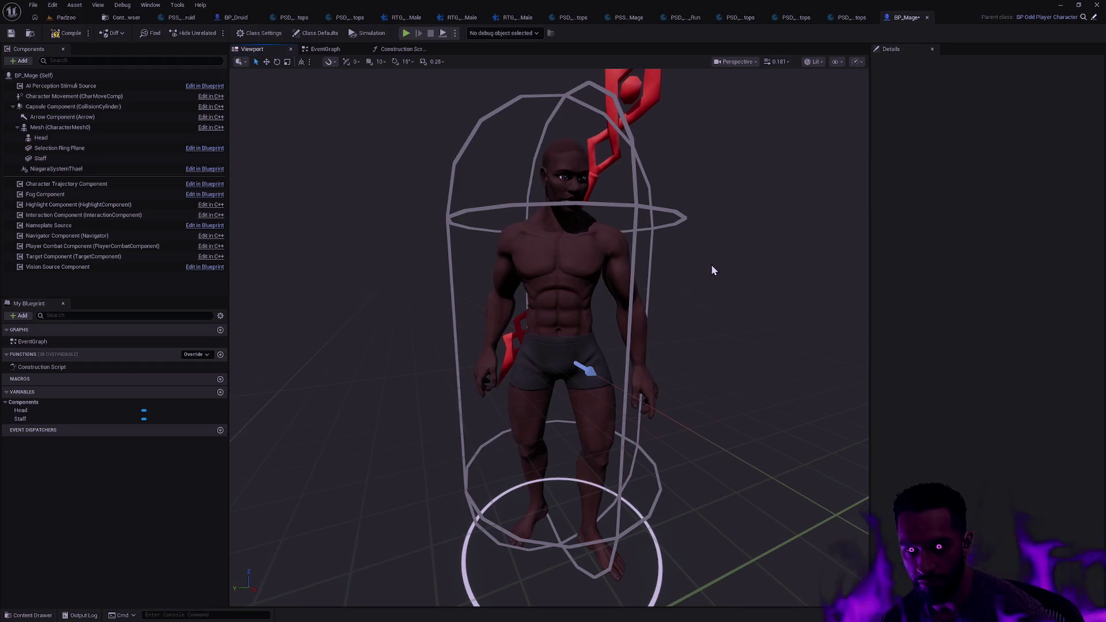
pyautogui.moveTo(576, 346)
pyautogui.mouseDown()
pyautogui.moveTo(380, 353)
pyautogui.moveTo(518, 349)
pyautogui.mouseUp()
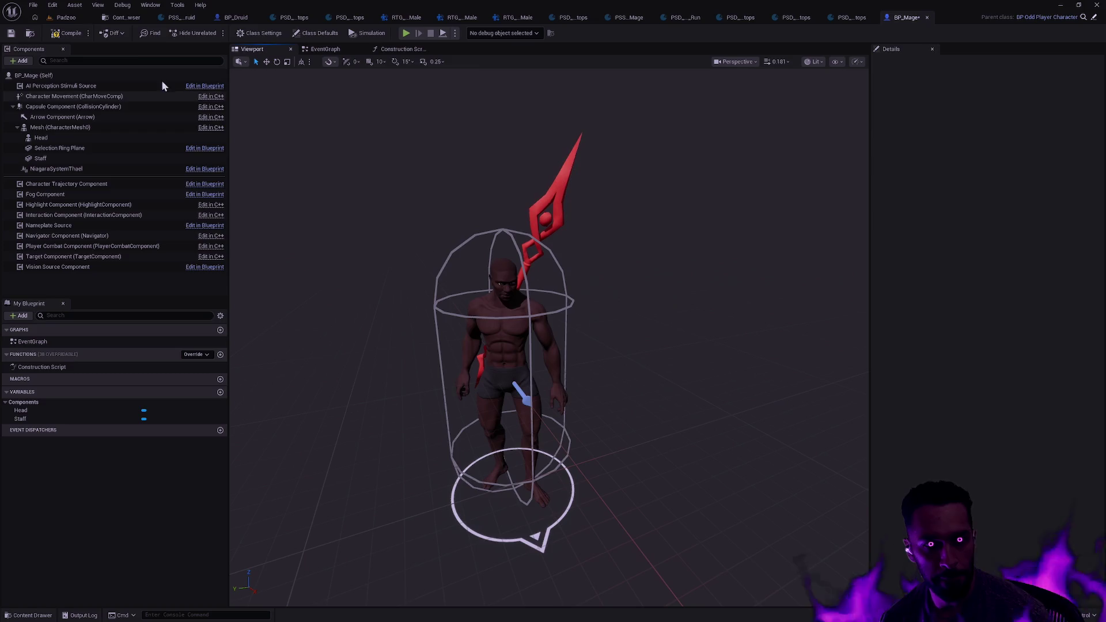
# Step: Compile the BP_Mage Blueprint and return to the Padzoo level
pyautogui.click(71, 33)
pyautogui.hotkey('ctrl', 'space')
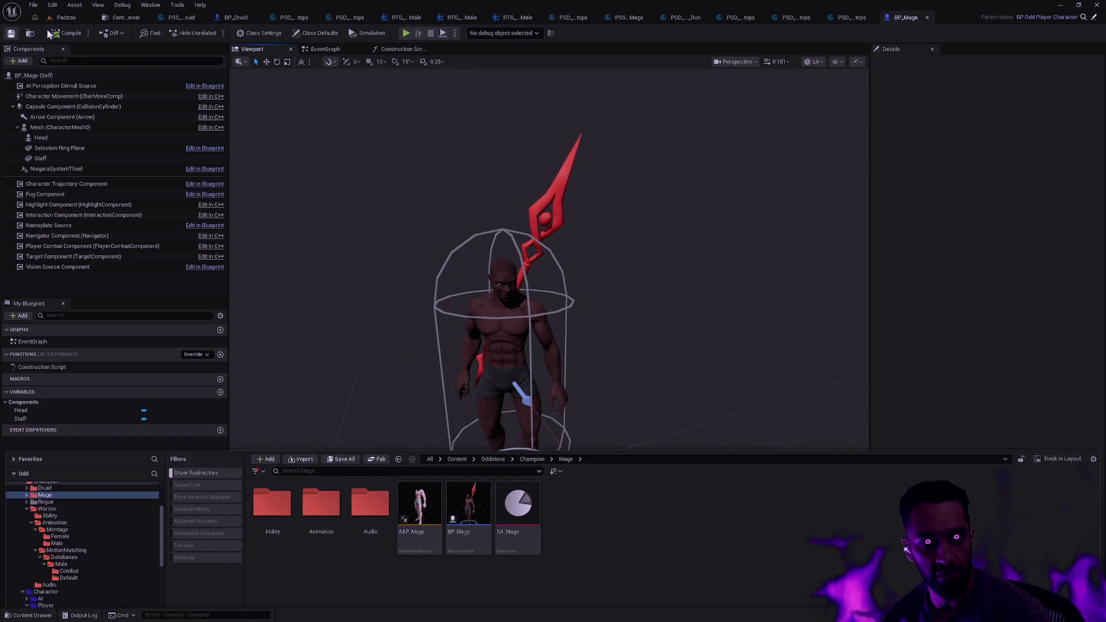
pyautogui.click(66, 17)
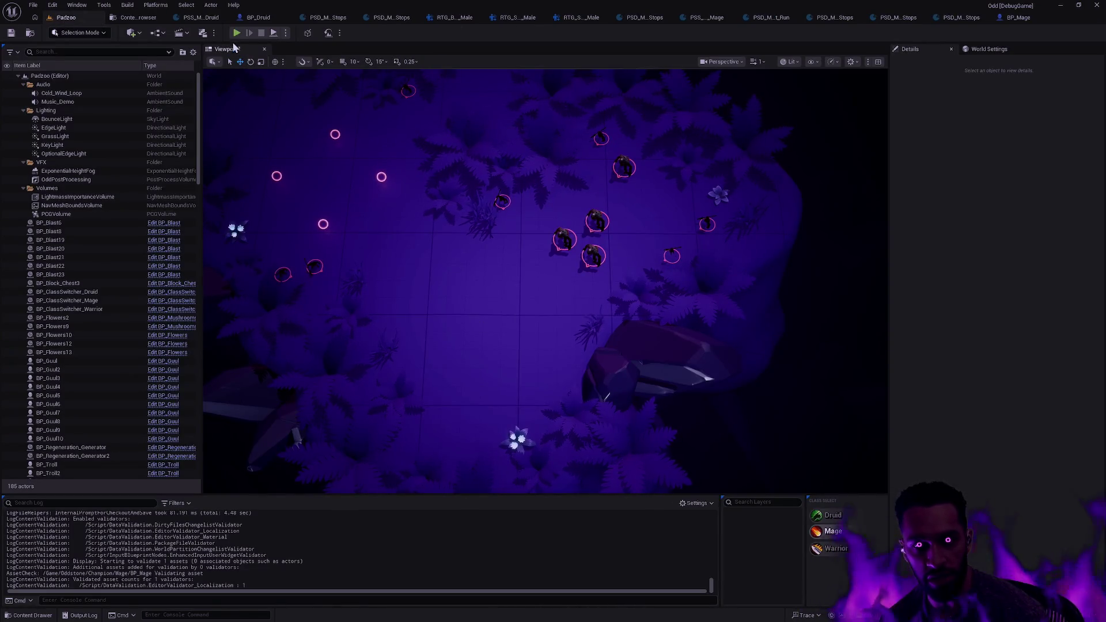
# Step: Start a full-screen Play in Editor session and walk the Mage up and down
pyautogui.hotkey('alt', 'p')
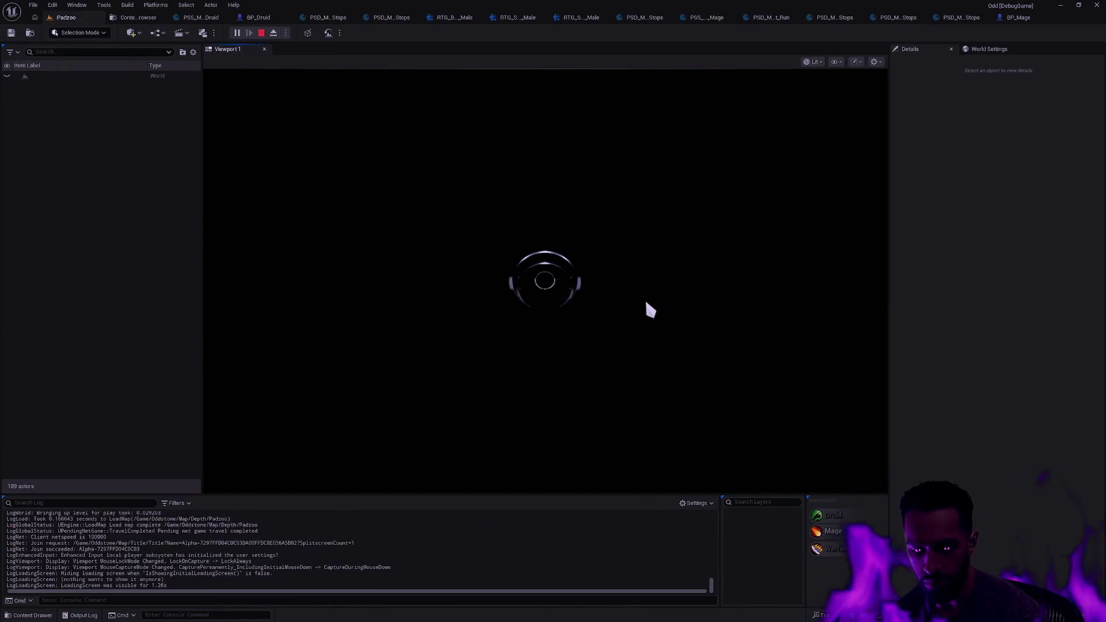
pyautogui.press('F11')
pyautogui.click(573, 210)
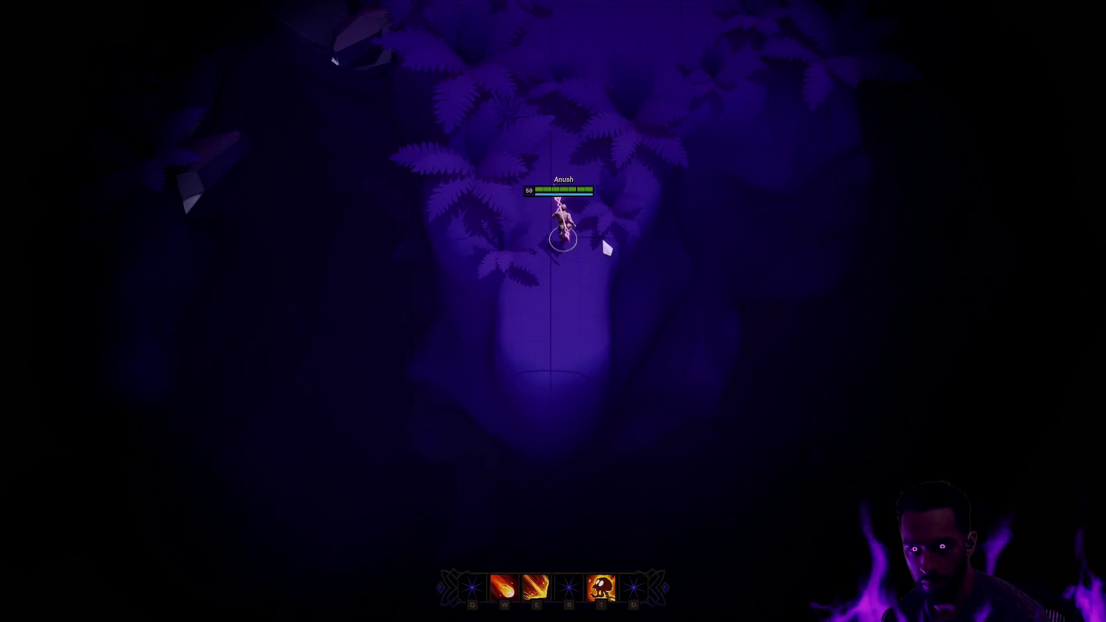
pyautogui.click(567, 313)
pyautogui.click(554, 106)
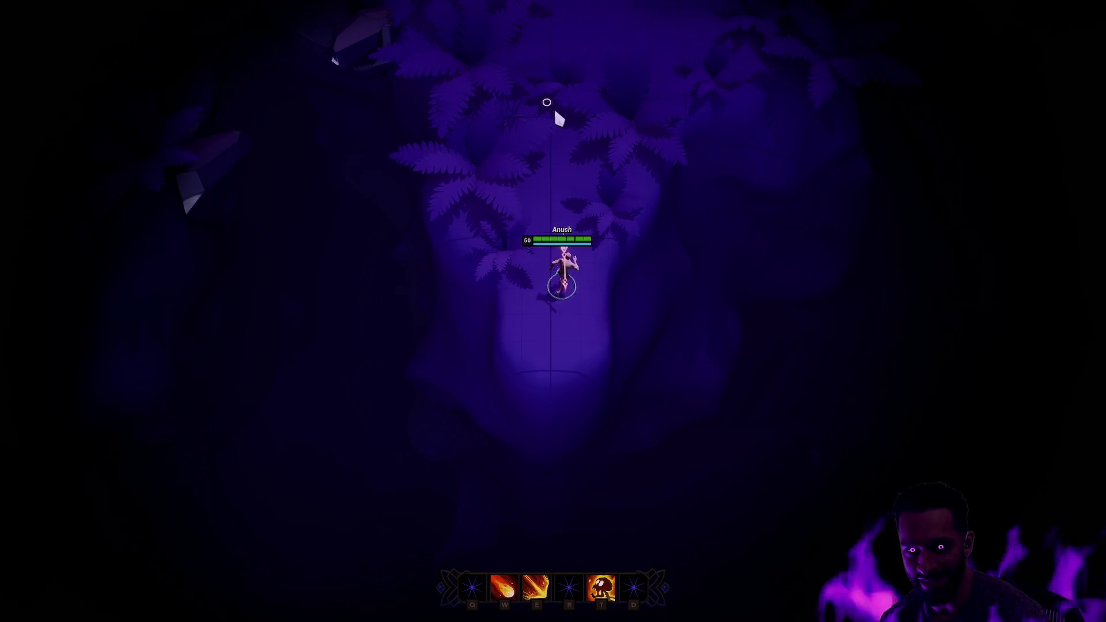
pyautogui.click(573, 294)
pyautogui.click(554, 357)
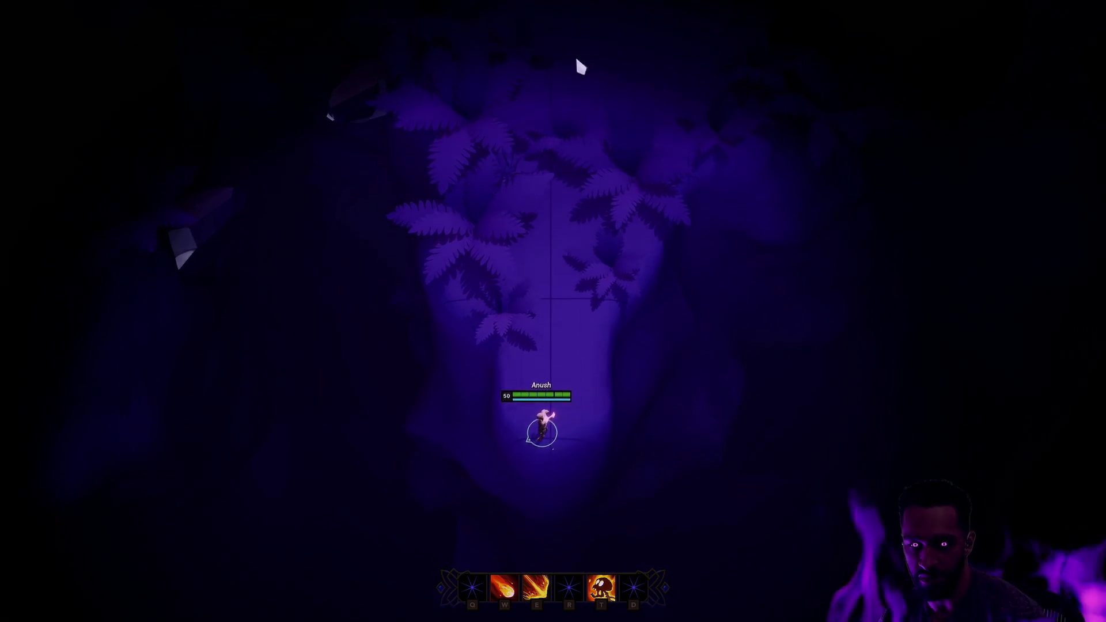
# Step: Right-click to move the Mage around, then stop play and show the Content Drawer
pyautogui.rightClick(552, 260)
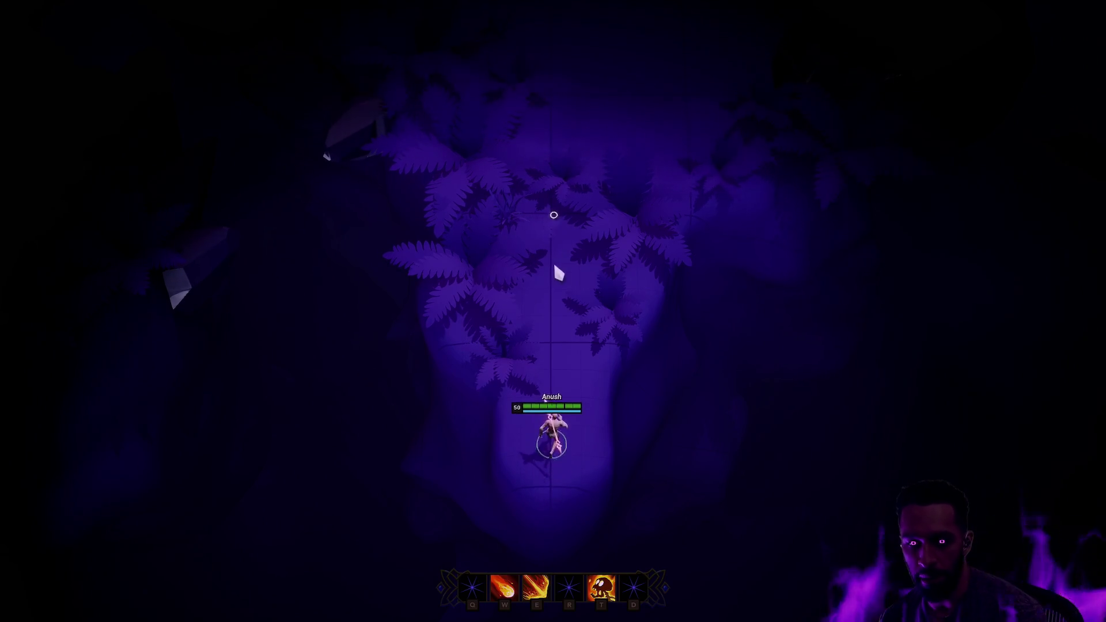
pyautogui.rightClick(624, 150)
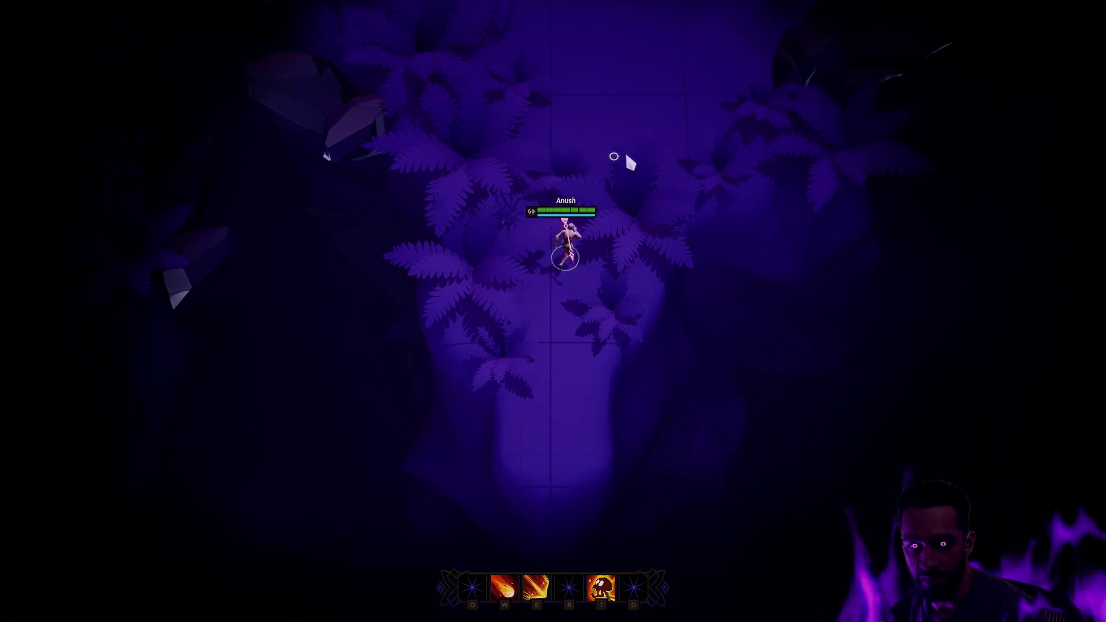
pyautogui.rightClick(544, 314)
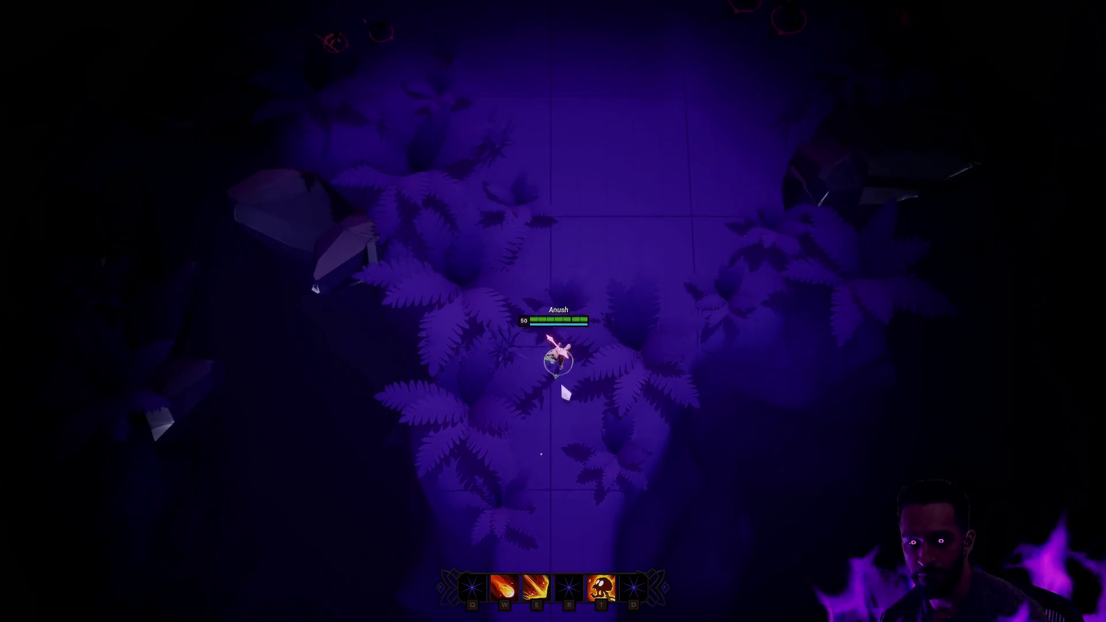
pyautogui.rightClick(565, 455)
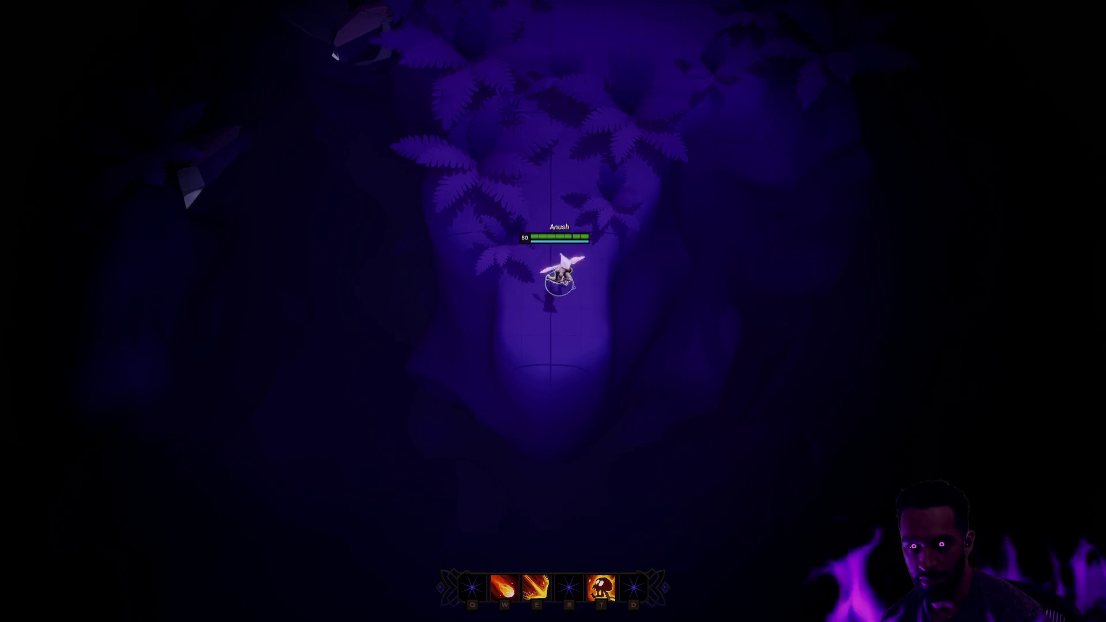
pyautogui.press('F11')
pyautogui.press('Escape')
pyautogui.hotkey('ctrl', 'space')
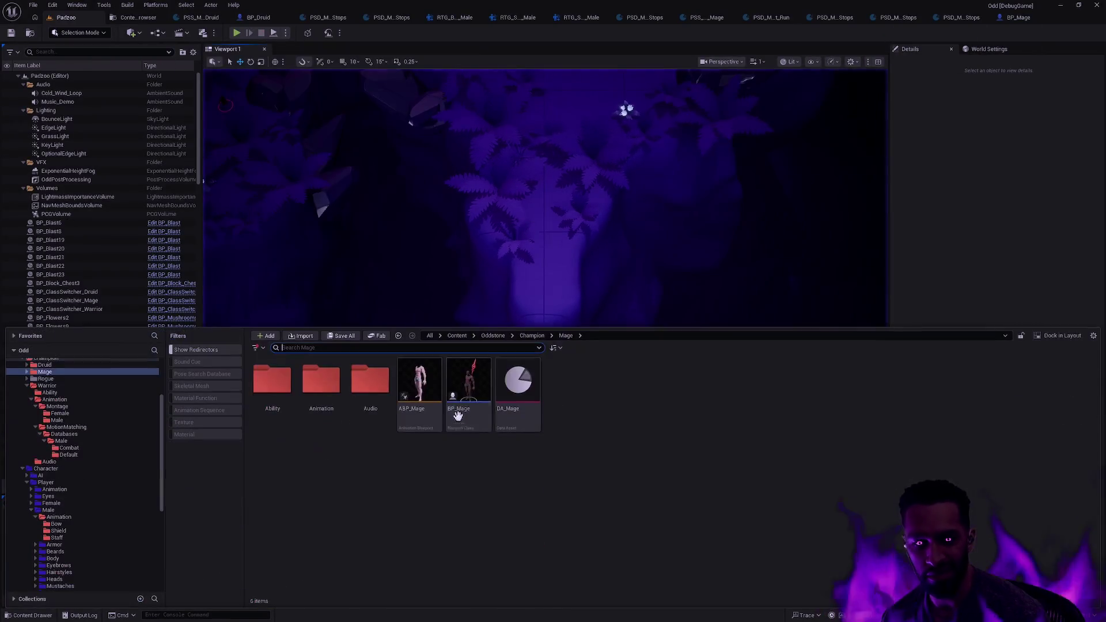
# Step: In Mage > Animation > Montage > Male, replace all eight montages' skeleton with SK_Male
pyautogui.doubleClick(311, 392)
pyautogui.doubleClick(288, 398)
pyautogui.doubleClick(326, 395)
pyautogui.click(285, 424)
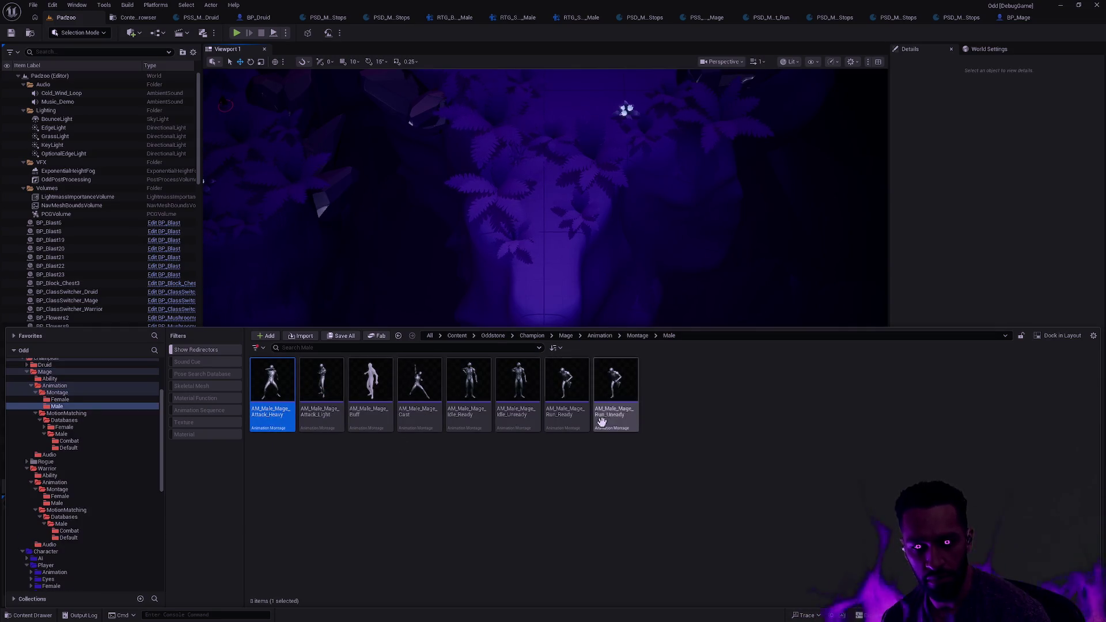
pyautogui.keyDown('shift'); pyautogui.click(608, 410); pyautogui.keyUp('shift')
pyautogui.rightClick(607, 410)
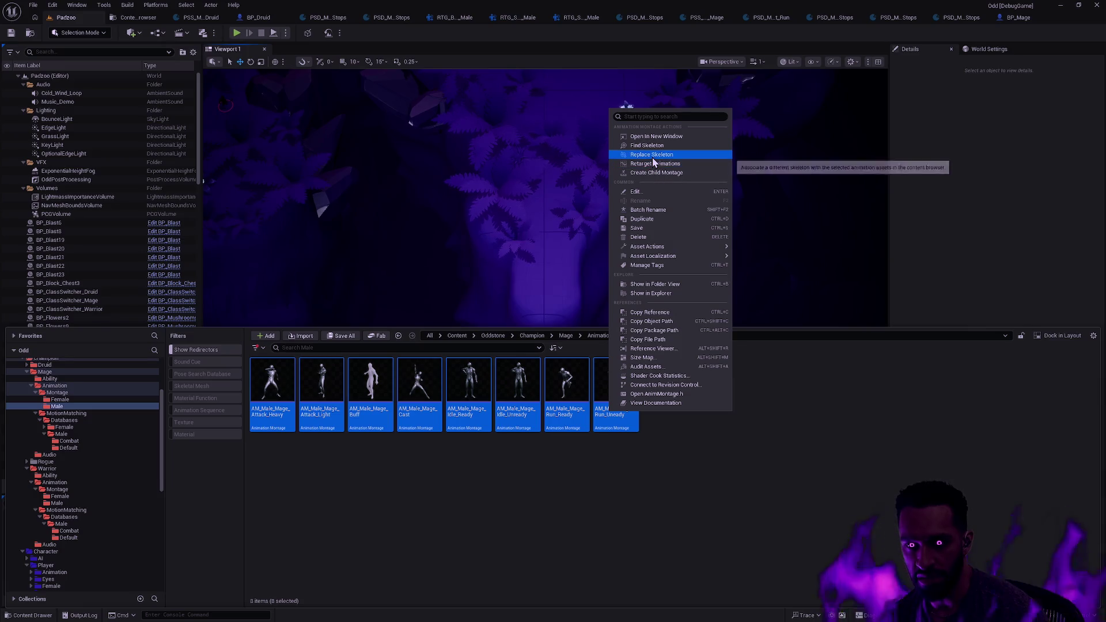
pyautogui.click(641, 153)
pyautogui.write('SK+M')
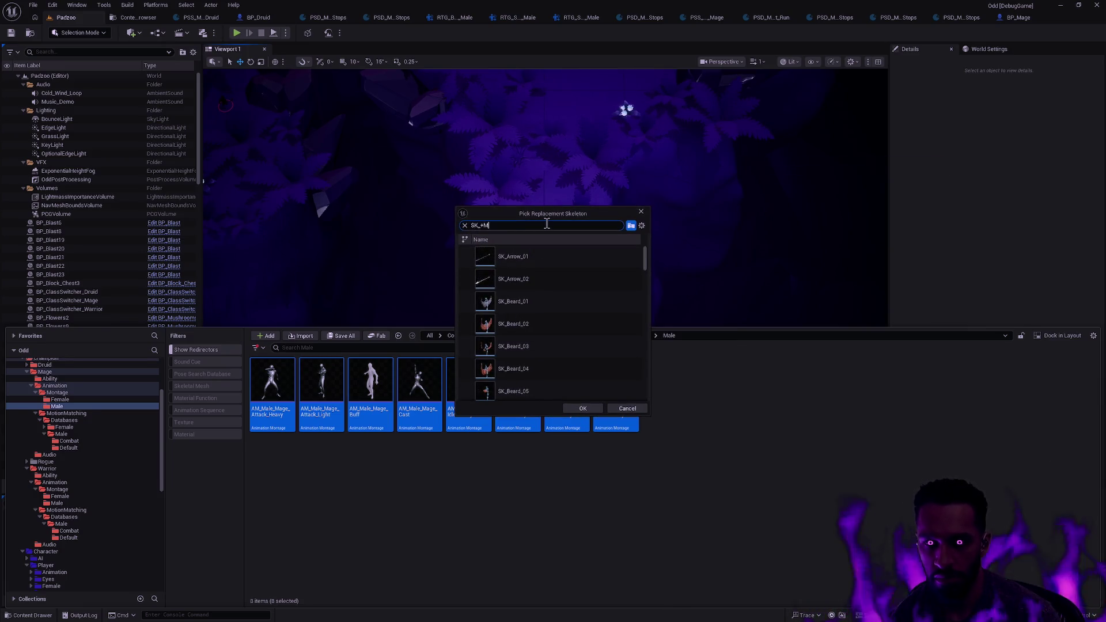
pyautogui.press('BackSpace')
pyautogui.press('BackSpace')
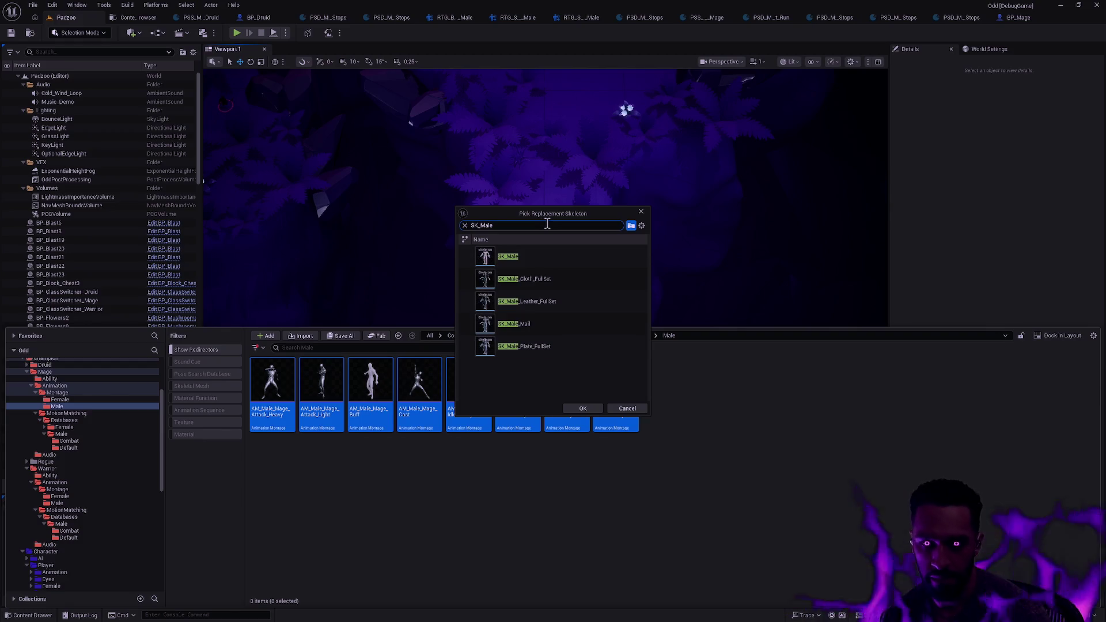
pyautogui.press('Down')
pyautogui.click(580, 408)
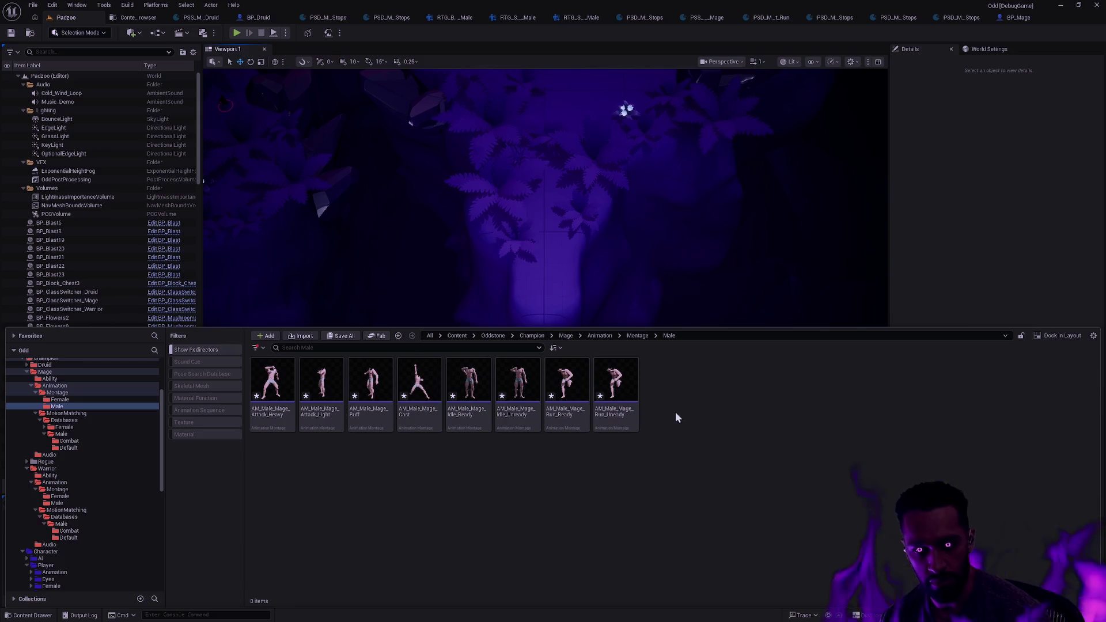
# Step: Reselect all eight male Mage montages, from Attack_Heavy to Run_Unready
pyautogui.click(271, 414)
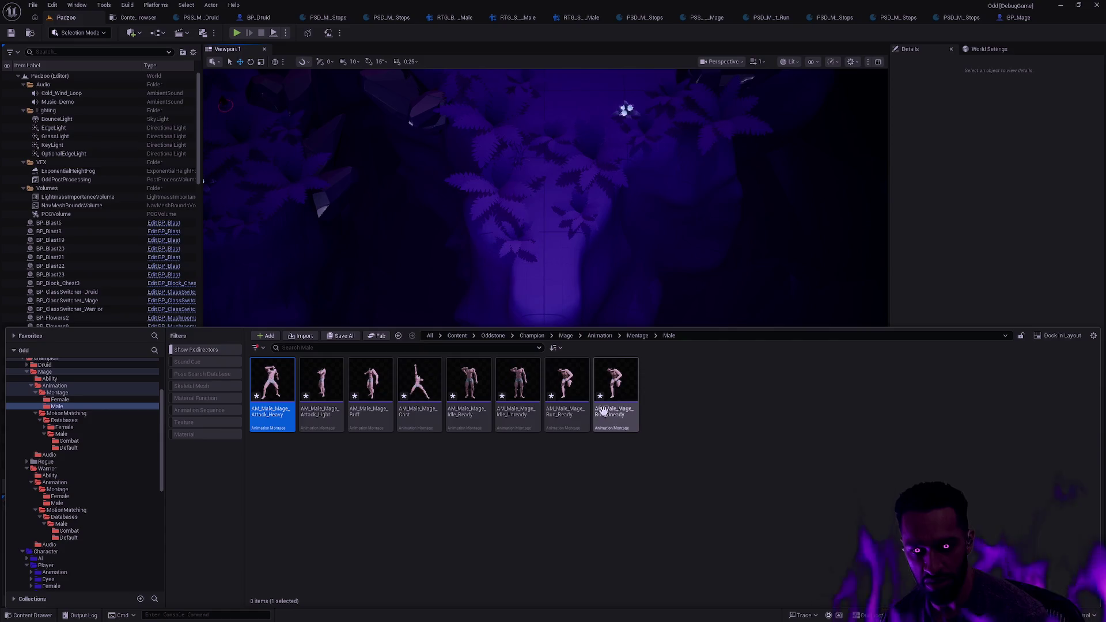
pyautogui.keyDown('shift'); pyautogui.click(615, 414); pyautogui.keyUp('shift')
pyautogui.rightClick(275, 432)
pyautogui.click(340, 328)
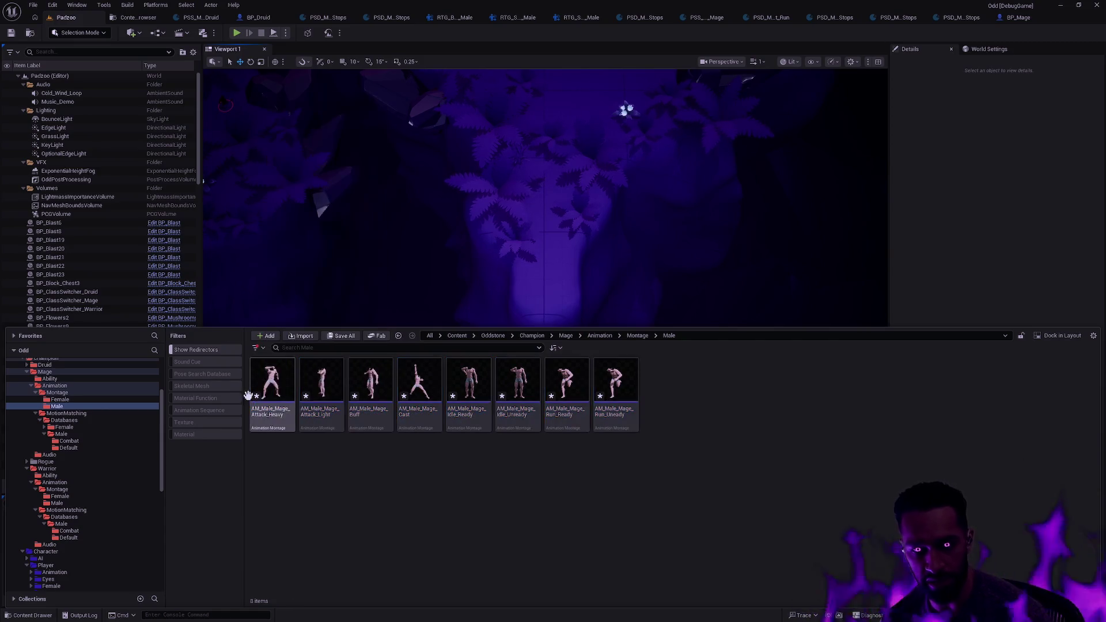
pyautogui.keyDown('shift'); pyautogui.click(603, 426); pyautogui.keyUp('shift')
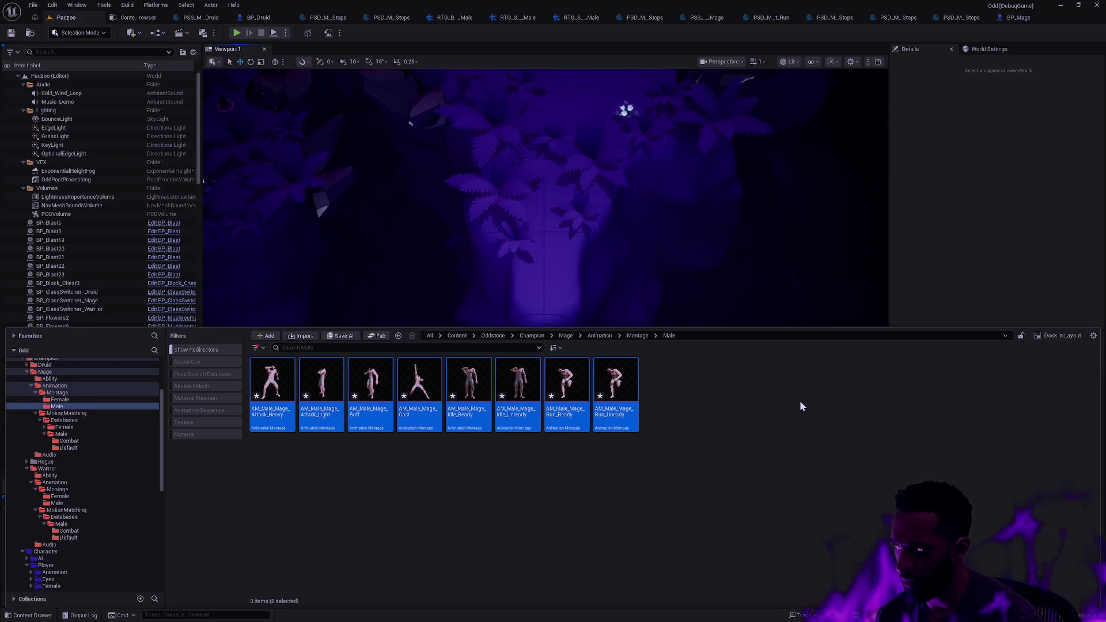
# Step: Select AM_Male_Mage_Attack_Heavy alone and open it in the montage editor
pyautogui.click(657, 410)
pyautogui.click(272, 391)
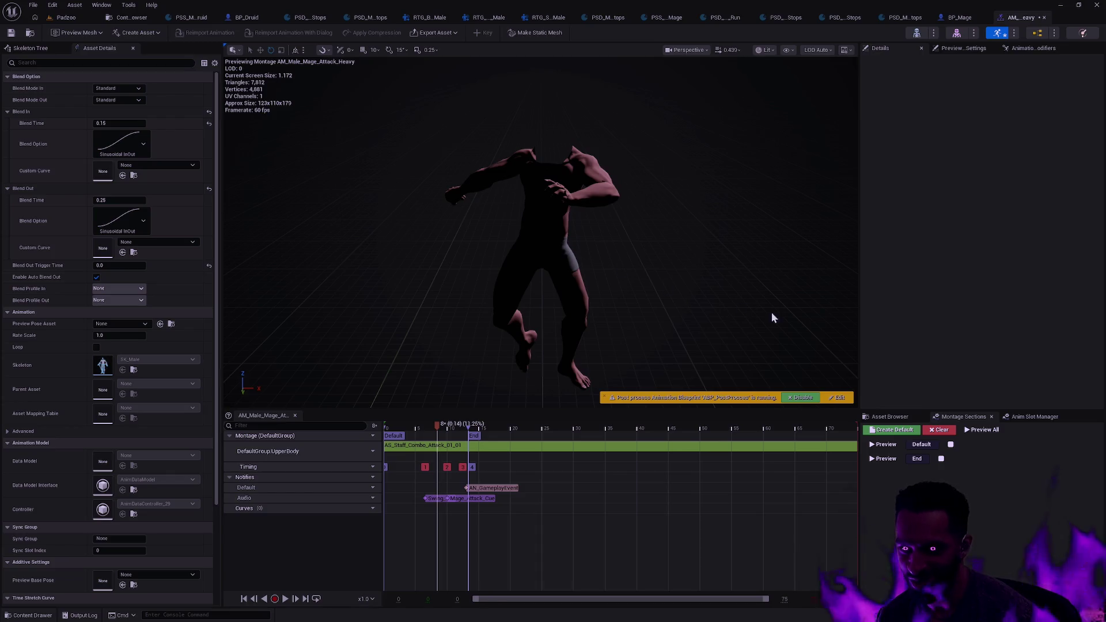
# Step: Drop AS_Male_Staff_Combo_Attack_01_01 onto Attack_Heavy's slot track, then open AM_Male_Mage_Attack_Light
pyautogui.click(904, 417)
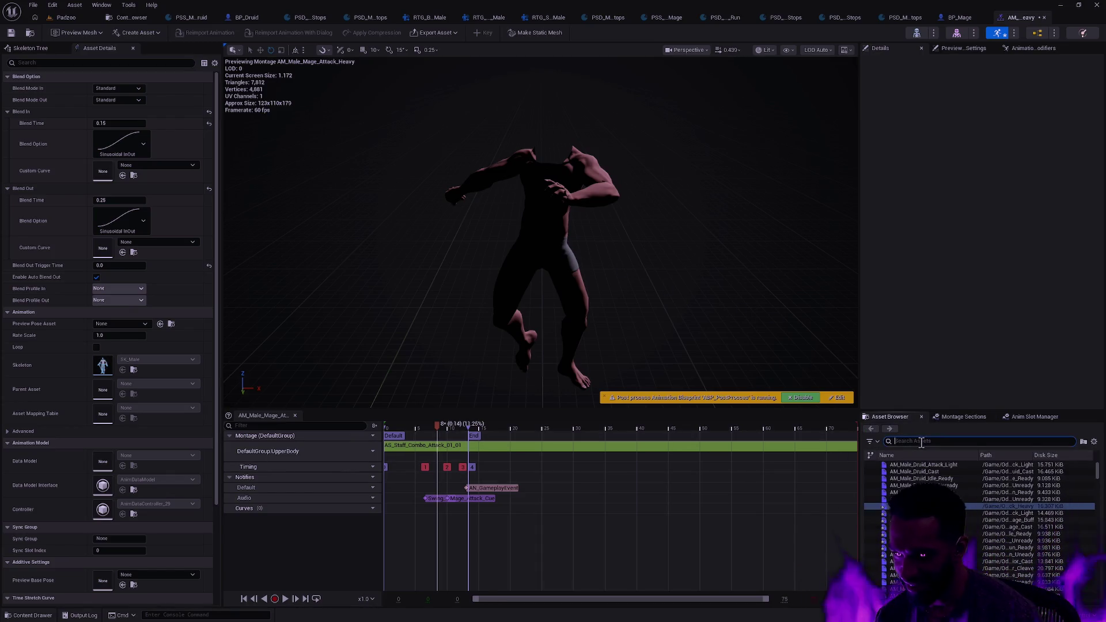
pyautogui.write('AS_Male_Staff_Comb')
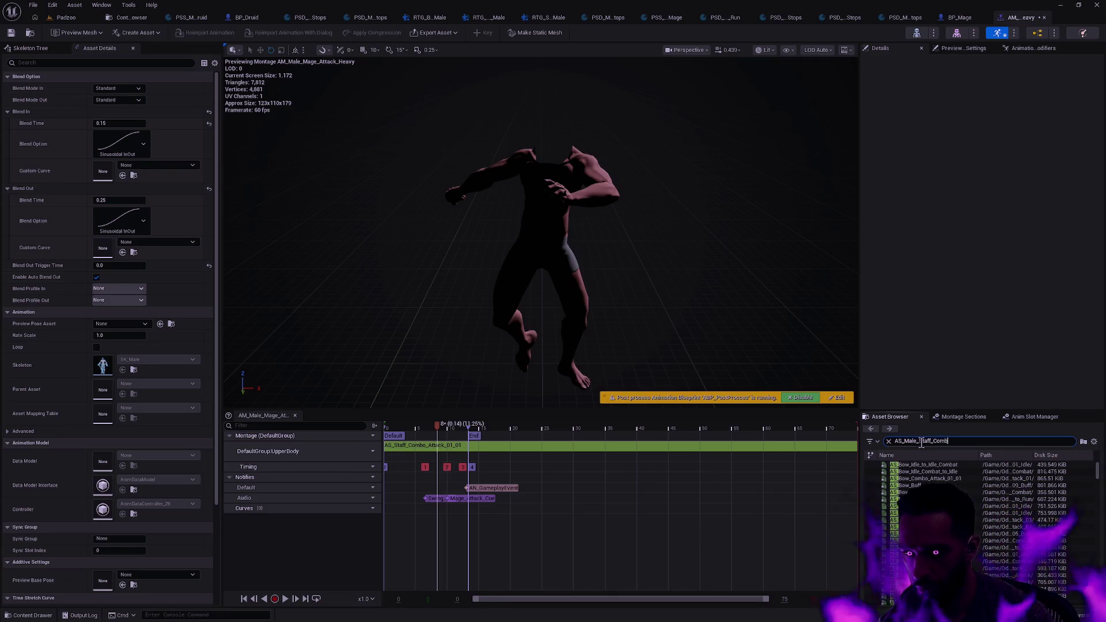
pyautogui.write('o_Attack_01_0')
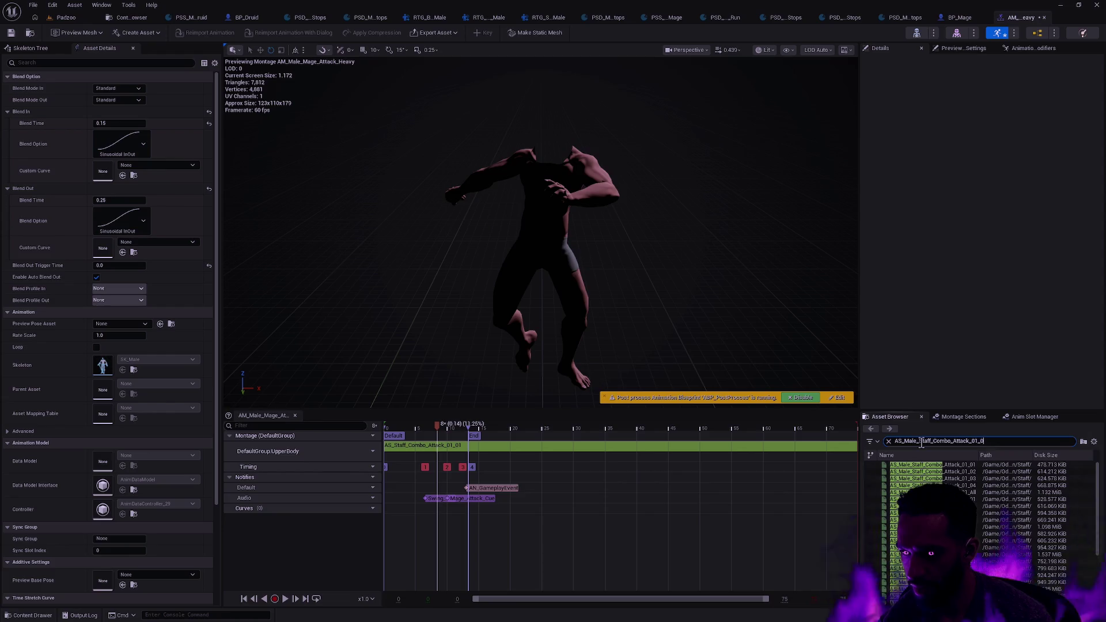
pyautogui.write('1')
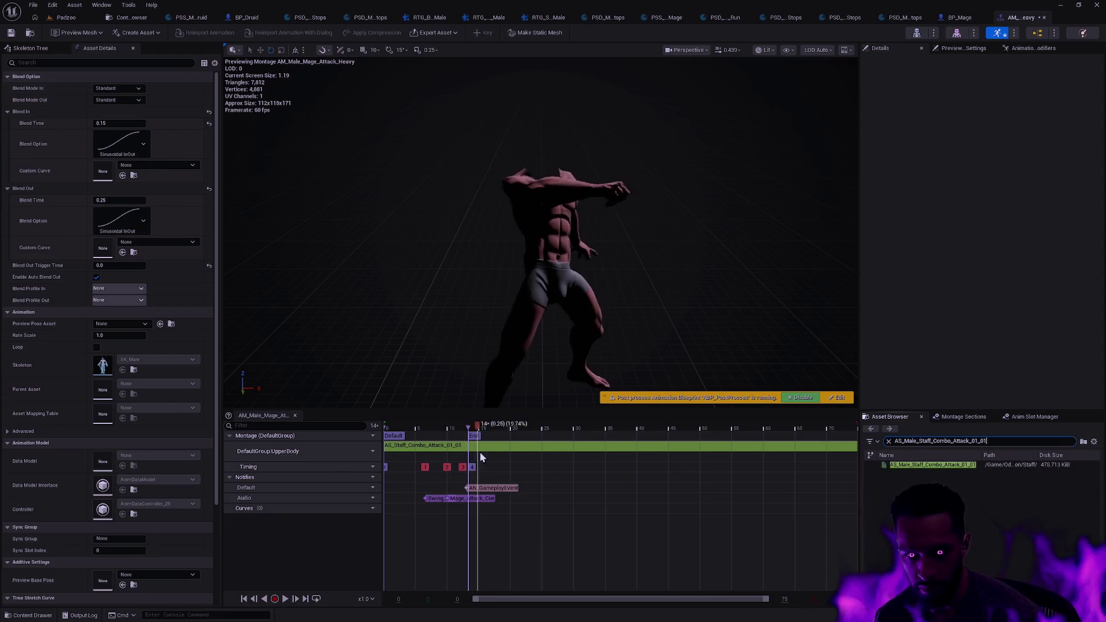
pyautogui.moveTo(921, 464)
pyautogui.mouseDown()
pyautogui.moveTo(475, 455)
pyautogui.moveTo(475, 444)
pyautogui.mouseUp()
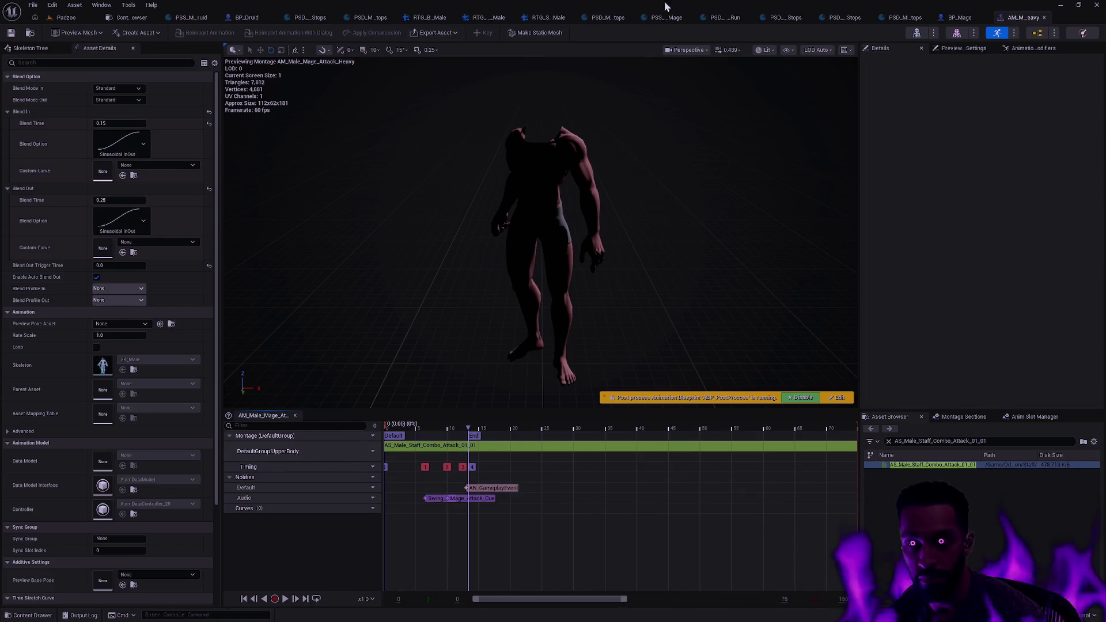
pyautogui.hotkey('ctrl', 'space')
pyautogui.doubleClick(321, 455)
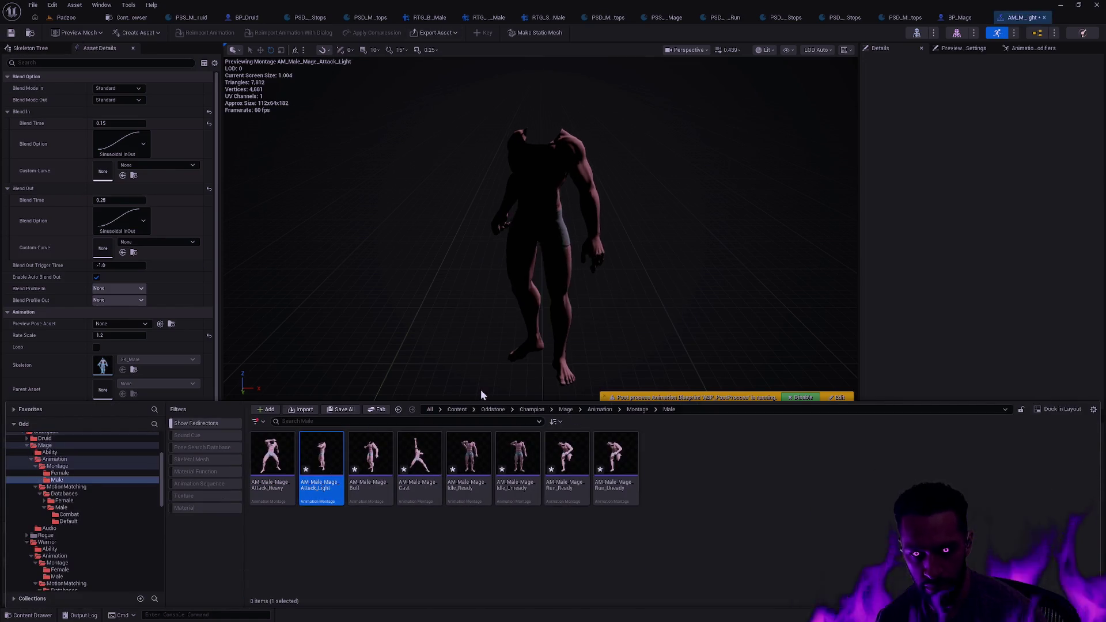
# Step: Replace the old aim segment with AS_Male_Staff_Aim_The_Target_Start on the Attack_Light slot track
pyautogui.click(905, 324)
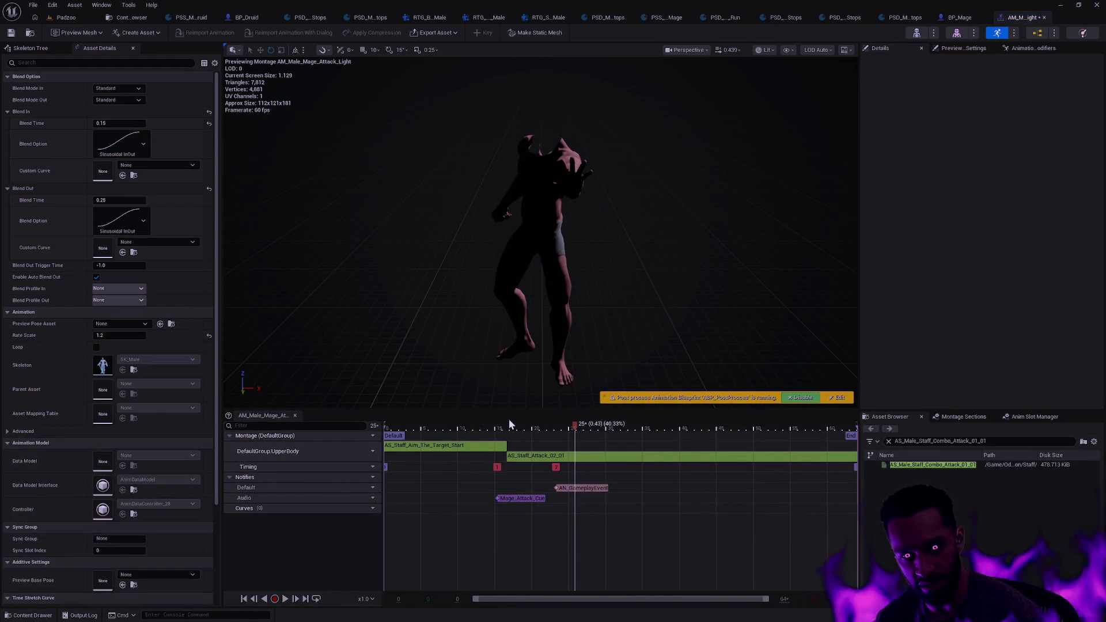
pyautogui.click(956, 441)
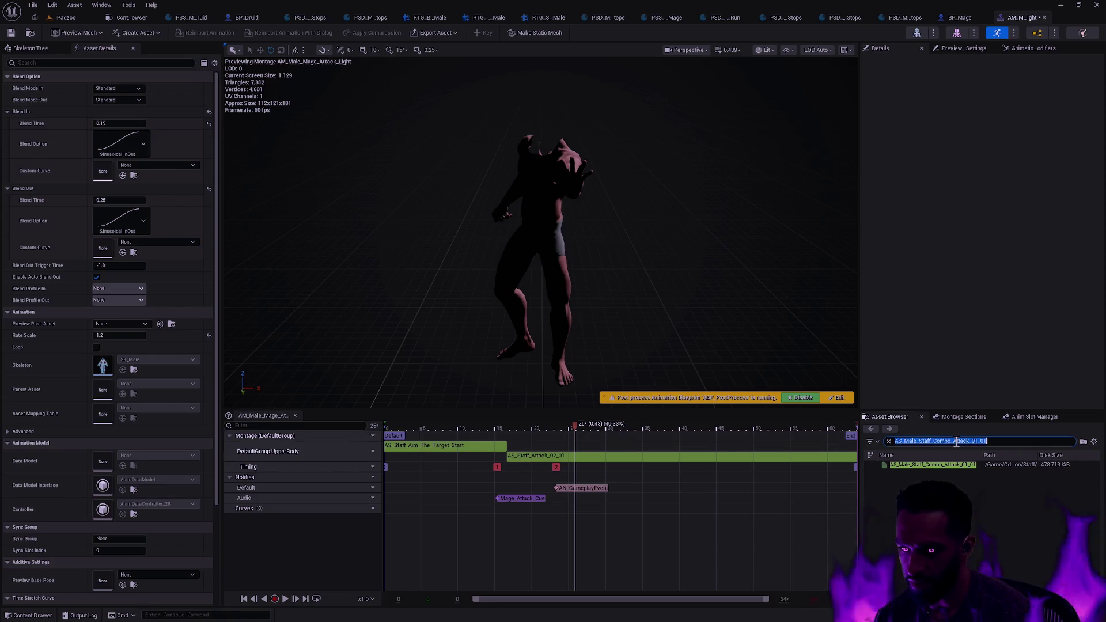
pyautogui.press('Down')
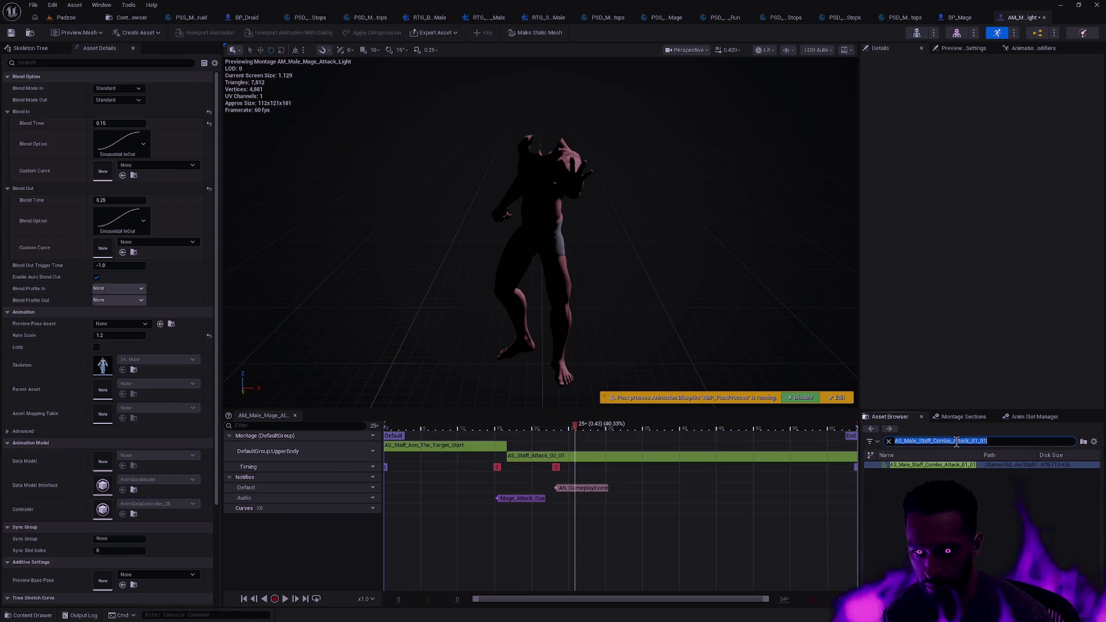
pyautogui.write('AS')
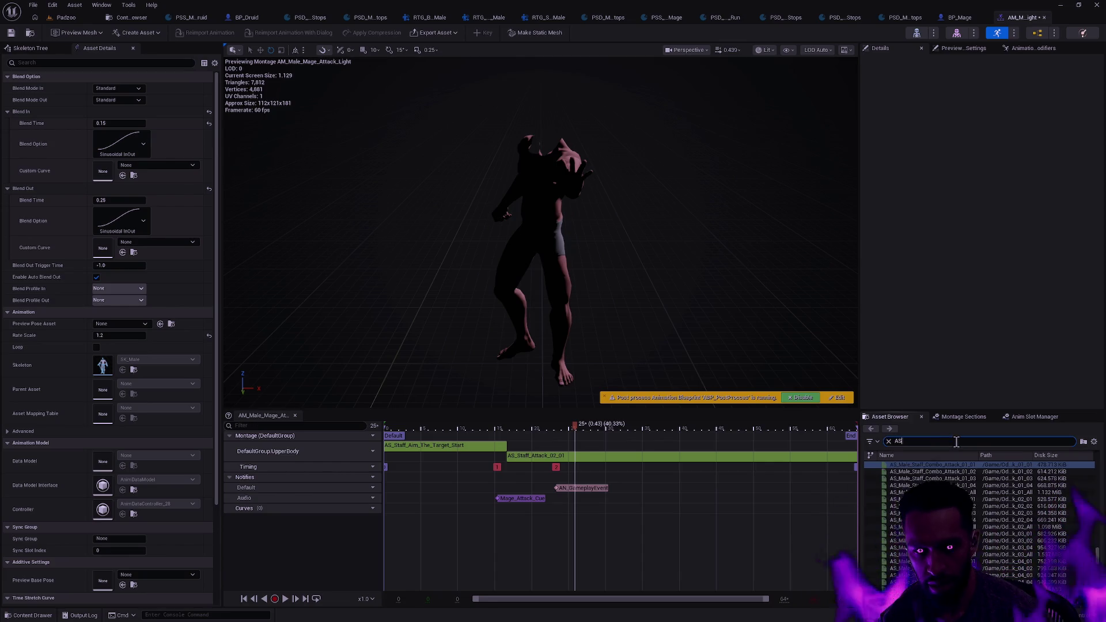
pyautogui.write('_Male_Staf')
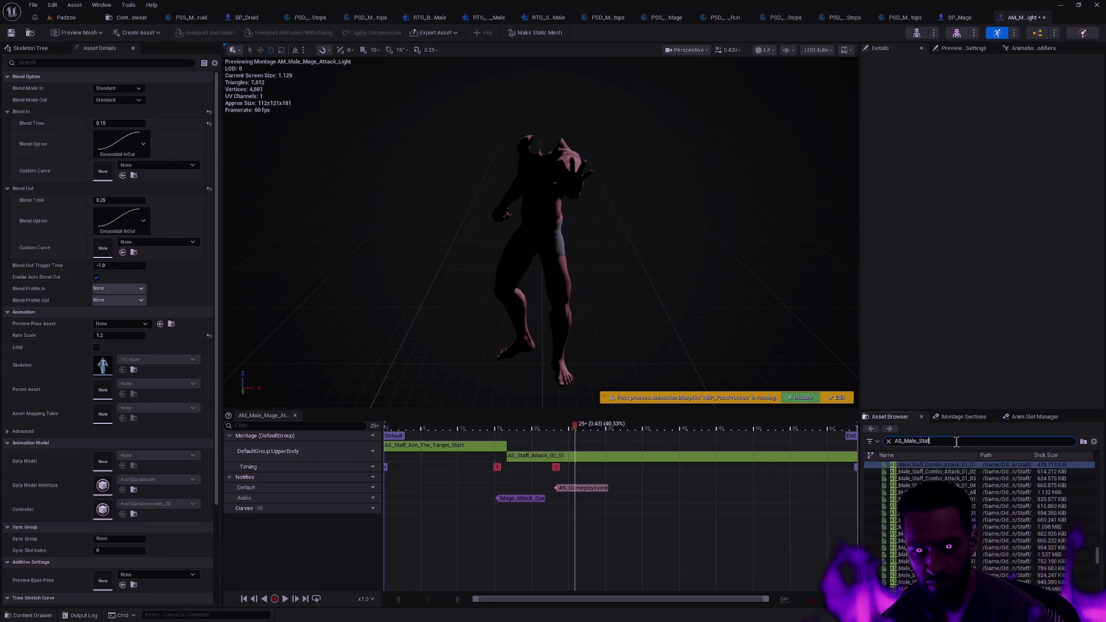
pyautogui.write('f_Aim_The_Target_')
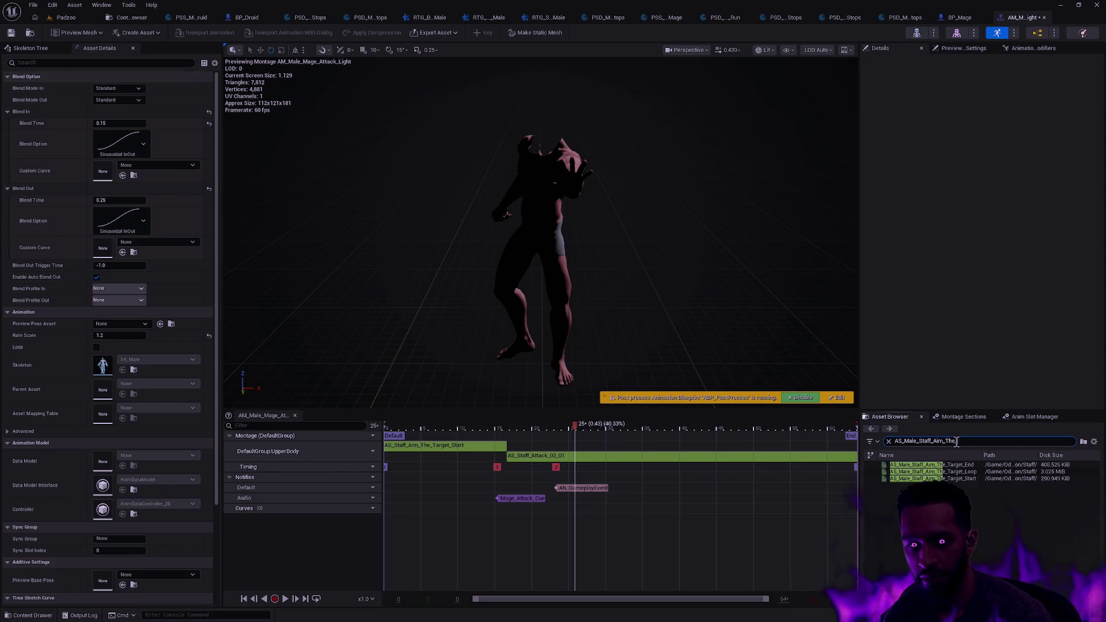
pyautogui.write('Start')
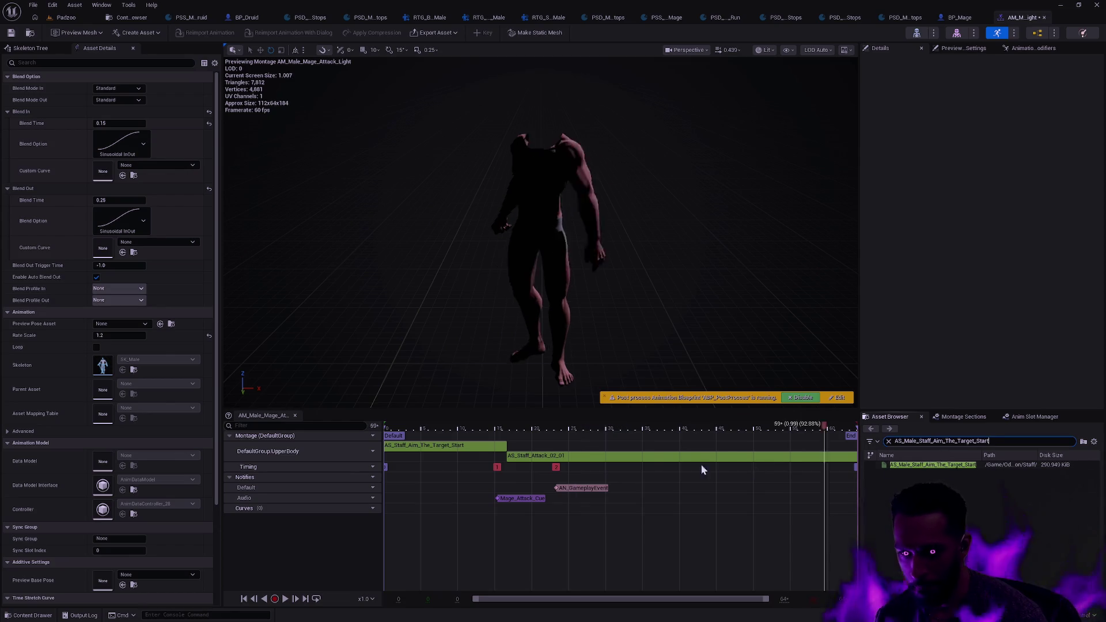
pyautogui.moveTo(933, 465)
pyautogui.mouseDown()
pyautogui.moveTo(434, 445)
pyautogui.moveTo(456, 445)
pyautogui.mouseUp()
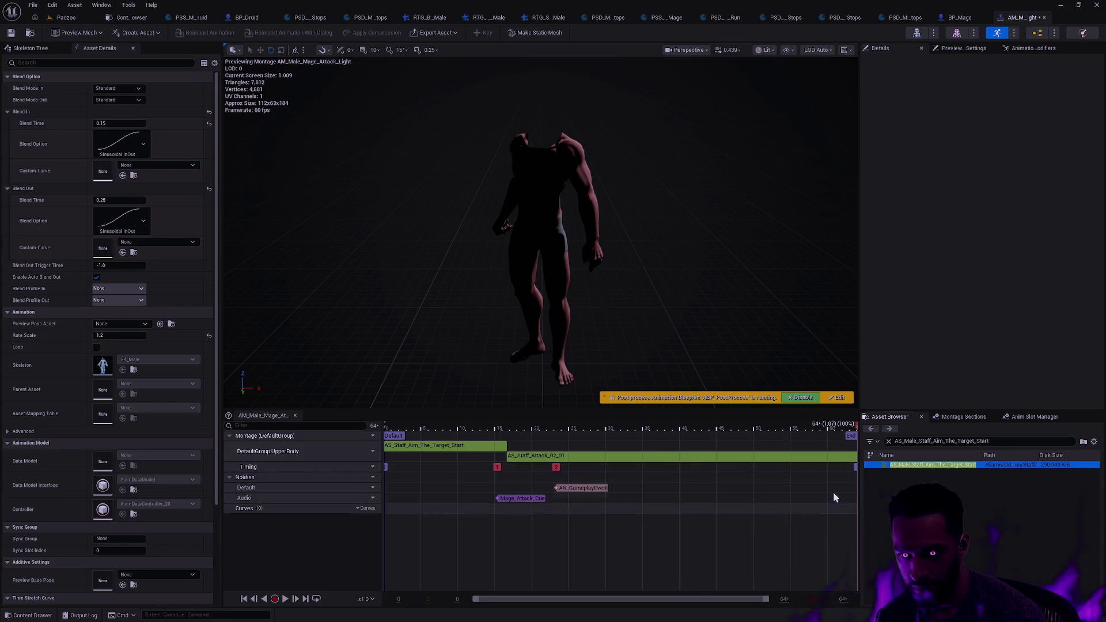
pyautogui.click(927, 482)
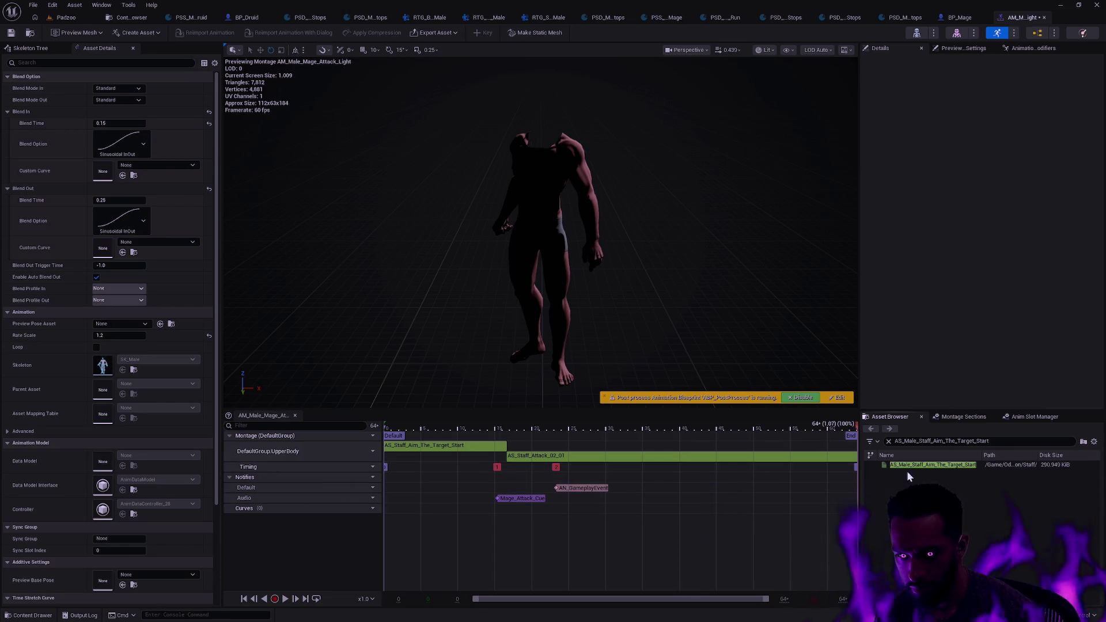
pyautogui.moveTo(926, 465); pyautogui.dragTo(407, 446)
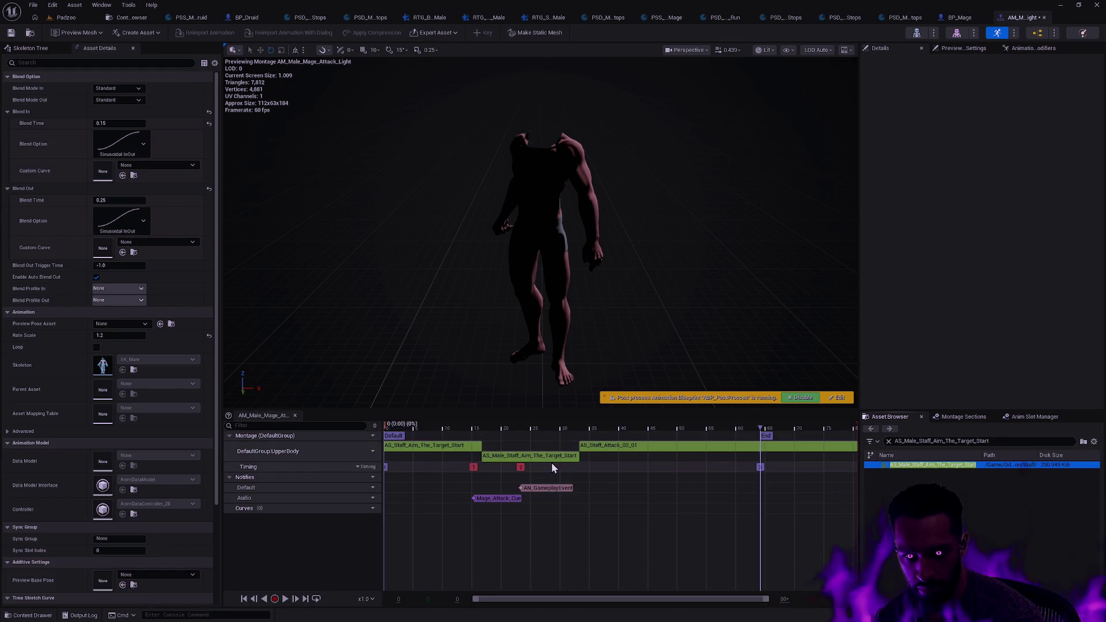
pyautogui.click(438, 446)
pyautogui.press('Delete')
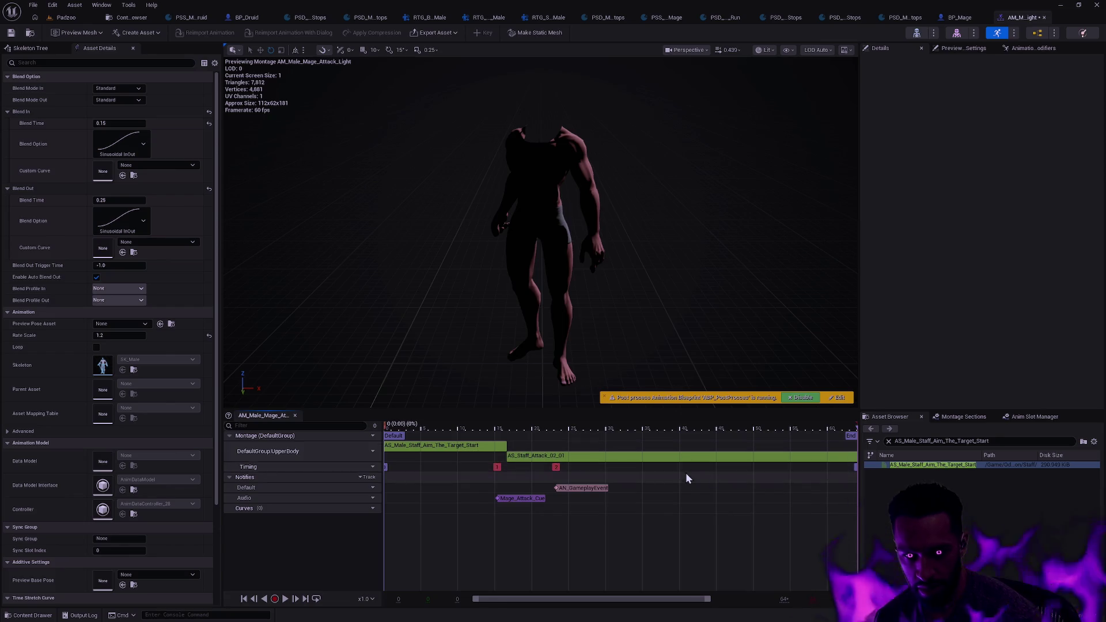
# Step: Swap the attack segment for AS_Male_Staff_Attack_02_01, then select the Buff montage
pyautogui.doubleClick(965, 440)
pyautogui.write('AS_')
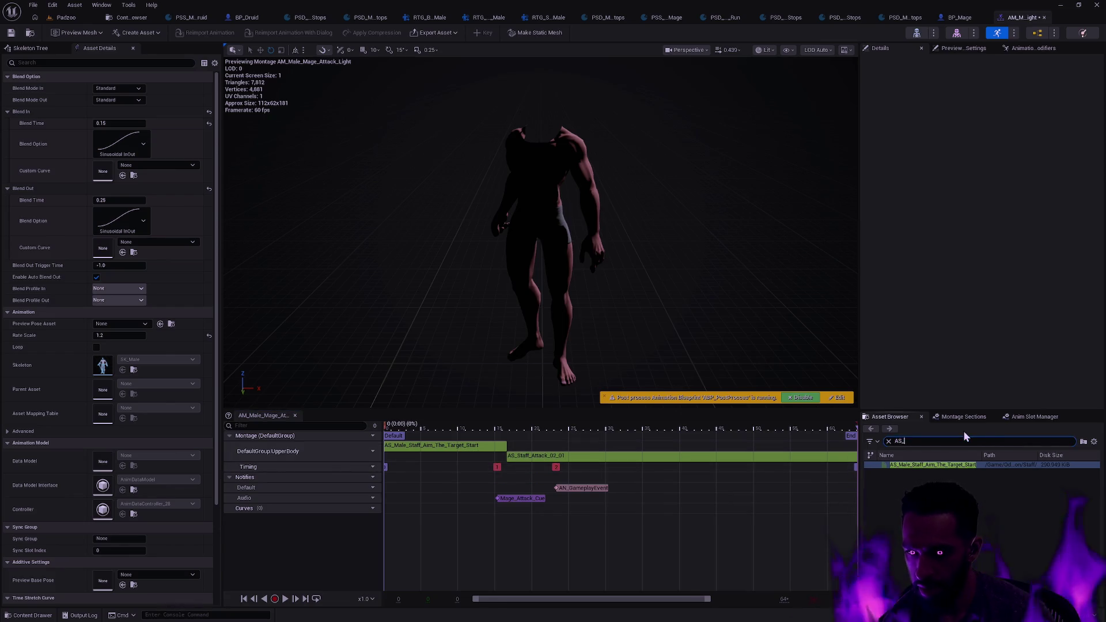
pyautogui.write('Male_Staff_Attack_02')
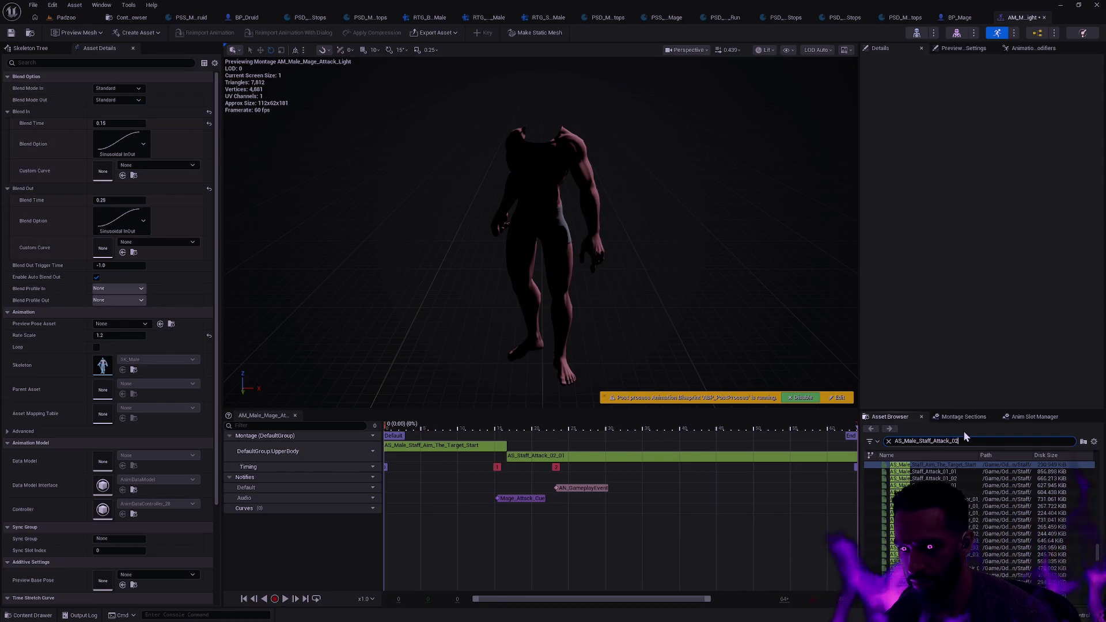
pyautogui.write('_01')
pyautogui.moveTo(922, 466); pyautogui.dragTo(532, 455)
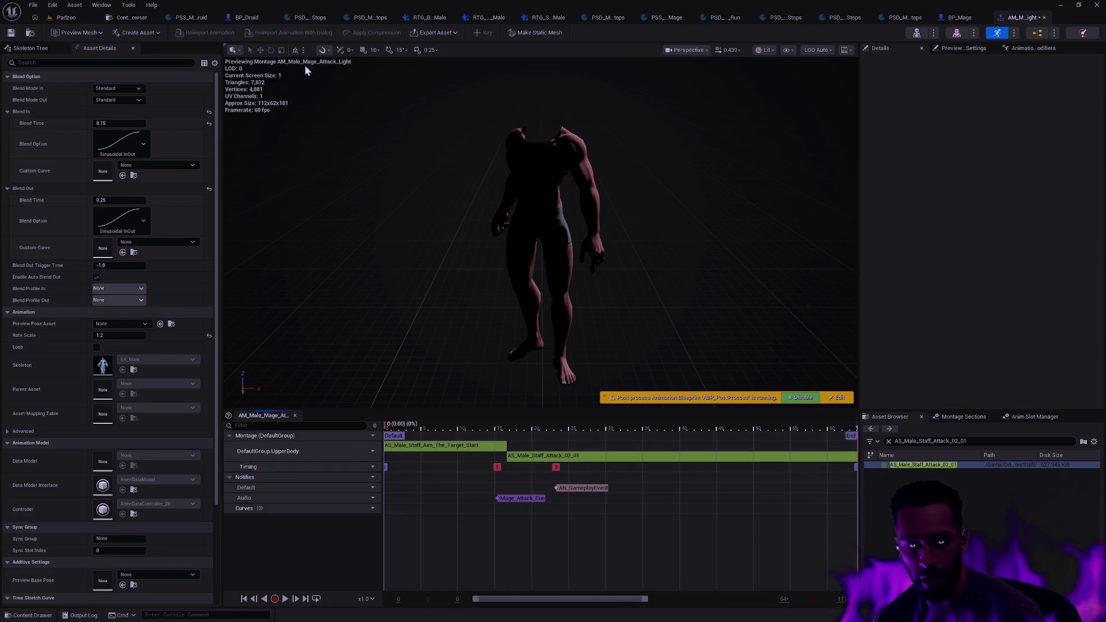
pyautogui.hotkey('ctrl', 'space')
pyautogui.click(377, 470)
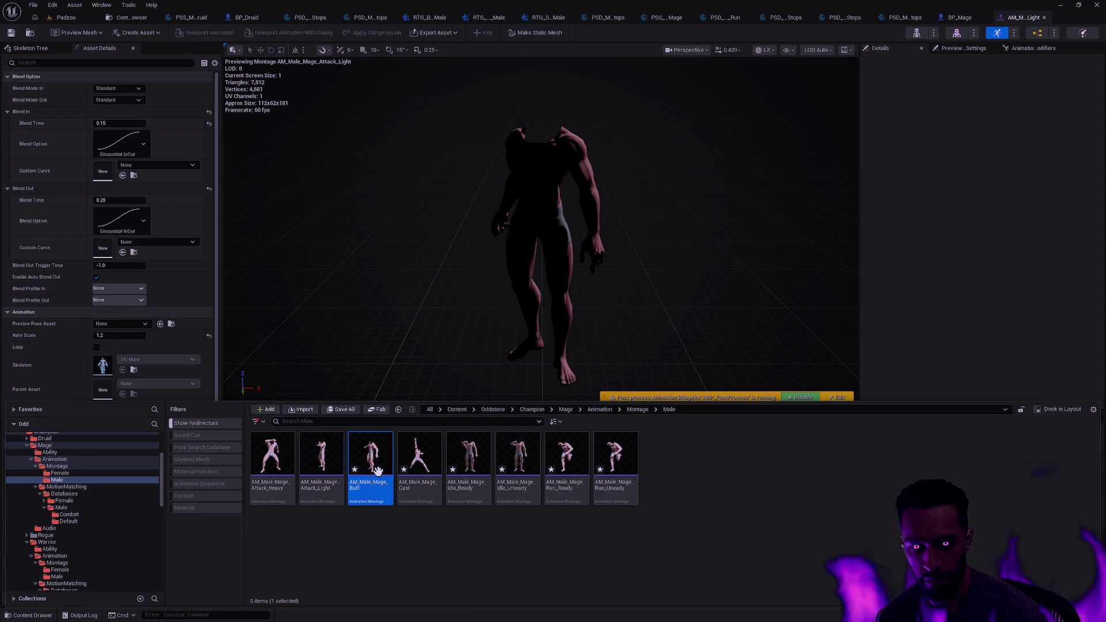
# Step: In AM_Male_Mage_Buff, replace AS_Staff_Buff with AS_Male_Staff_Buff, then open AM_Male_Mage_Cast
pyautogui.doubleClick(377, 470)
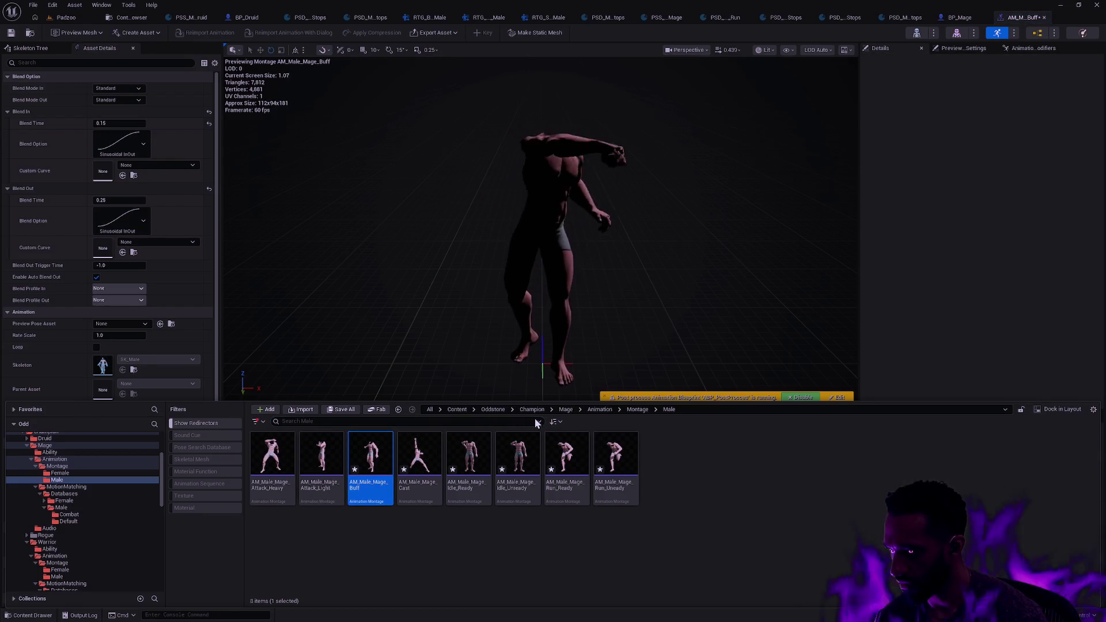
pyautogui.click(500, 309)
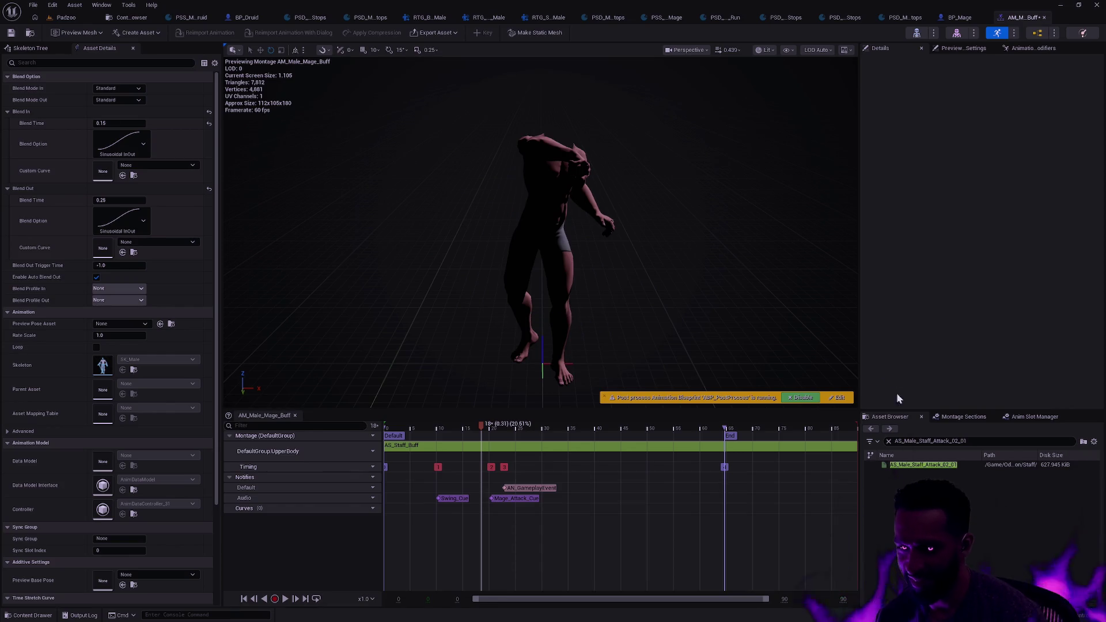
pyautogui.hotkey('ctrl', 'a')
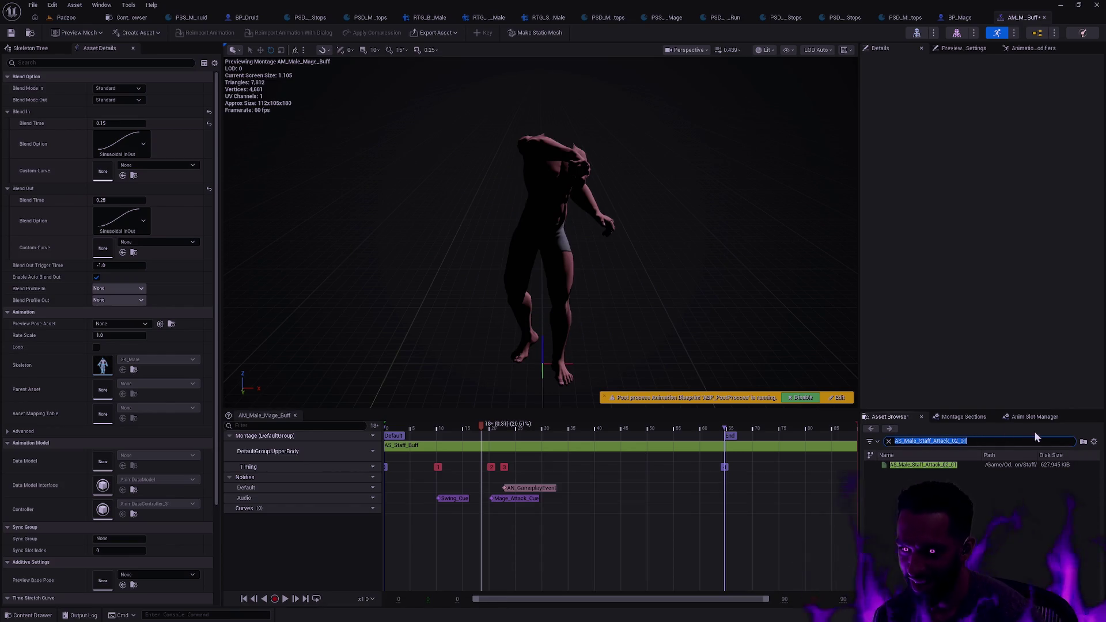
pyautogui.write('AS_Male_')
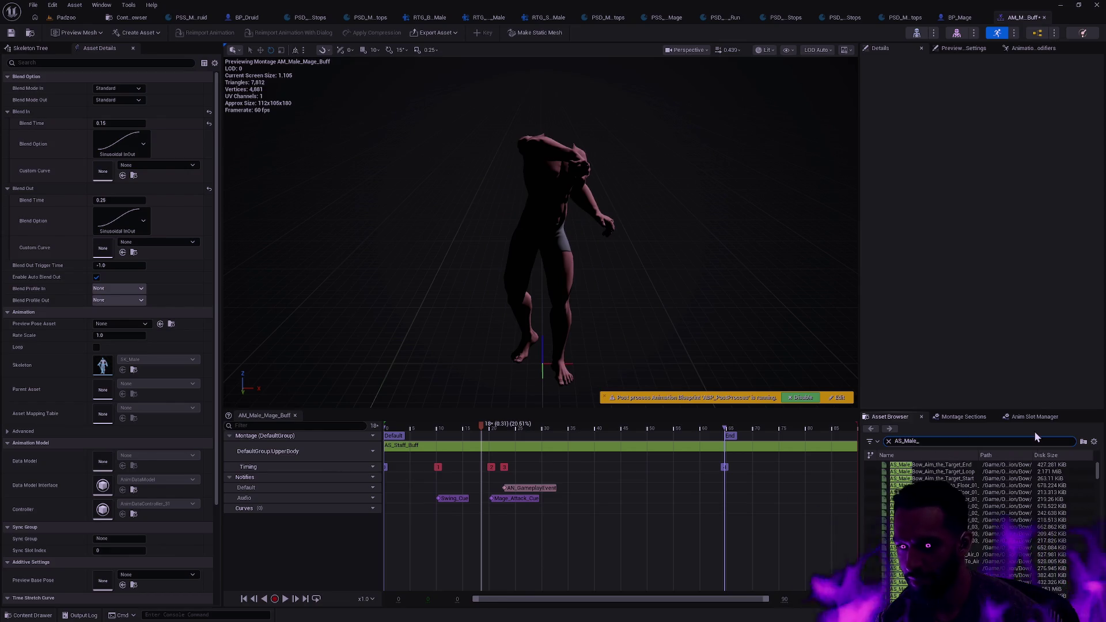
pyautogui.write('Staff_Buff')
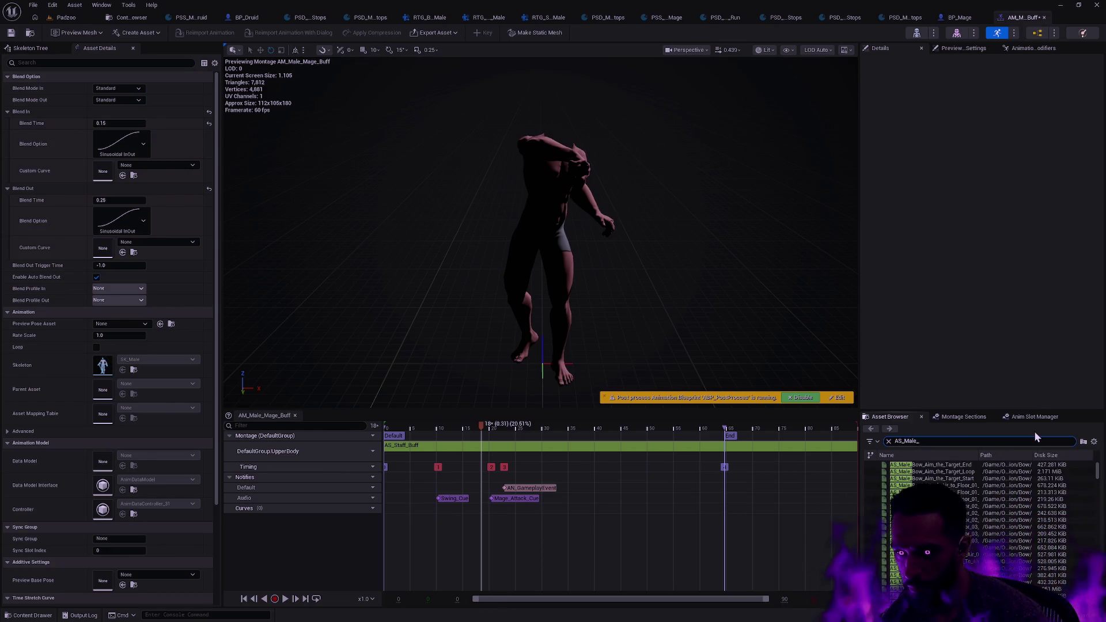
pyautogui.moveTo(916, 464)
pyautogui.mouseDown()
pyautogui.moveTo(484, 470)
pyautogui.moveTo(426, 460)
pyautogui.mouseUp()
pyautogui.click(427, 447)
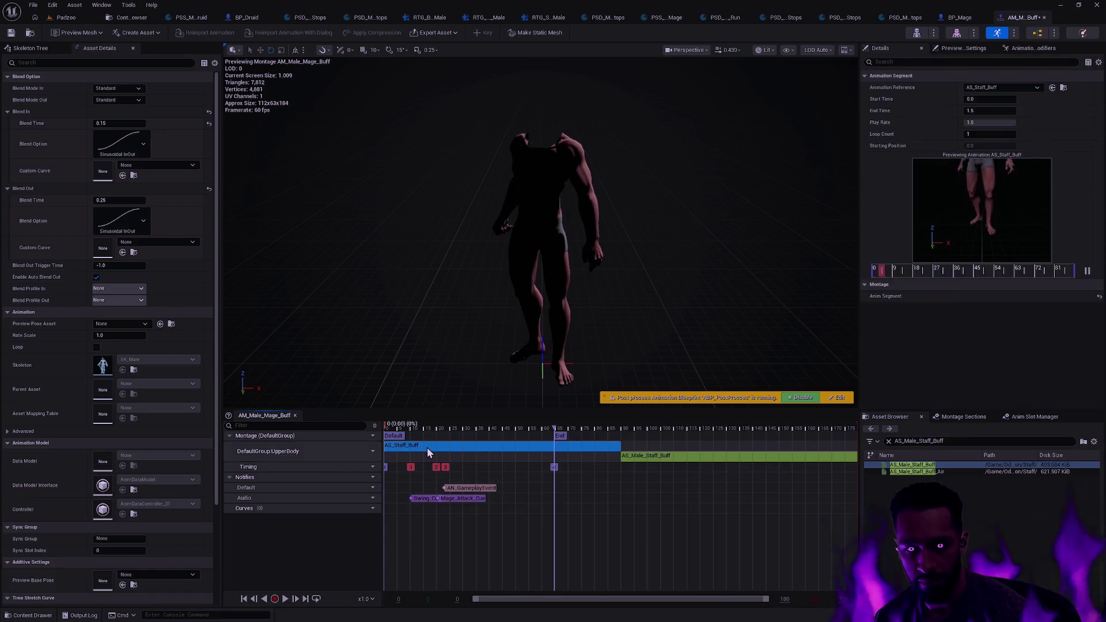
pyautogui.press('Delete')
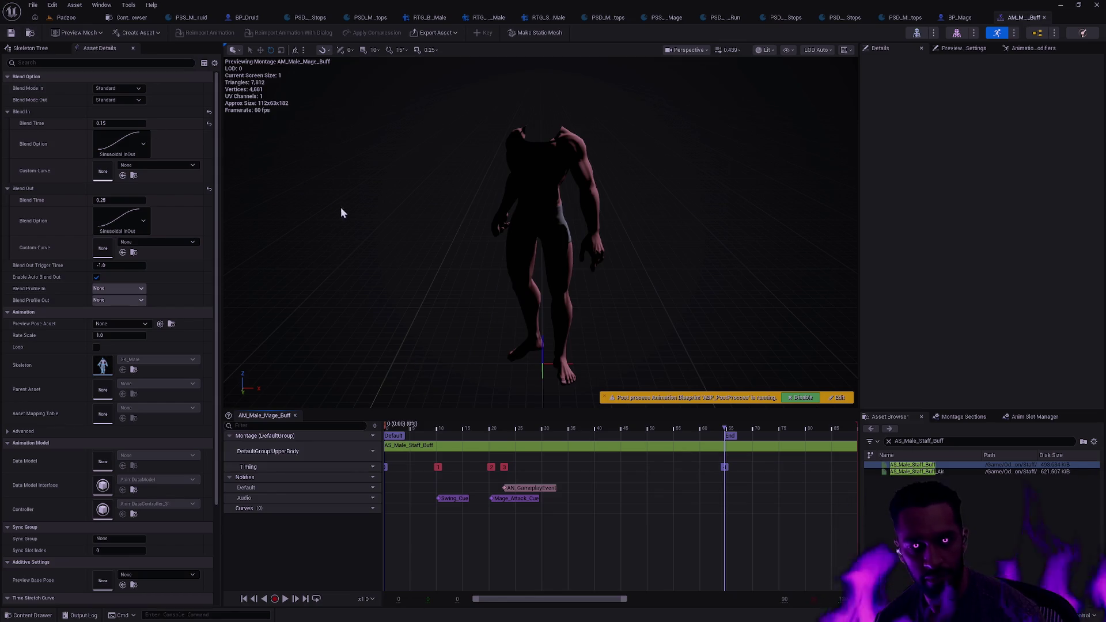
pyautogui.hotkey('ctrl', 'space')
pyautogui.doubleClick(419, 455)
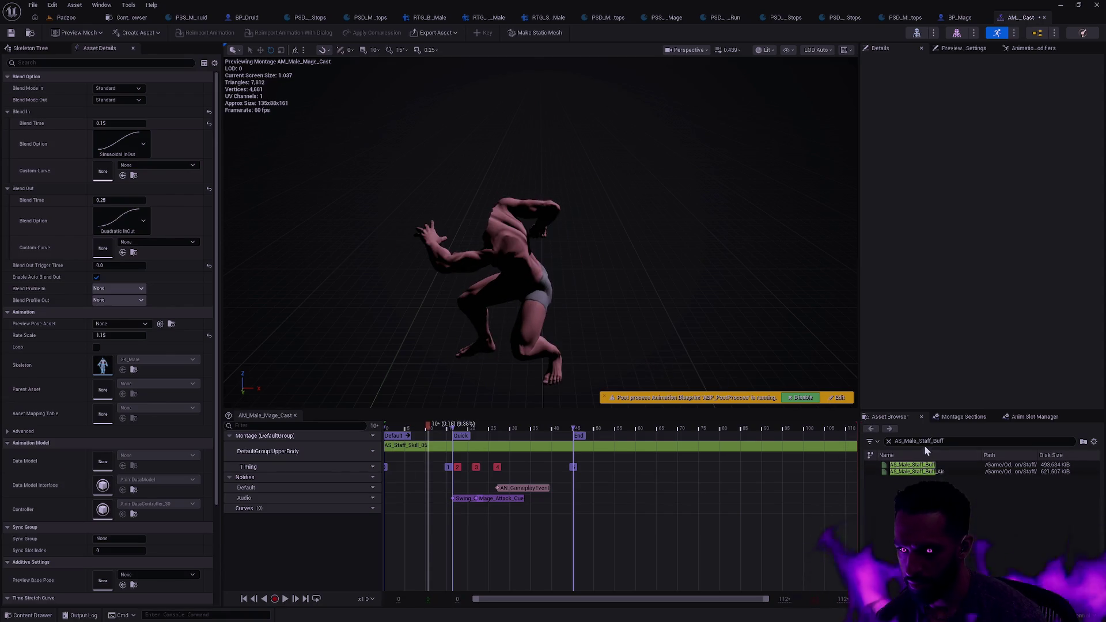
# Step: Put AS_Male_Staff_Skill_05 into the Cast montage slot, then open AM_Male_Mage_Idle_Ready
pyautogui.press('BackSpace')
pyautogui.press('BackSpace')
pyautogui.press('BackSpace')
pyautogui.write('Skil')
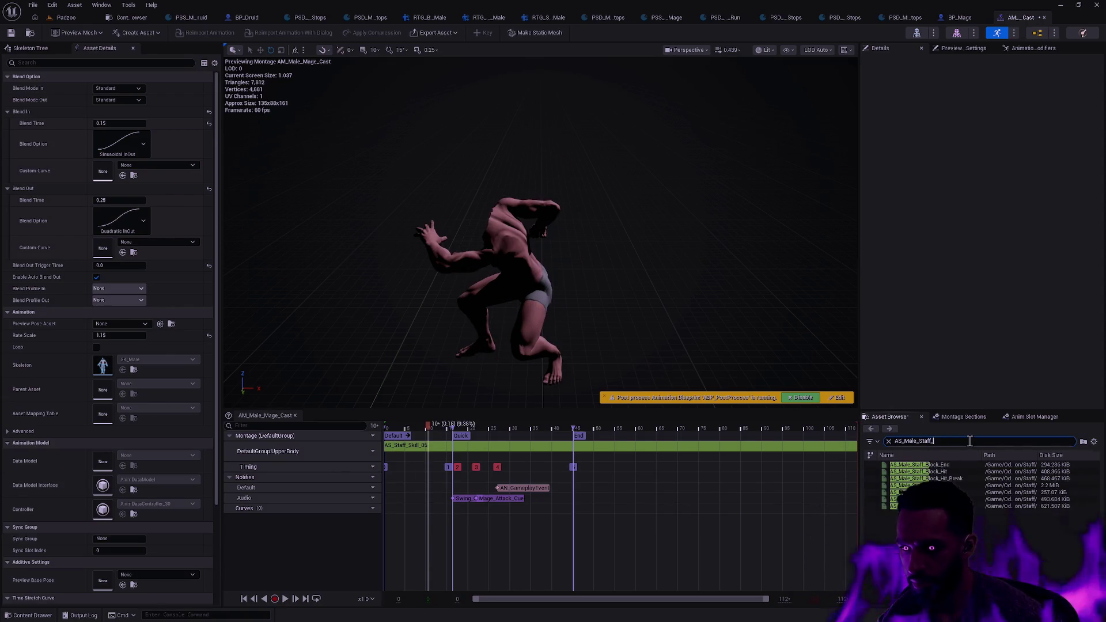
pyautogui.press('BackSpace')
pyautogui.press('BackSpace')
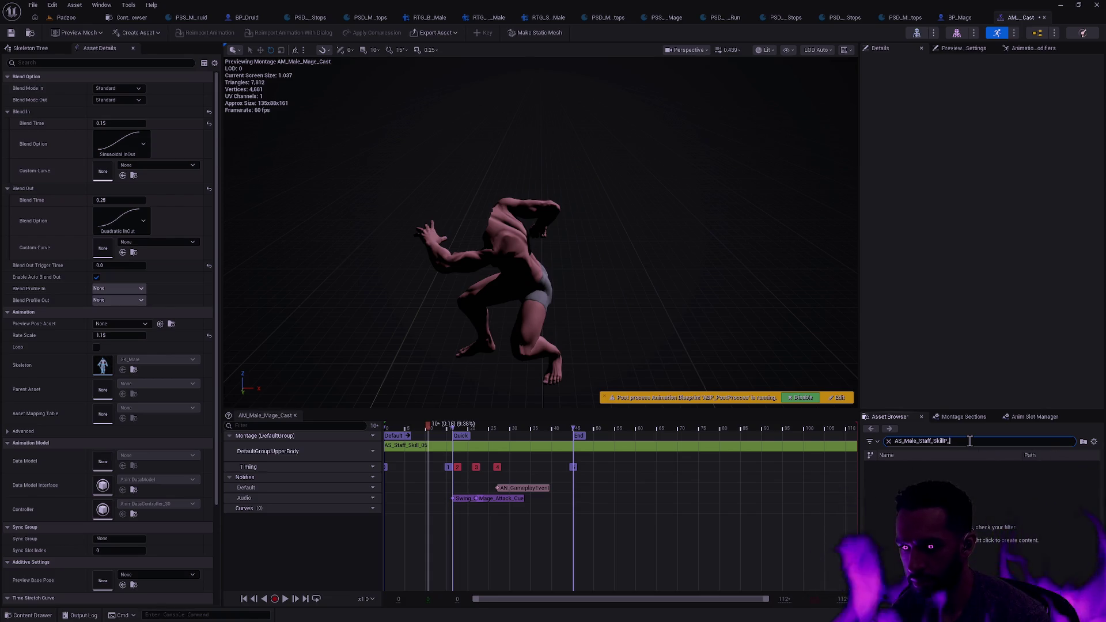
pyautogui.write('05')
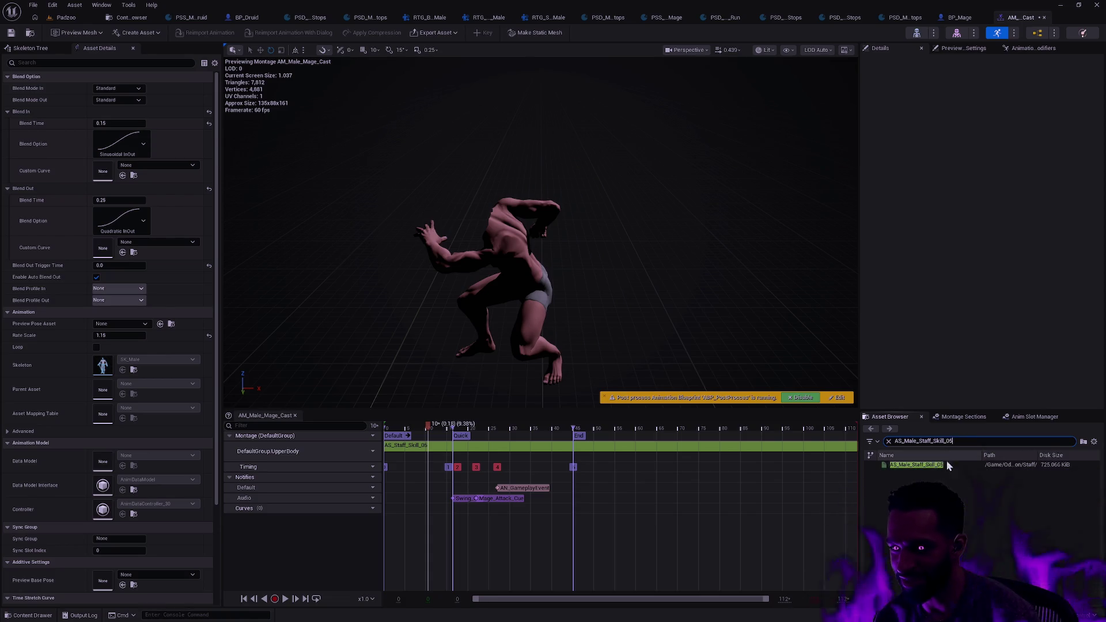
pyautogui.moveTo(936, 466)
pyautogui.mouseDown()
pyautogui.moveTo(389, 452)
pyautogui.moveTo(429, 447)
pyautogui.mouseUp()
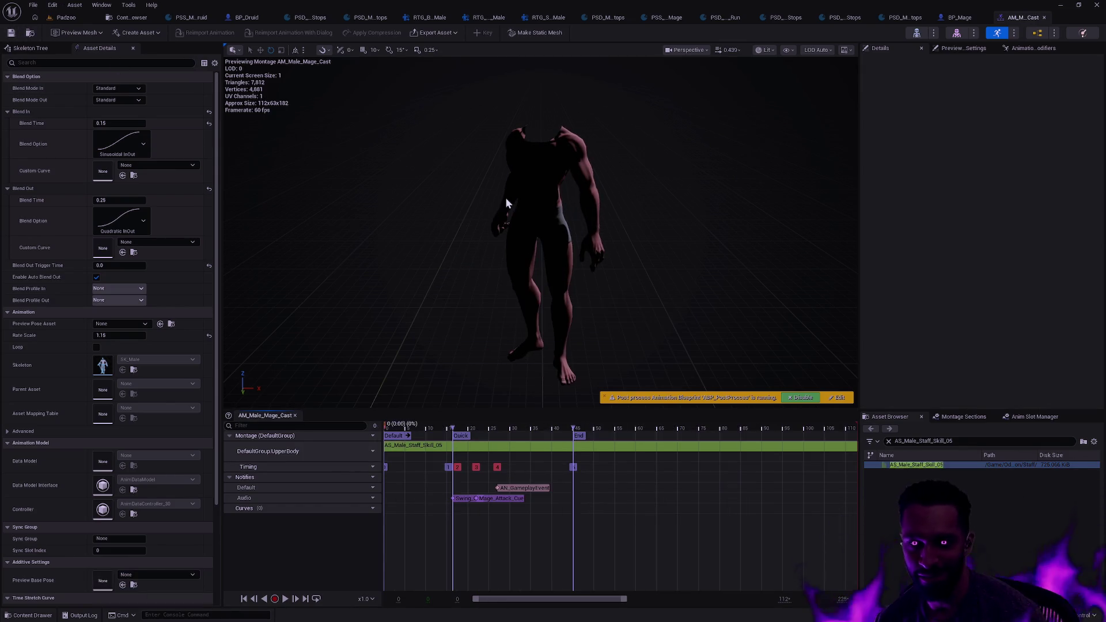
pyautogui.hotkey('ctrl', 'space')
pyautogui.press('Right')
pyautogui.press('Return')
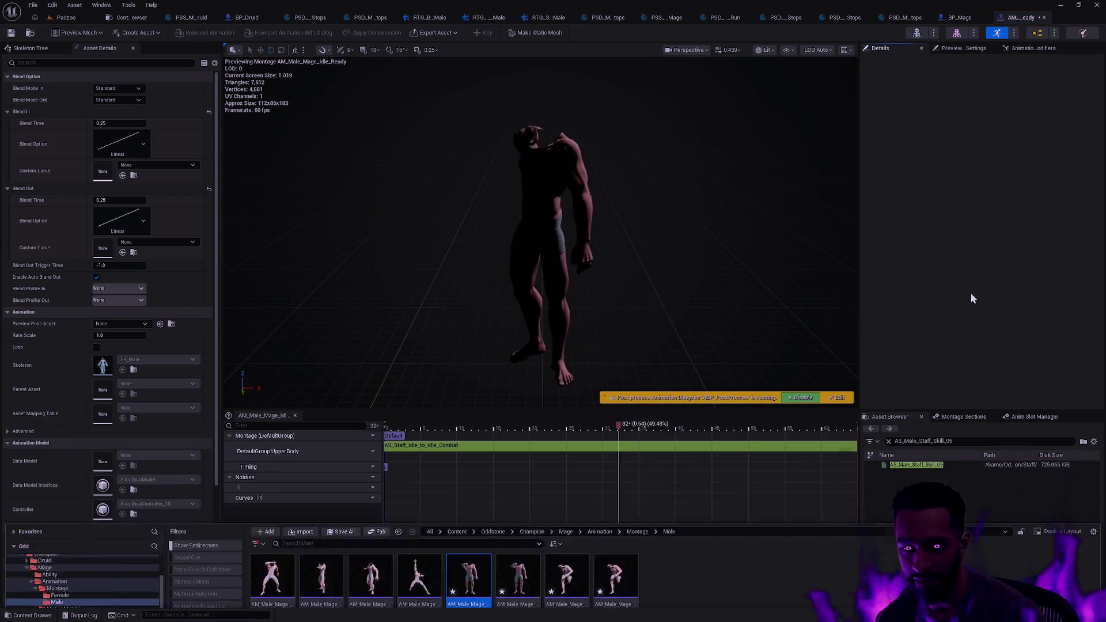
# Step: Place AS_Male_Staff_Idle_to_Idle_Combat in the Idle_Ready montage slot, then open AM_Male_Mage_Idle_Unready
pyautogui.click(925, 441)
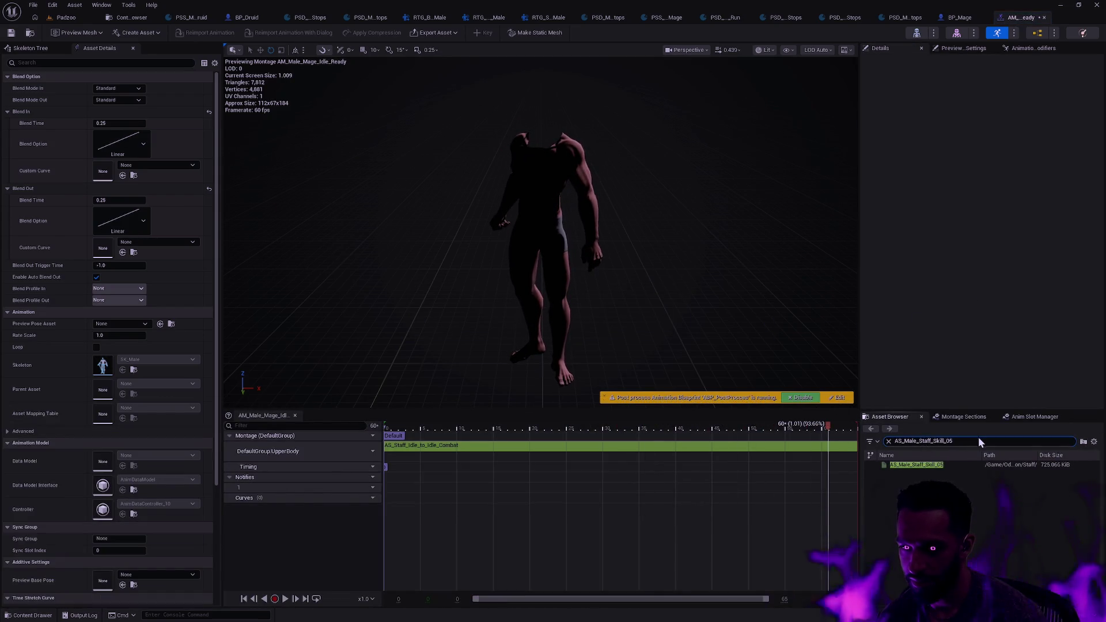
pyautogui.press('BackSpace')
pyautogui.press('BackSpace')
pyautogui.press('BackSpace')
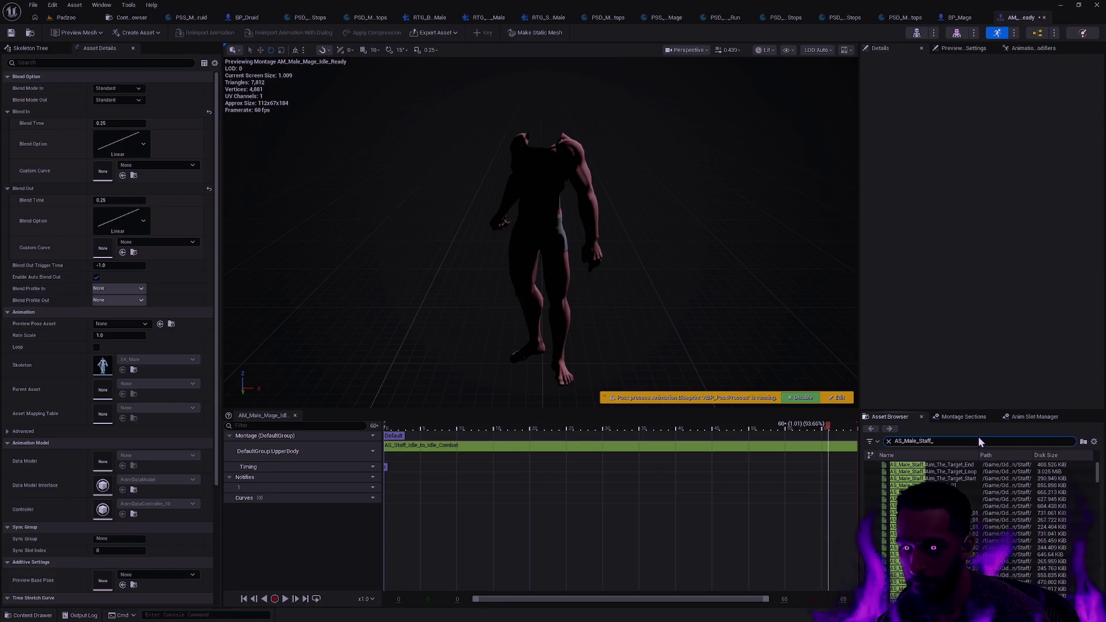
pyautogui.write('Idle_to-Idle_Com')
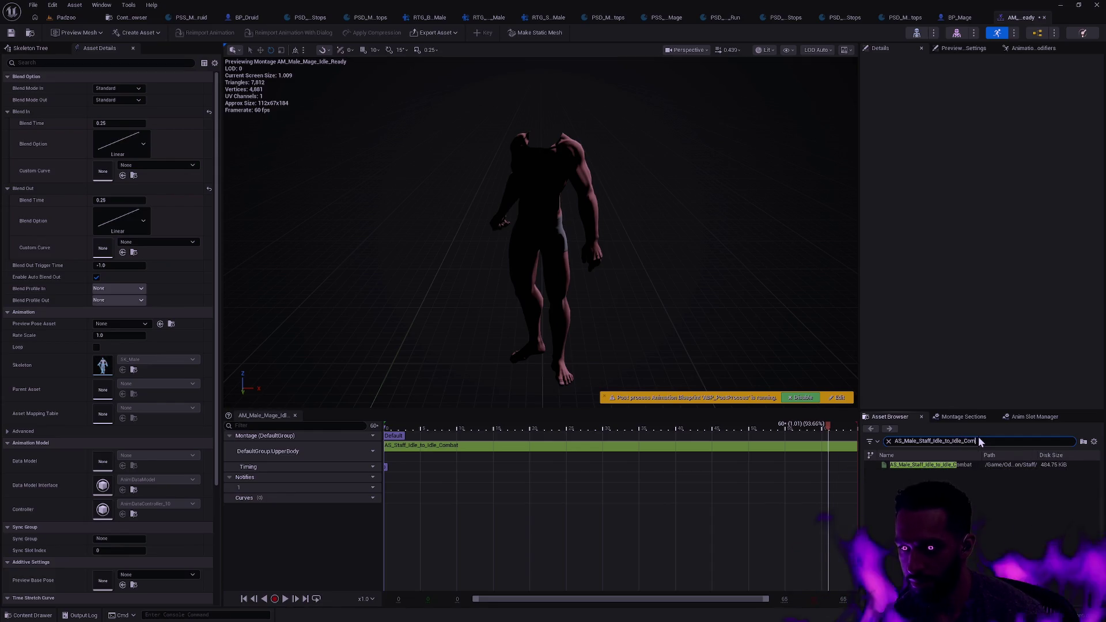
pyautogui.doubleClick(930, 464)
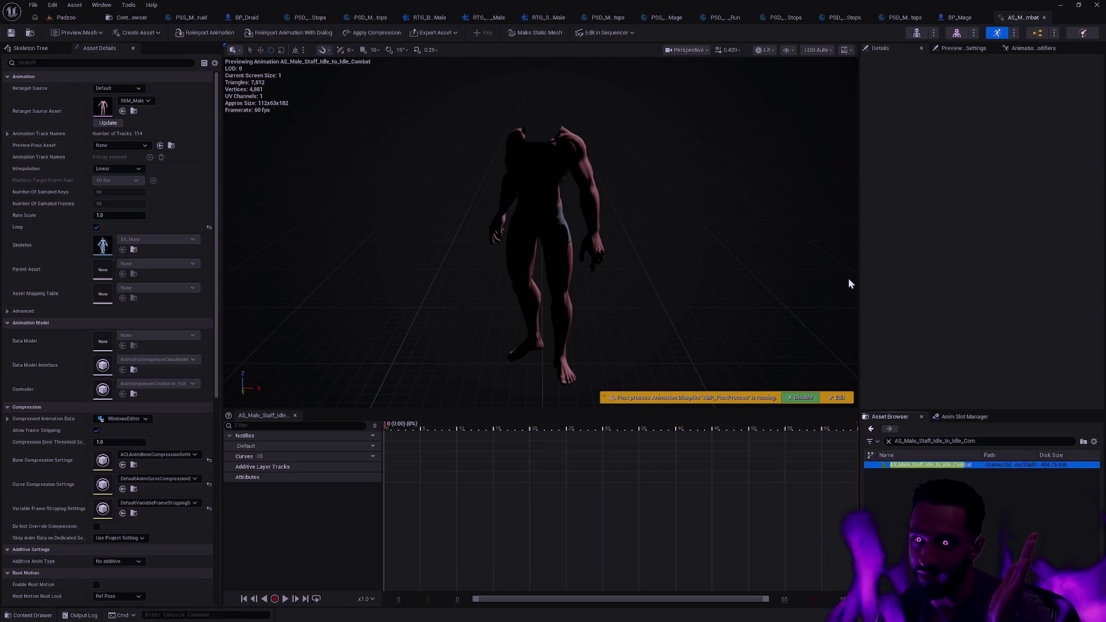
pyautogui.hotkey('ctrl', 'space')
pyautogui.doubleClick(468, 455)
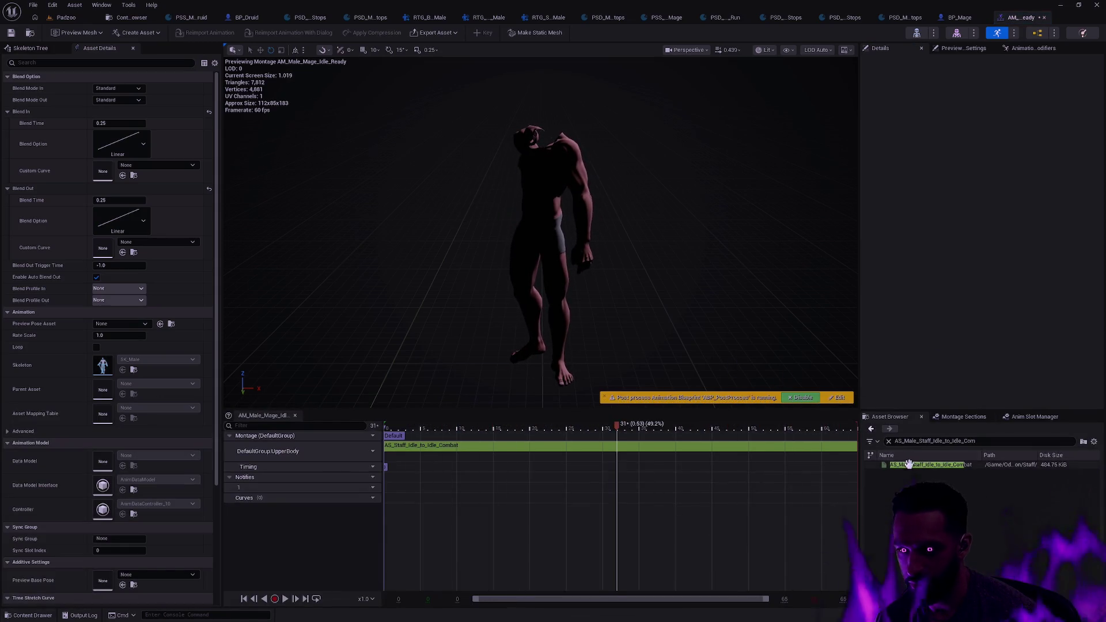
pyautogui.moveTo(462, 430); pyautogui.dragTo(413, 448)
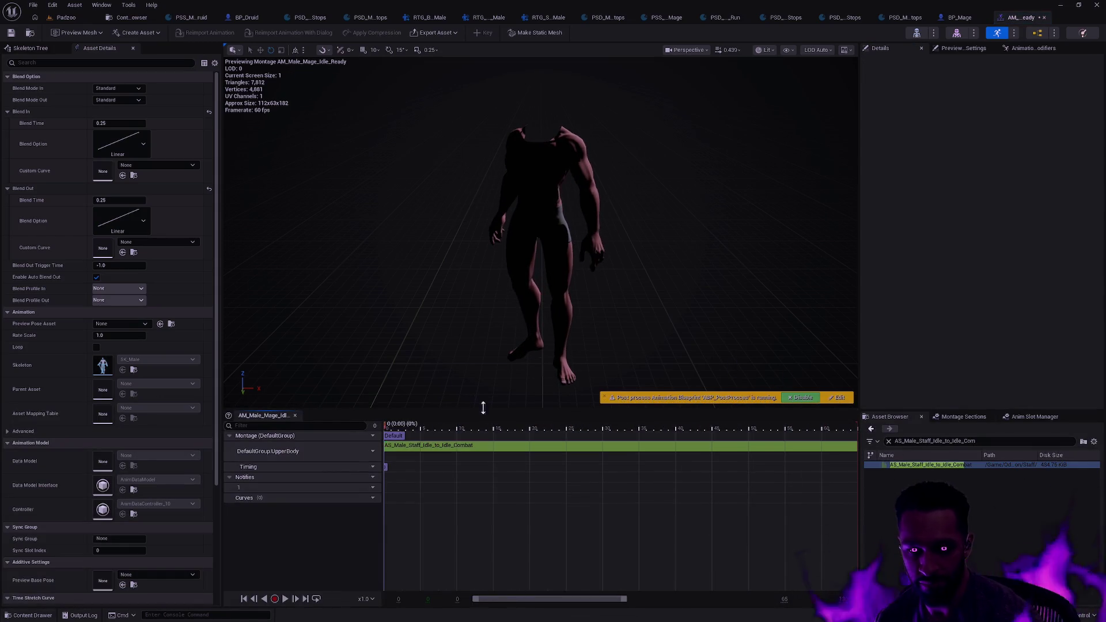
pyautogui.hotkey('ctrl', 'space')
pyautogui.doubleClick(517, 455)
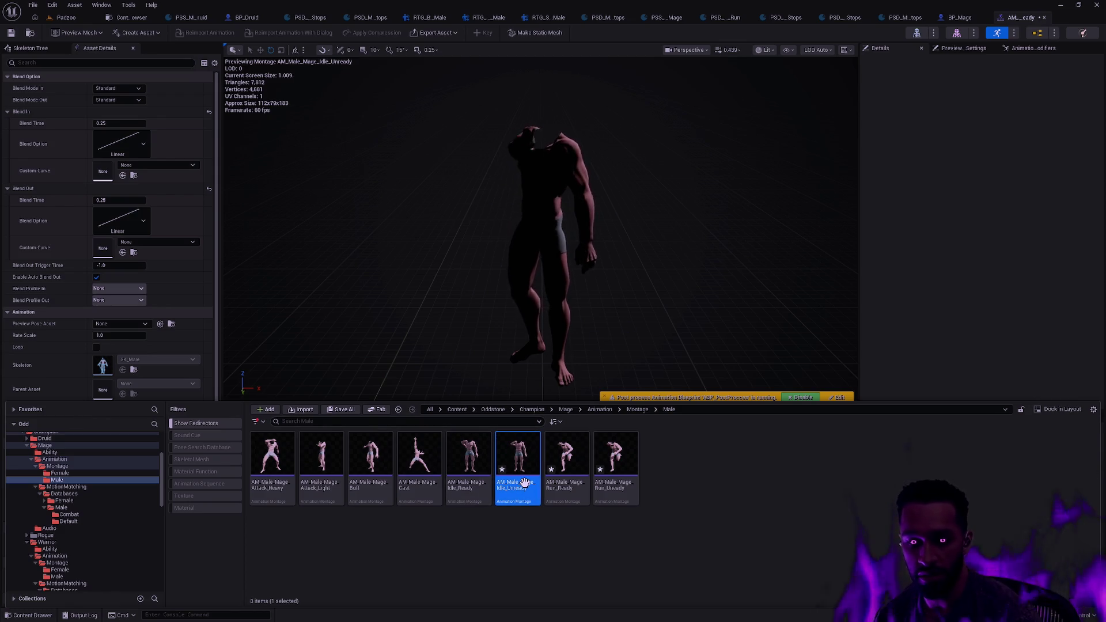
# Step: Drop AS_Male_Staff_Idle_Combat_to_Idle into the Idle_Unready slot, then open AM_Male_Mage_Run_Ready
pyautogui.click(887, 322)
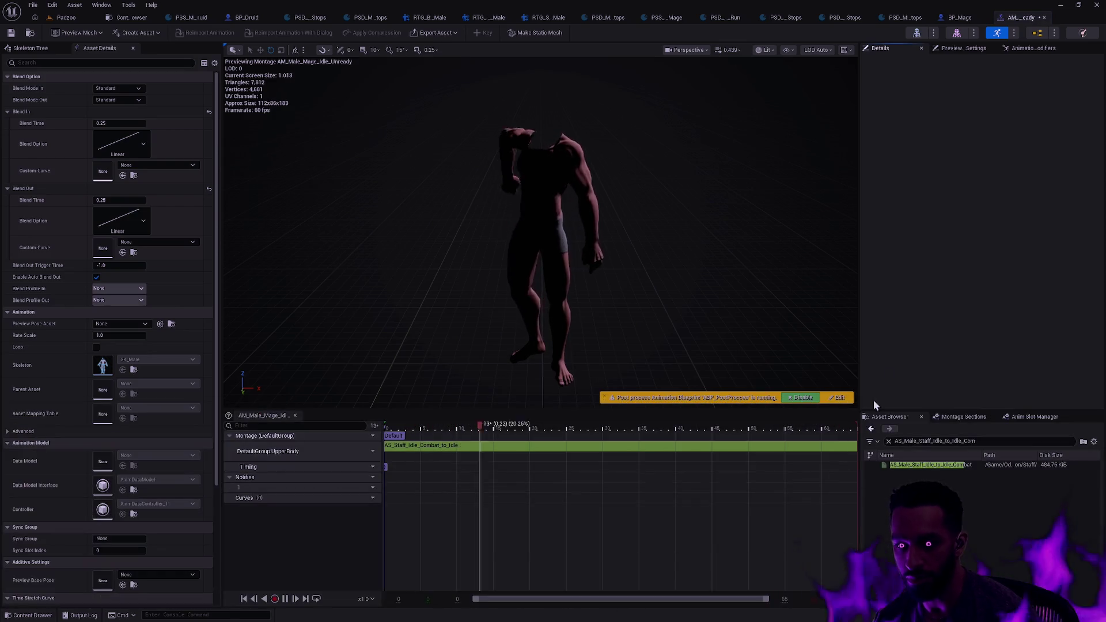
pyautogui.click(998, 441)
pyautogui.press('BackSpace')
pyautogui.press('BackSpace')
pyautogui.press('BackSpace')
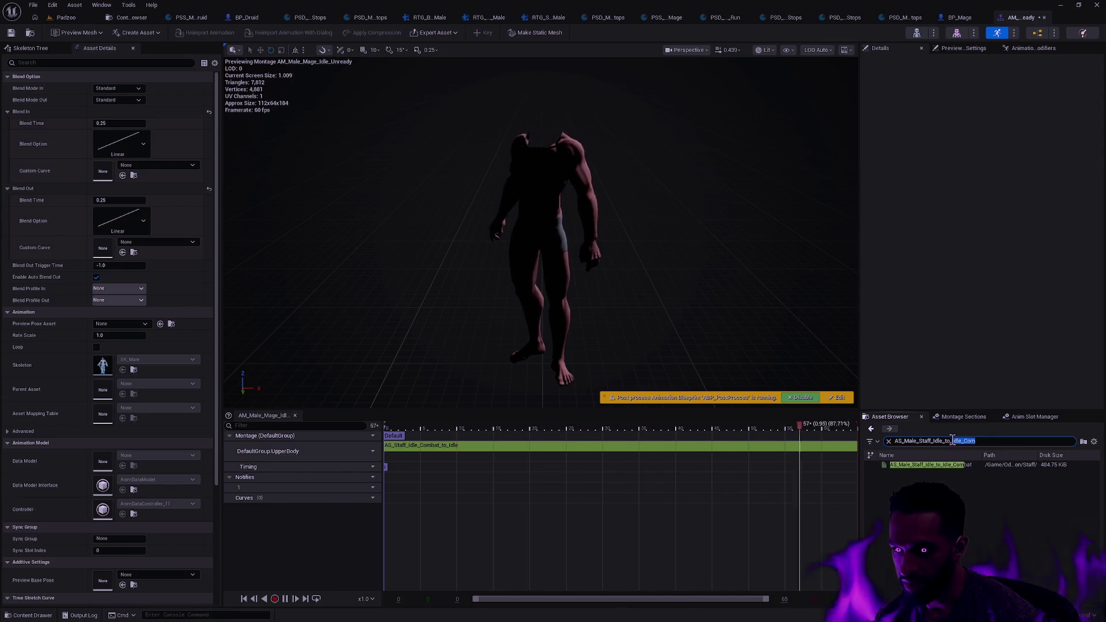
pyautogui.press('BackSpace')
pyautogui.write('Comb')
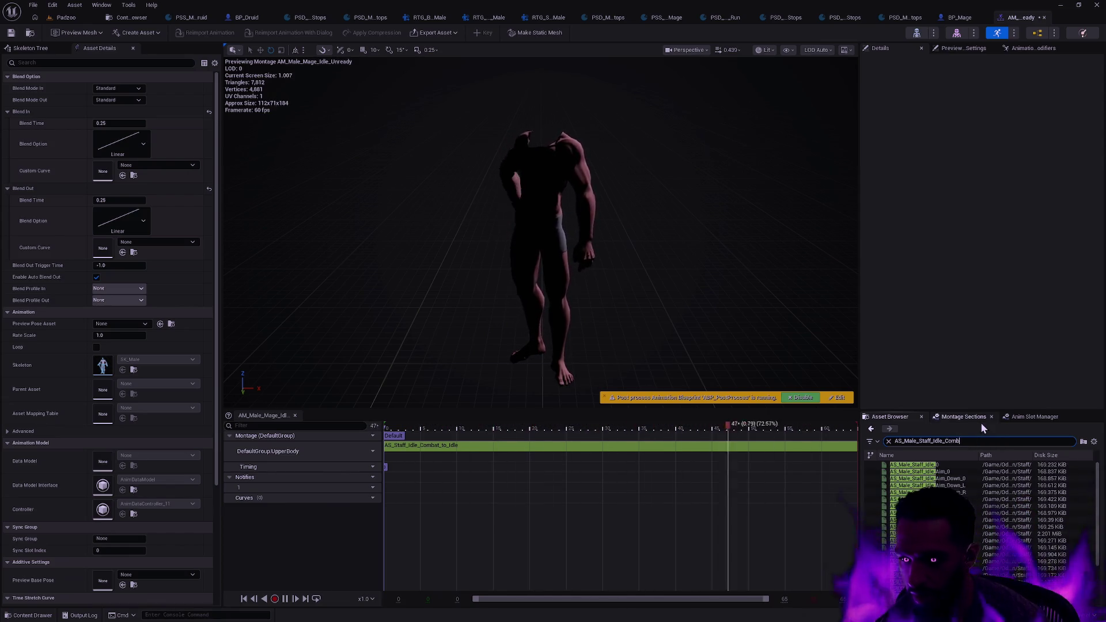
pyautogui.write('at_to_Idle')
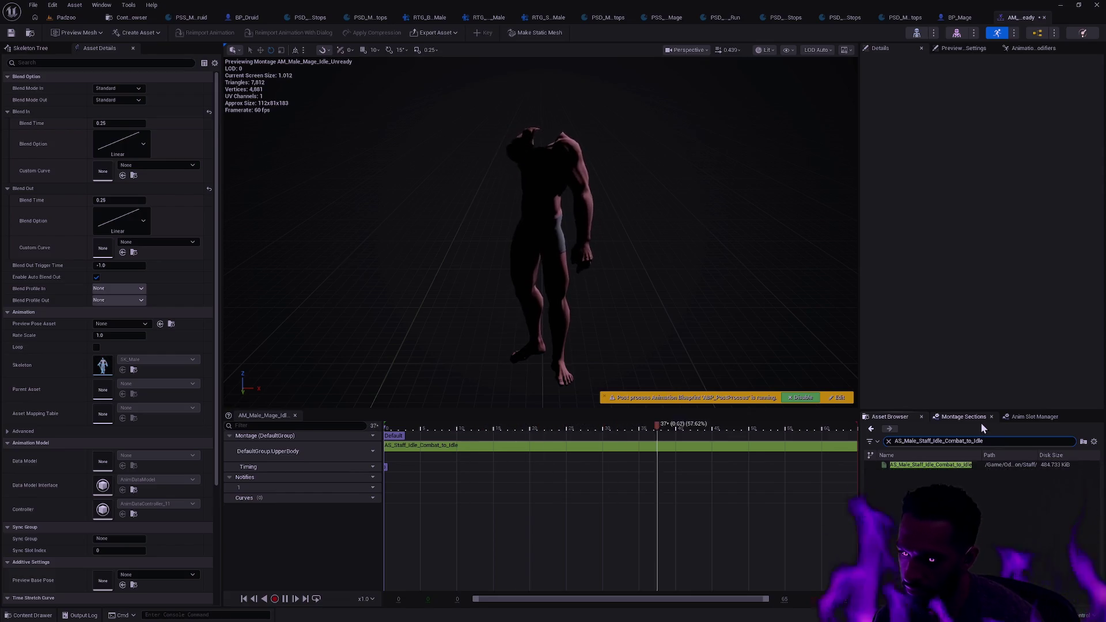
pyautogui.moveTo(930, 464); pyautogui.dragTo(444, 459)
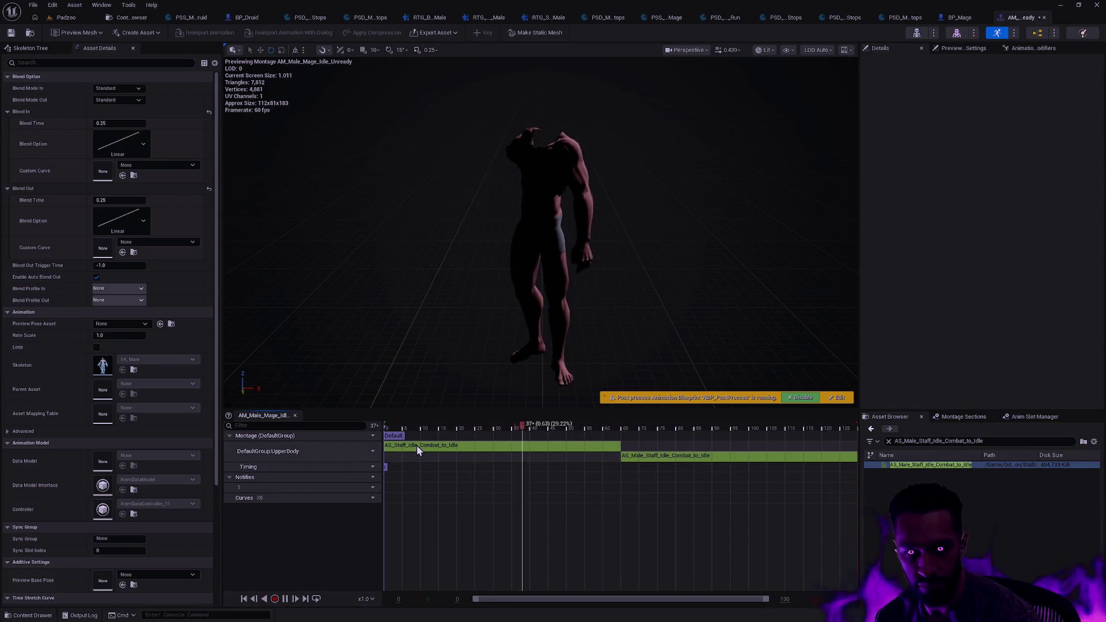
pyautogui.hotkey('ctrl', 'space')
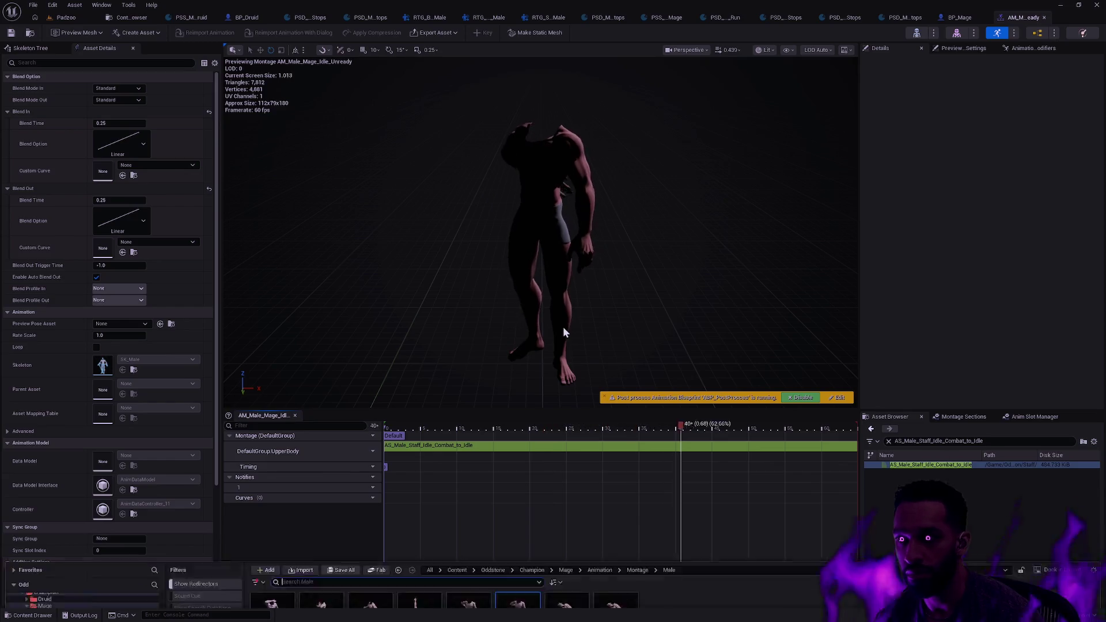
pyautogui.press('Return')
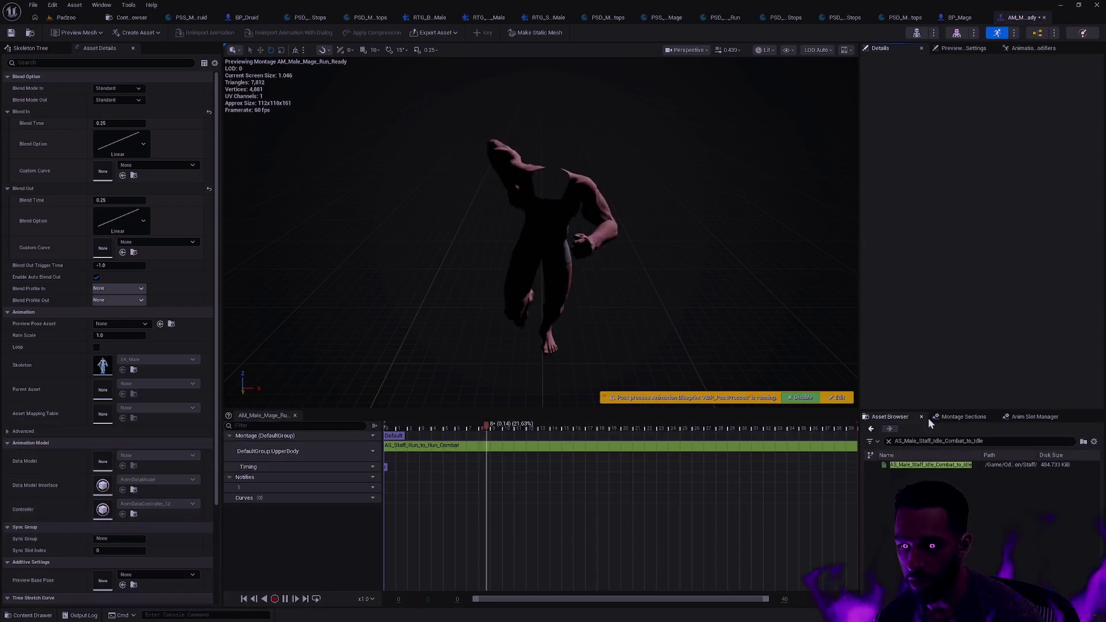
# Step: Drop AS_Male_Staff_Run_to_Run_Combat into the Run_Ready montage slot
pyautogui.hotkey('ctrl', 'a')
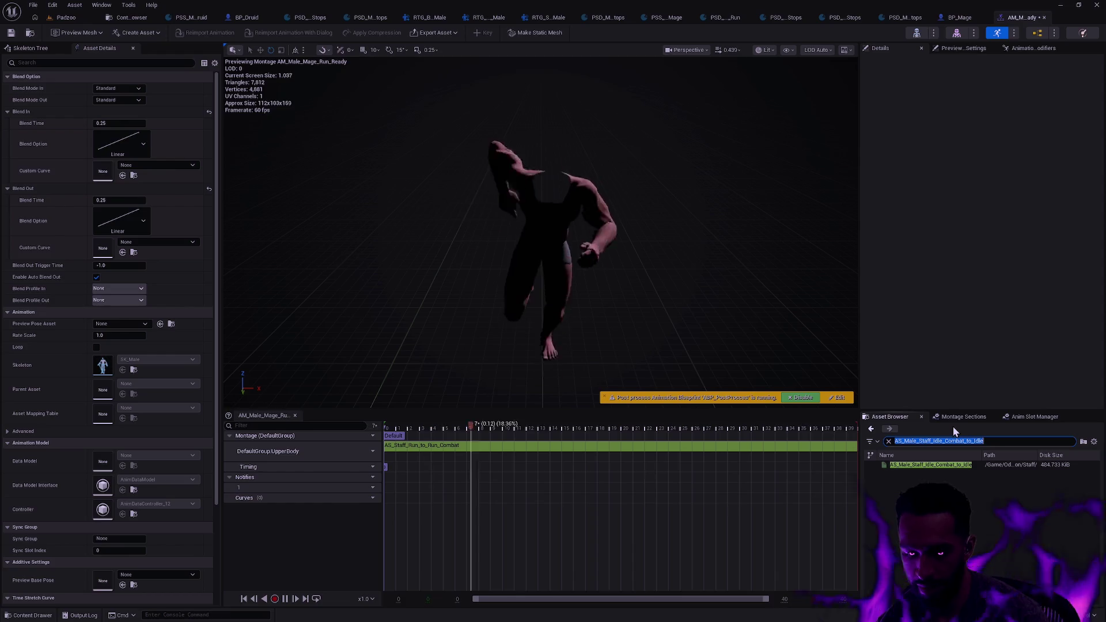
pyautogui.write('AS_')
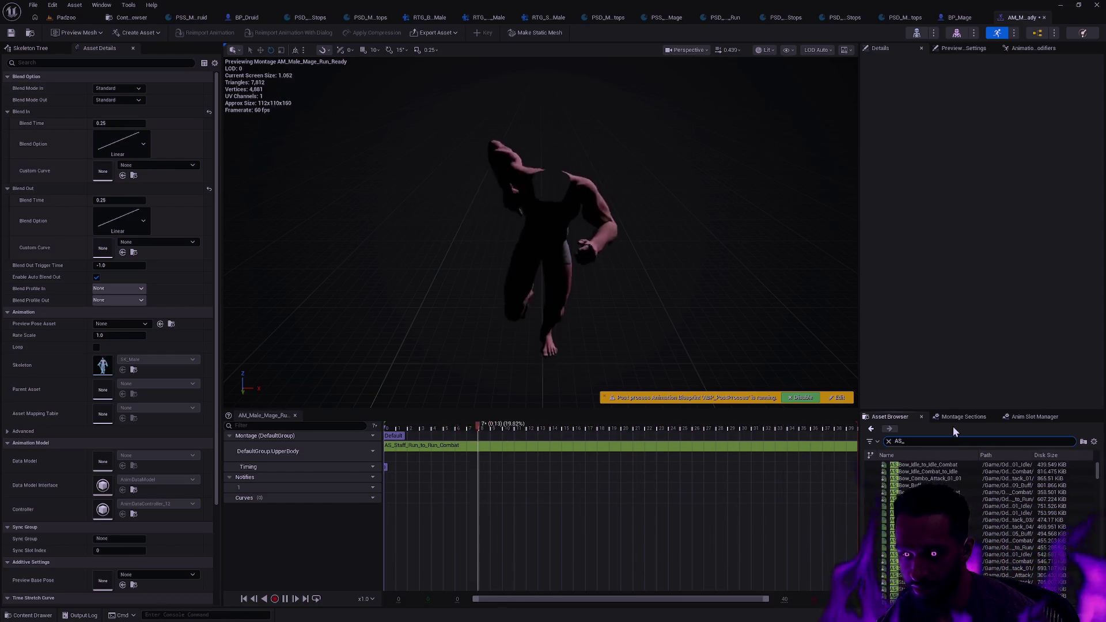
pyautogui.write('Staff_Run')
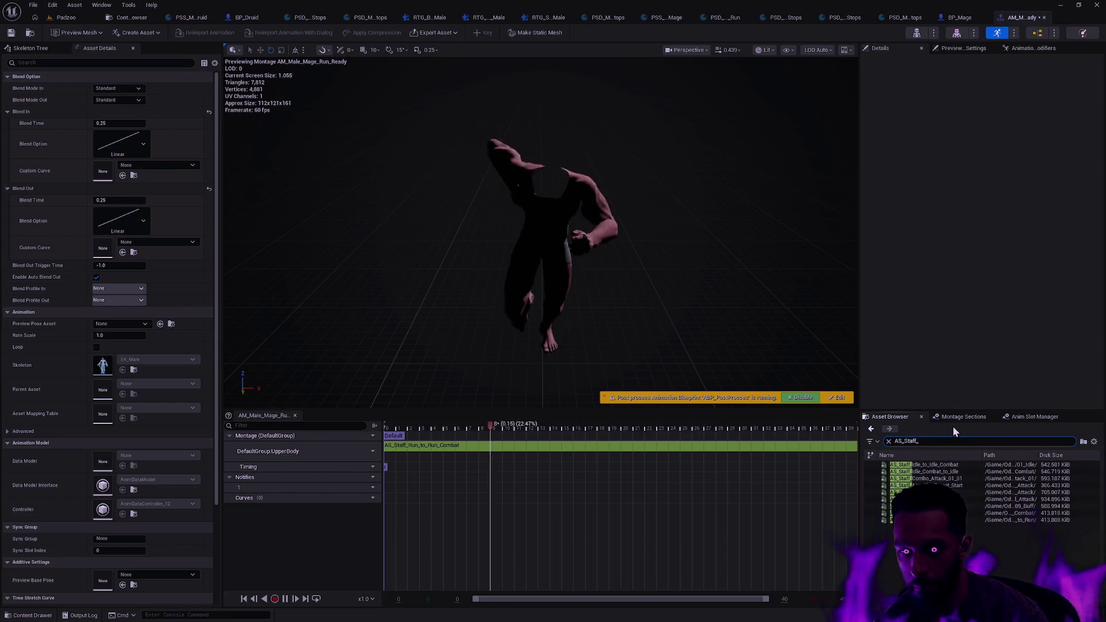
pyautogui.press('BackSpace')
pyautogui.press('BackSpace')
pyautogui.press('BackSpace')
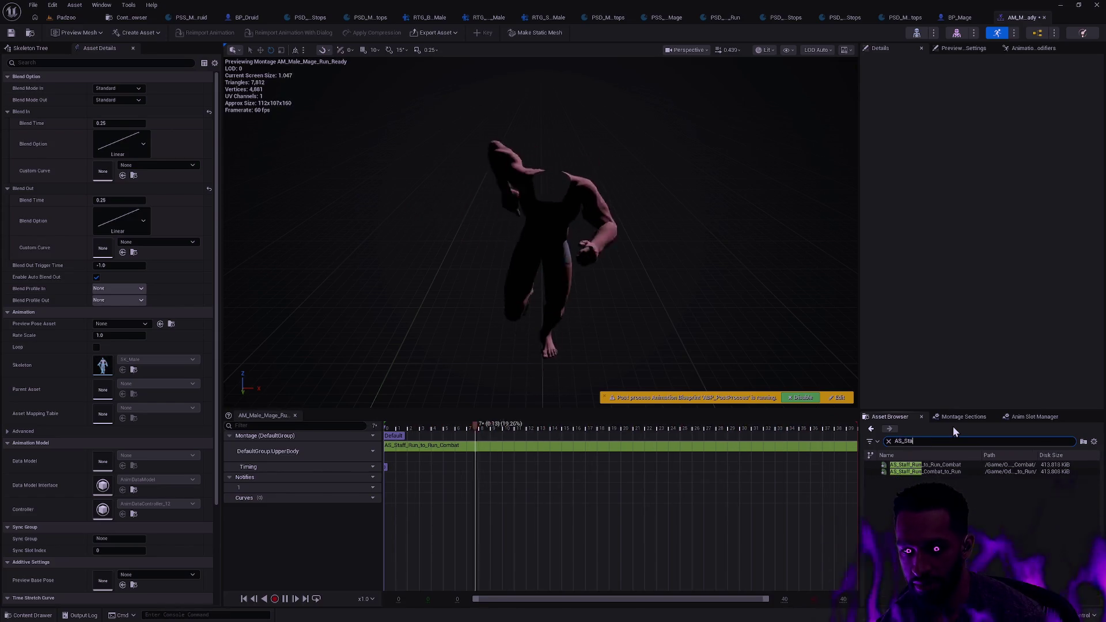
pyautogui.write('Male_Staff_Ru')
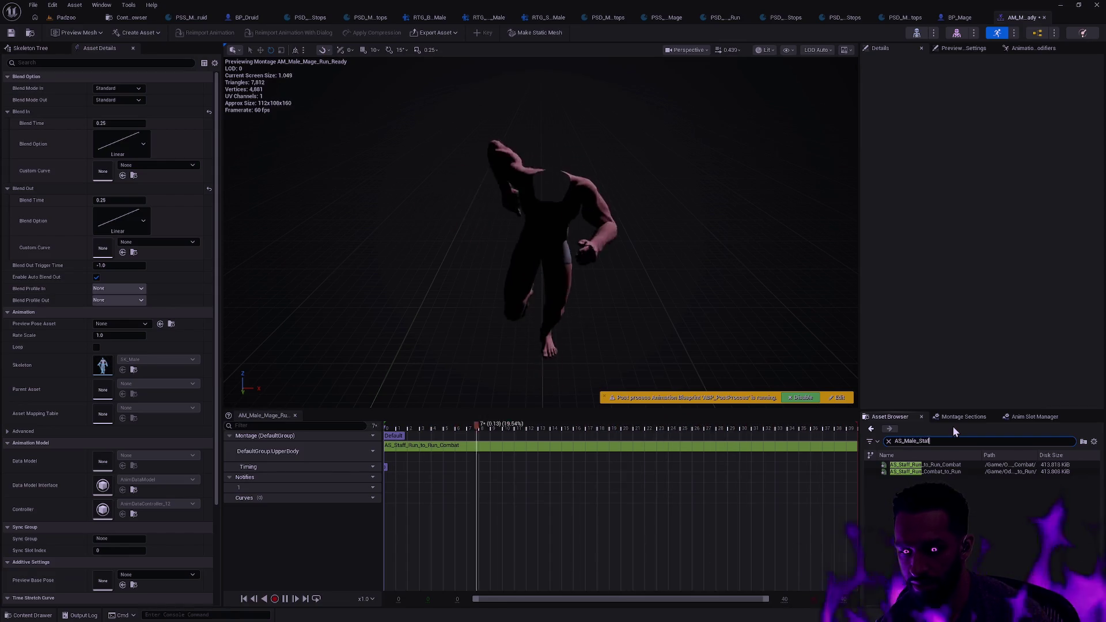
pyautogui.write('n_to_R')
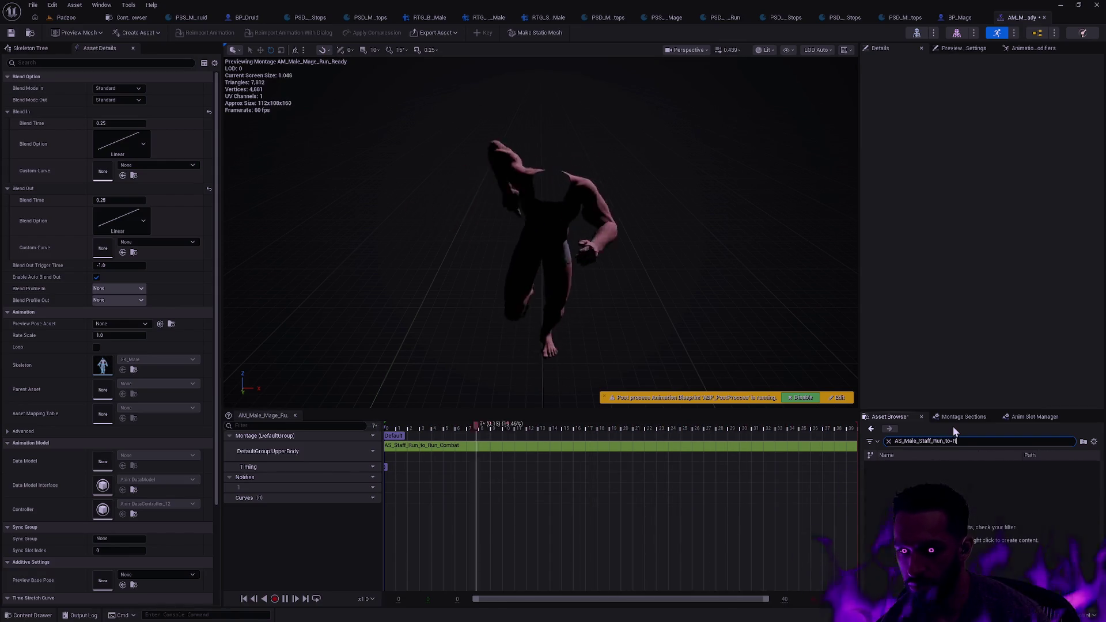
pyautogui.write('un_Combat')
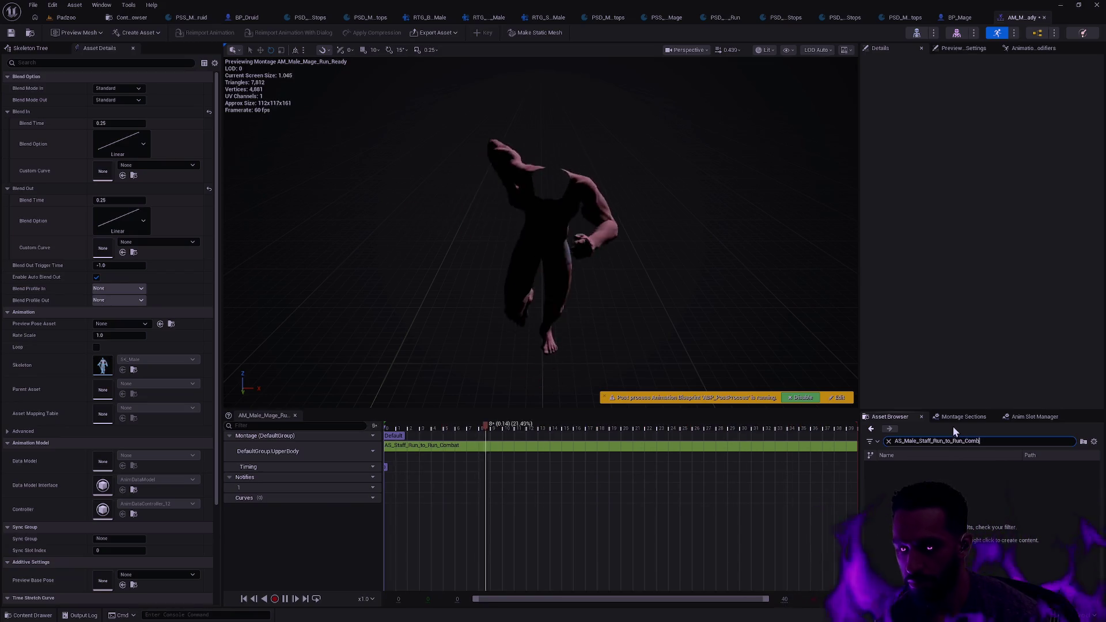
pyautogui.moveTo(943, 461)
pyautogui.mouseDown()
pyautogui.moveTo(641, 449)
pyautogui.moveTo(521, 460)
pyautogui.moveTo(529, 455)
pyautogui.mouseUp()
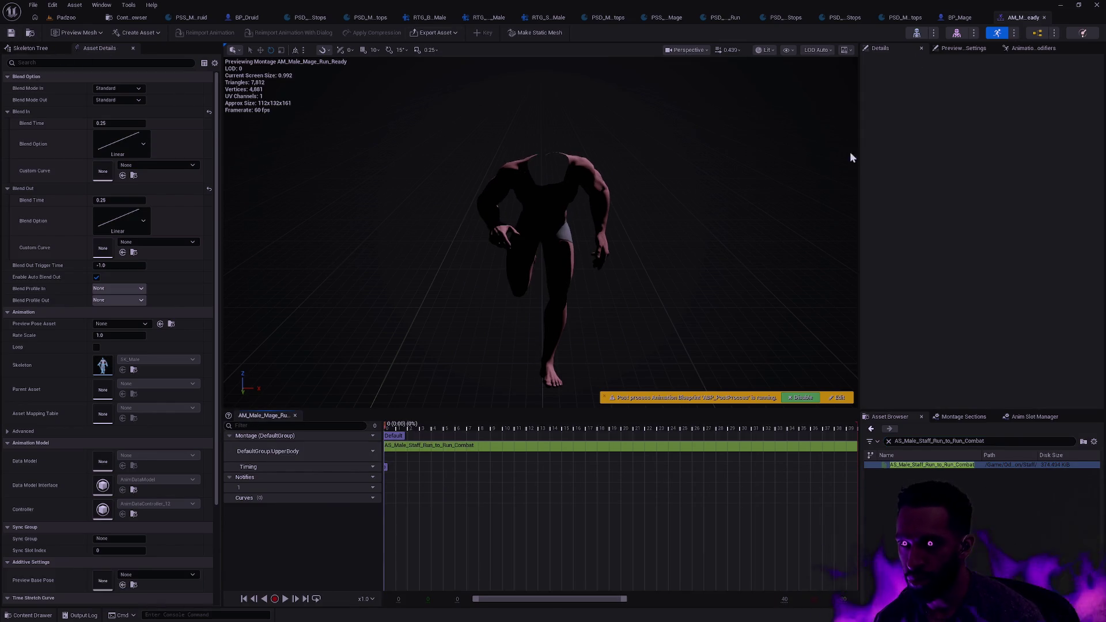
# Step: In Run_Unready, replace the old segment with AS_Male_Staff_Run_Combat_to_Run, save and close the editor
pyautogui.hotkey('ctrl', 'space')
pyautogui.doubleClick(615, 460)
pyautogui.hotkey('ctrl', 'space')
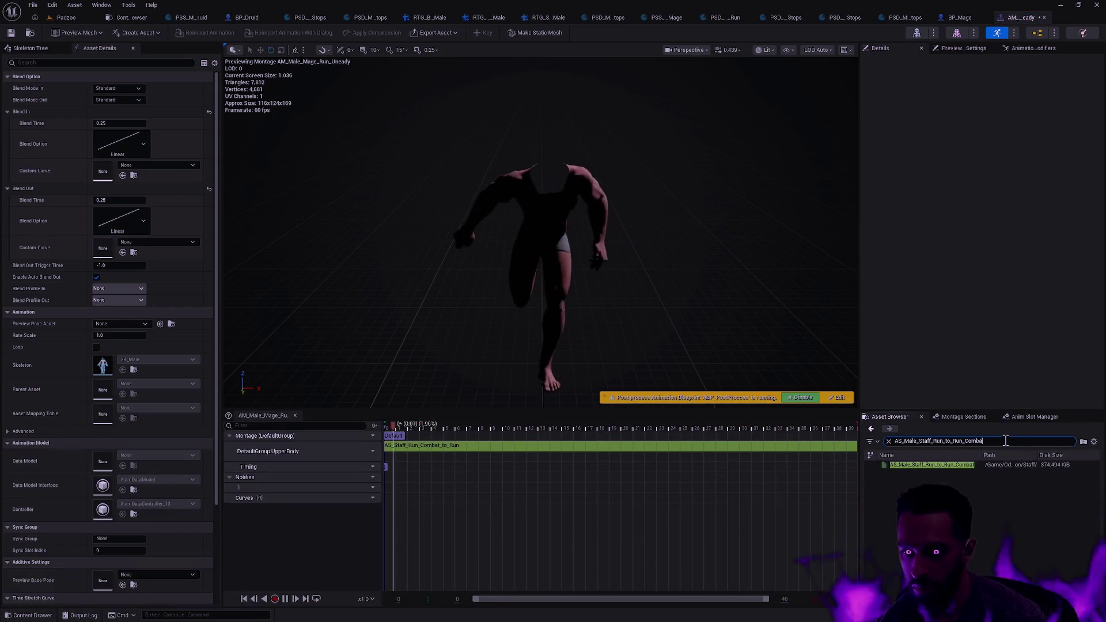
pyautogui.press('BackSpace')
pyautogui.press('BackSpace')
pyautogui.press('BackSpace')
pyautogui.write('Comba')
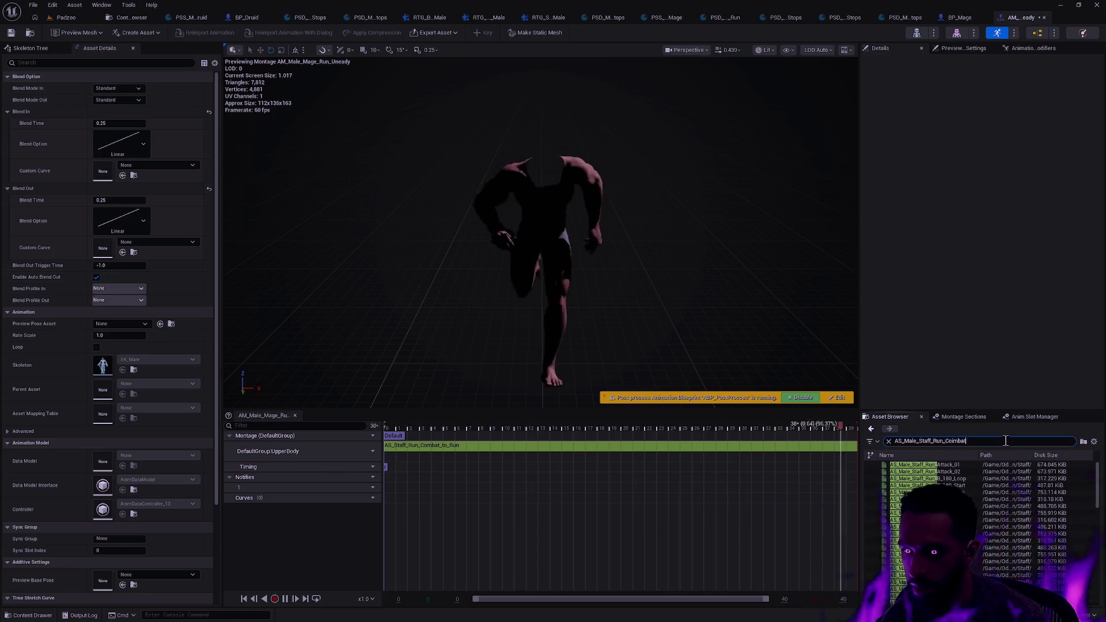
pyautogui.write('t_to_Run')
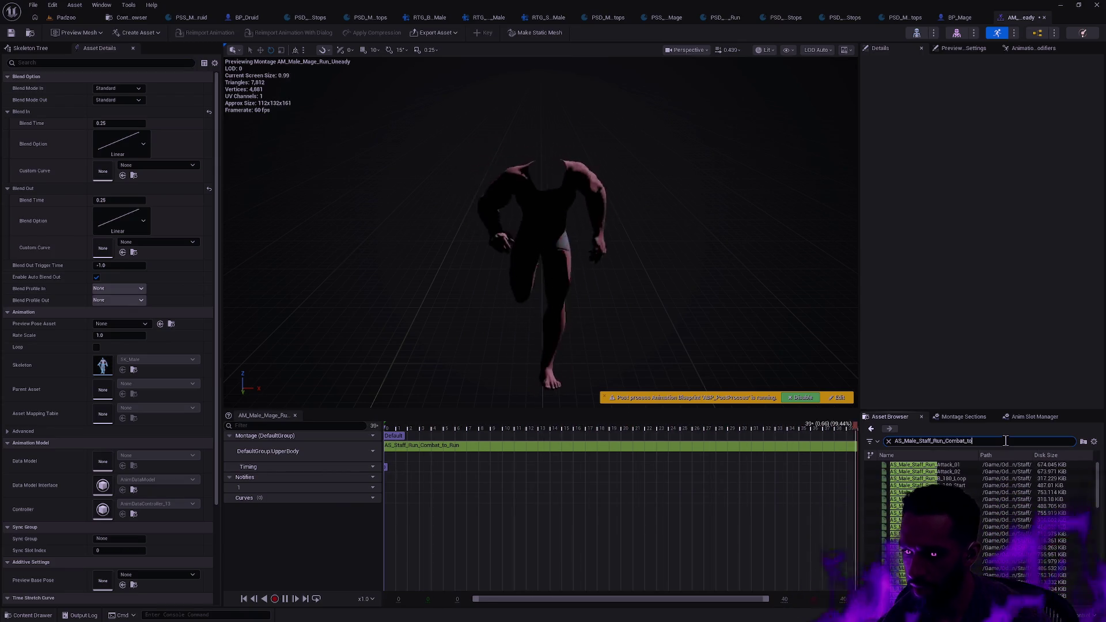
pyautogui.moveTo(931, 464)
pyautogui.mouseDown()
pyautogui.moveTo(916, 481)
pyautogui.moveTo(451, 481)
pyautogui.moveTo(416, 458)
pyautogui.mouseUp()
pyautogui.click(421, 444)
pyautogui.press('Delete')
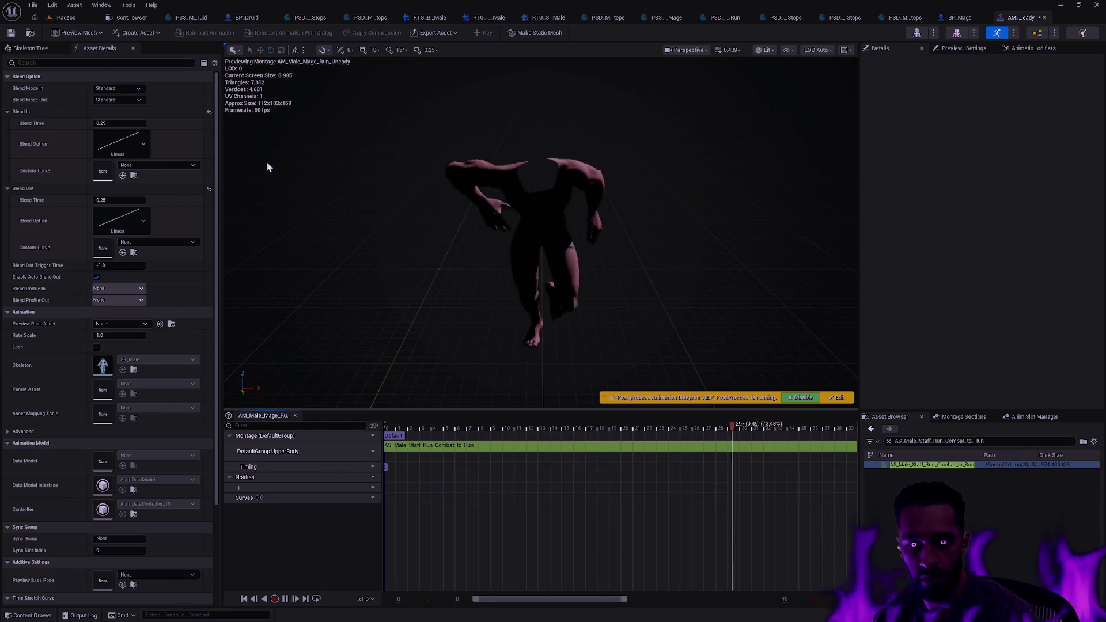
pyautogui.click(11, 32)
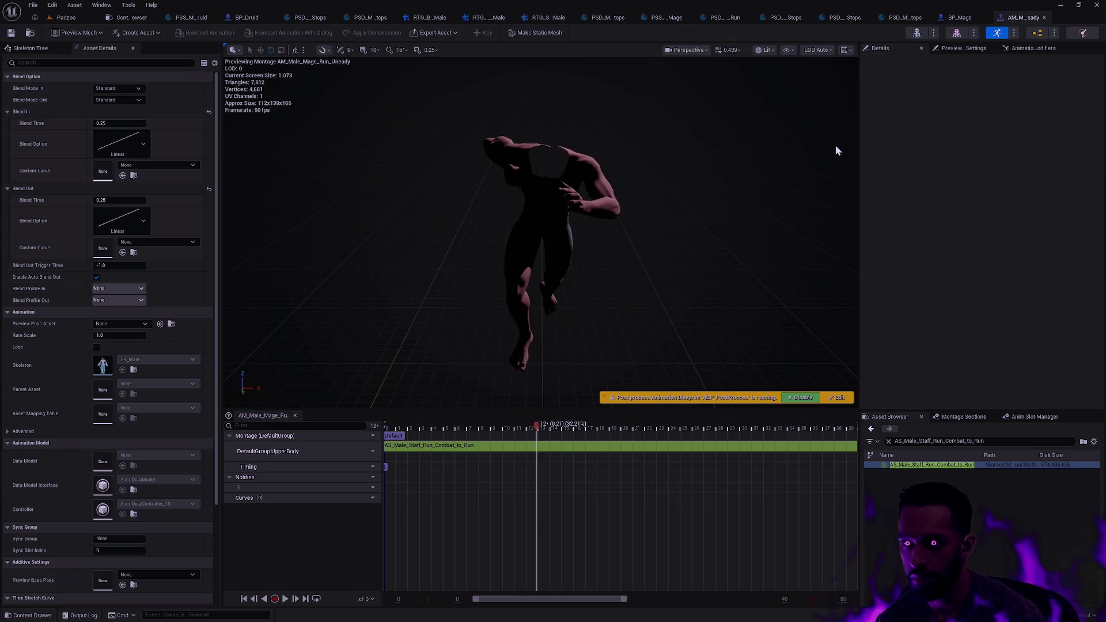
pyautogui.click(1045, 16)
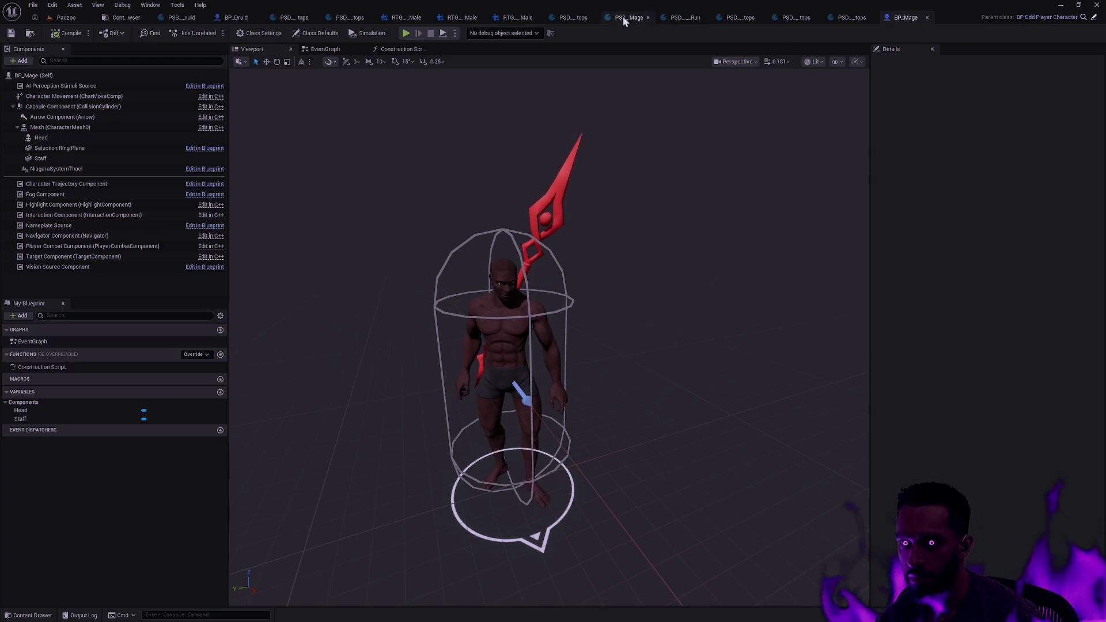
# Step: Close the PSS_Mage schema and start a fullscreen Play-in-Editor session of the level
pyautogui.click(566, 18)
pyautogui.click(601, 22)
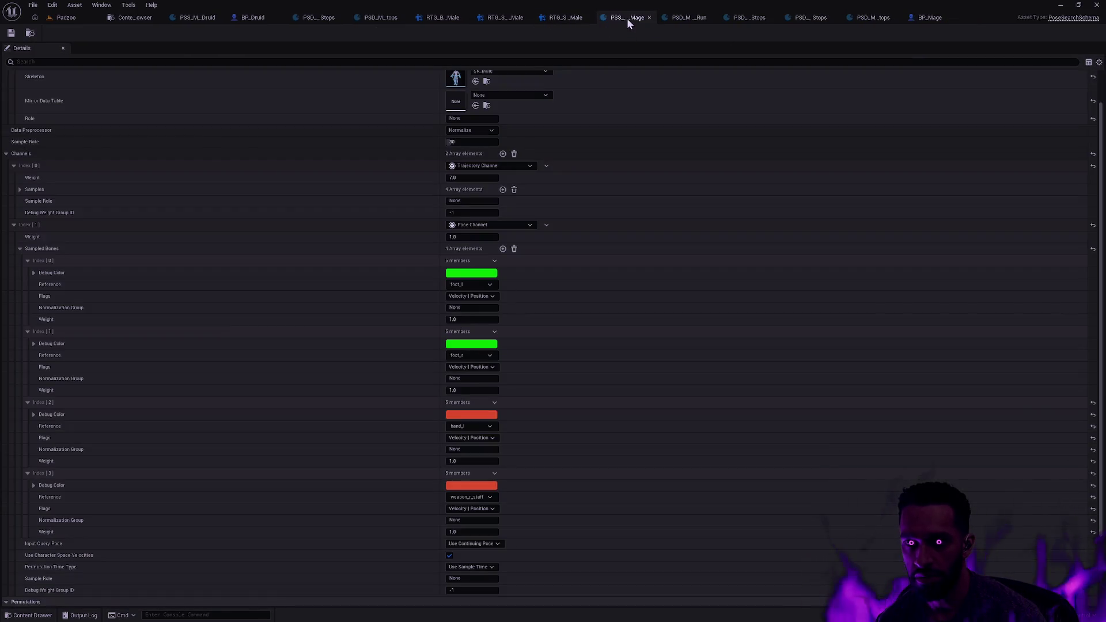
pyautogui.middleClick(628, 22)
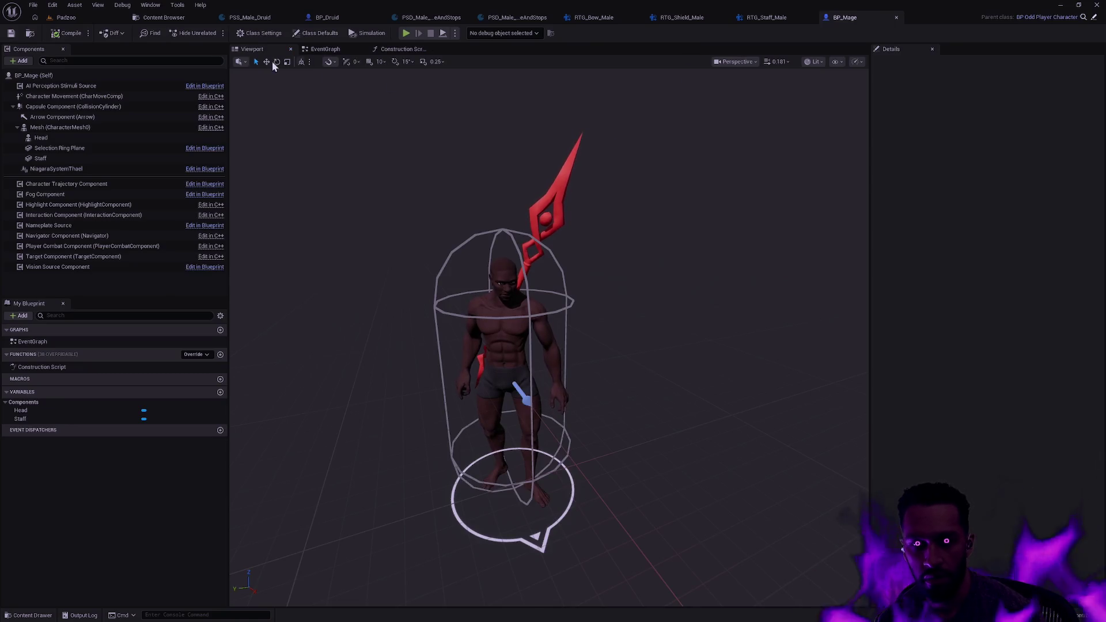
pyautogui.click(63, 17)
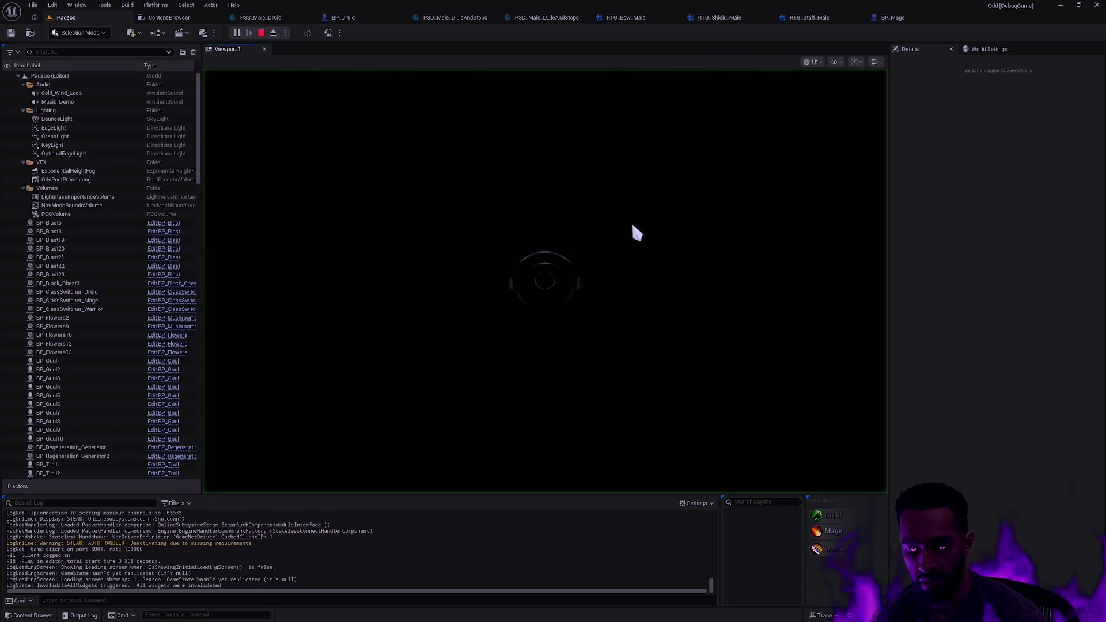
pyautogui.press('F11')
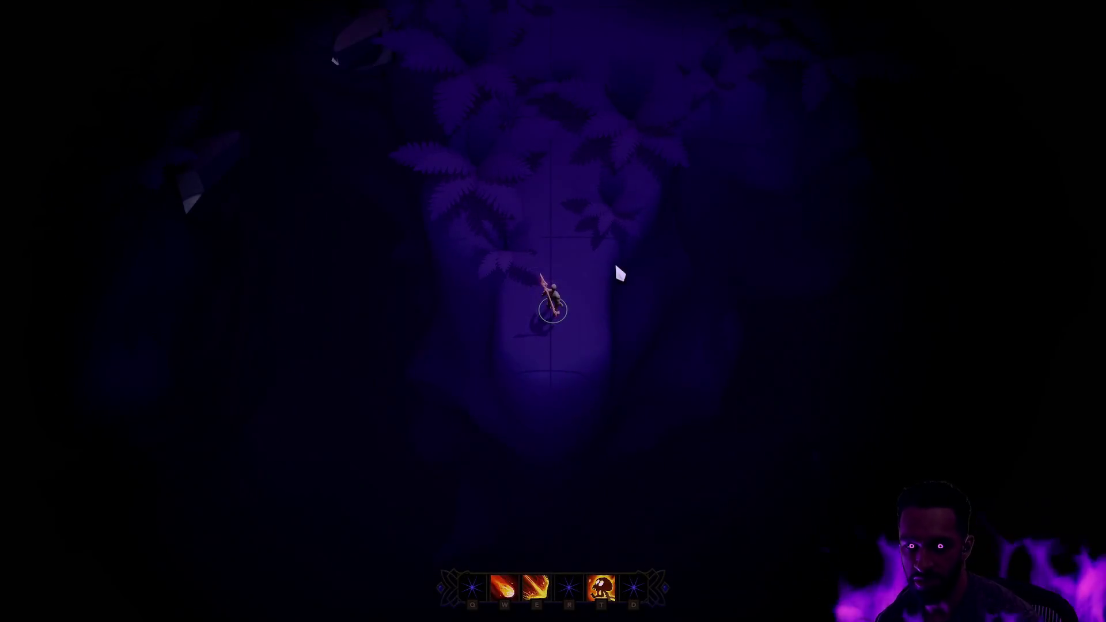
# Step: Walk the mage up the path and cast the W skillshot, E and T abilities
pyautogui.moveTo(552, 204)
pyautogui.mouseDown()
pyautogui.moveTo(565, 140)
pyautogui.moveTo(565, 242)
pyautogui.moveTo(548, 319)
pyautogui.mouseUp()
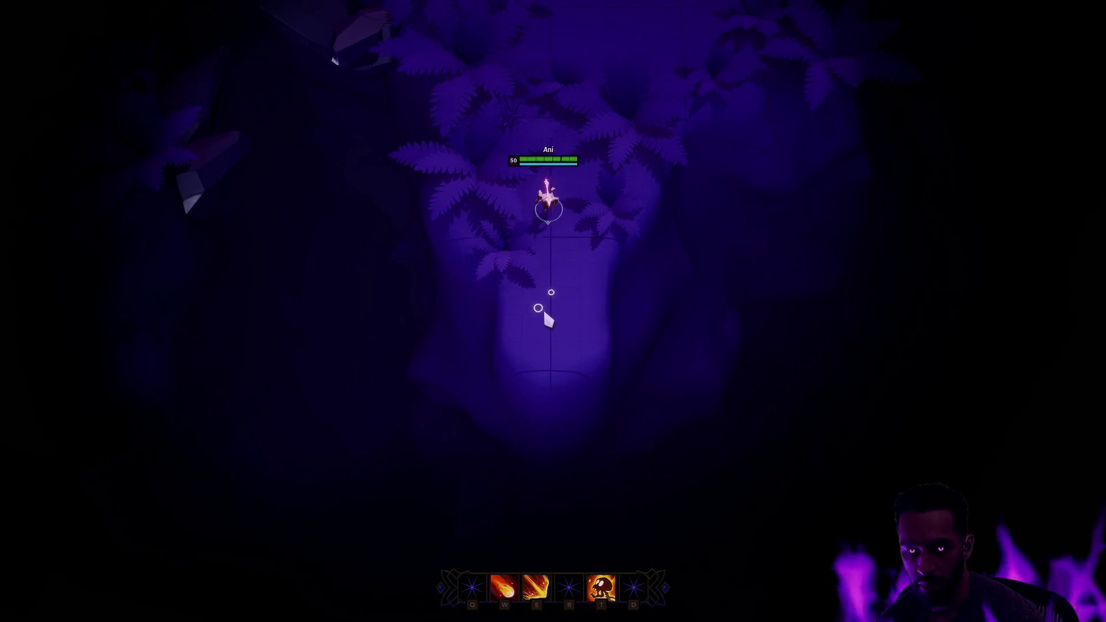
pyautogui.press('w')
pyautogui.click(559, 173)
pyautogui.press('e')
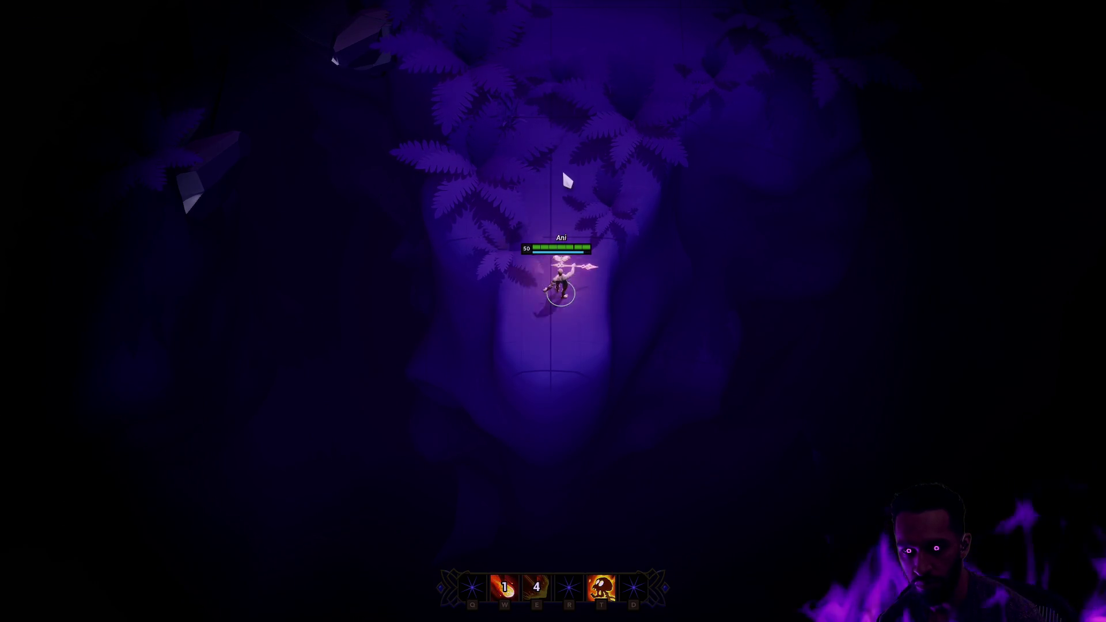
pyautogui.press('t')
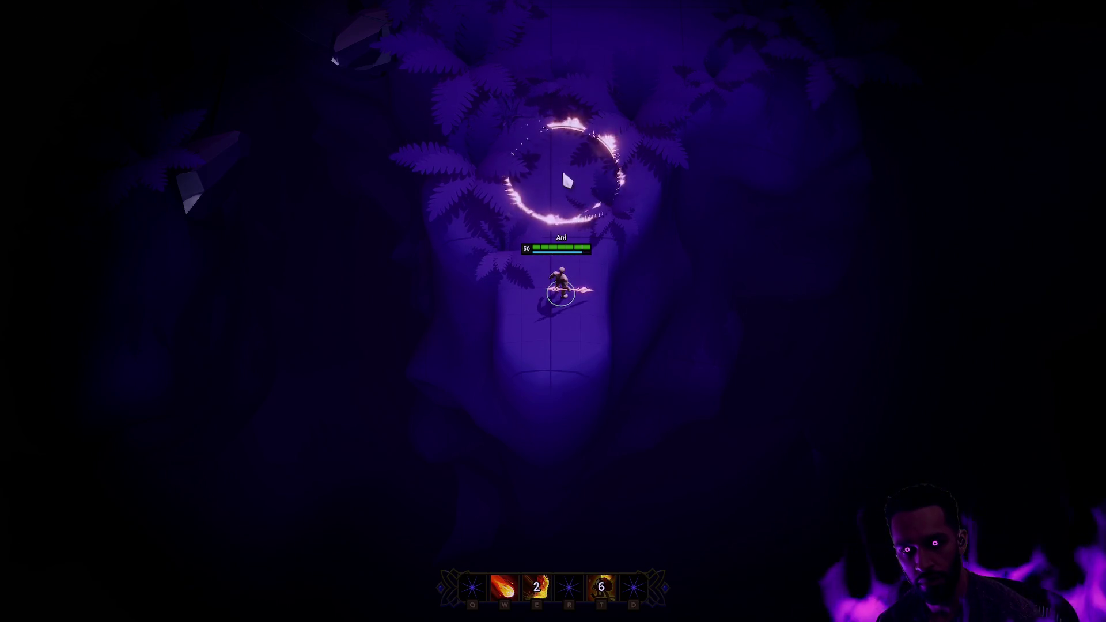
pyautogui.press('w')
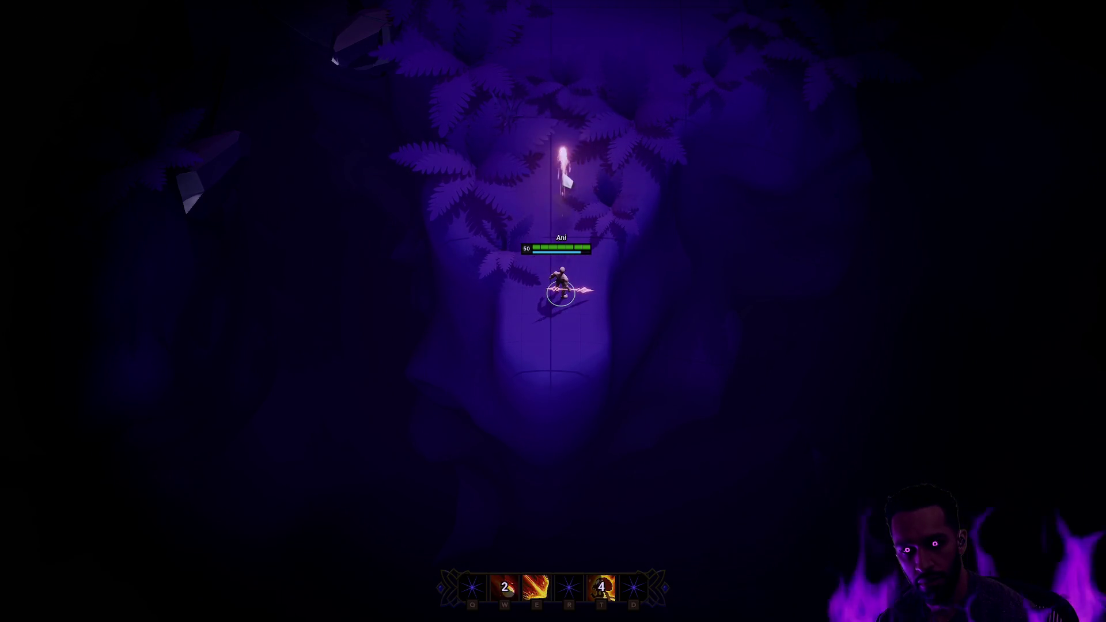
pyautogui.press('e')
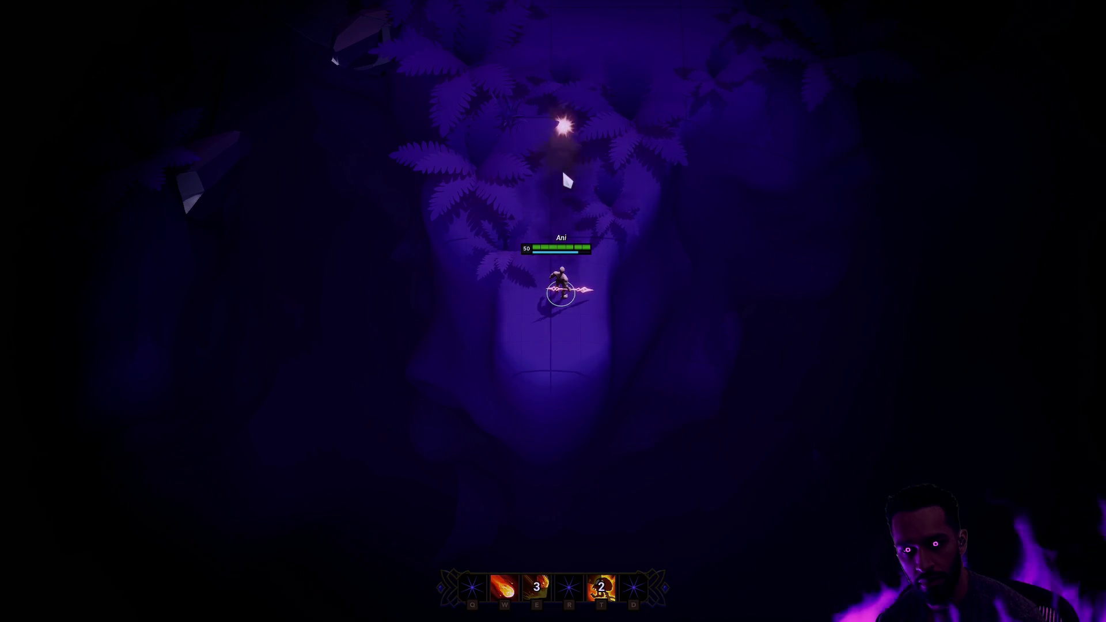
# Step: Cast W, E and T once more, then end the play session with Esc
pyautogui.moveTo(573, 6)
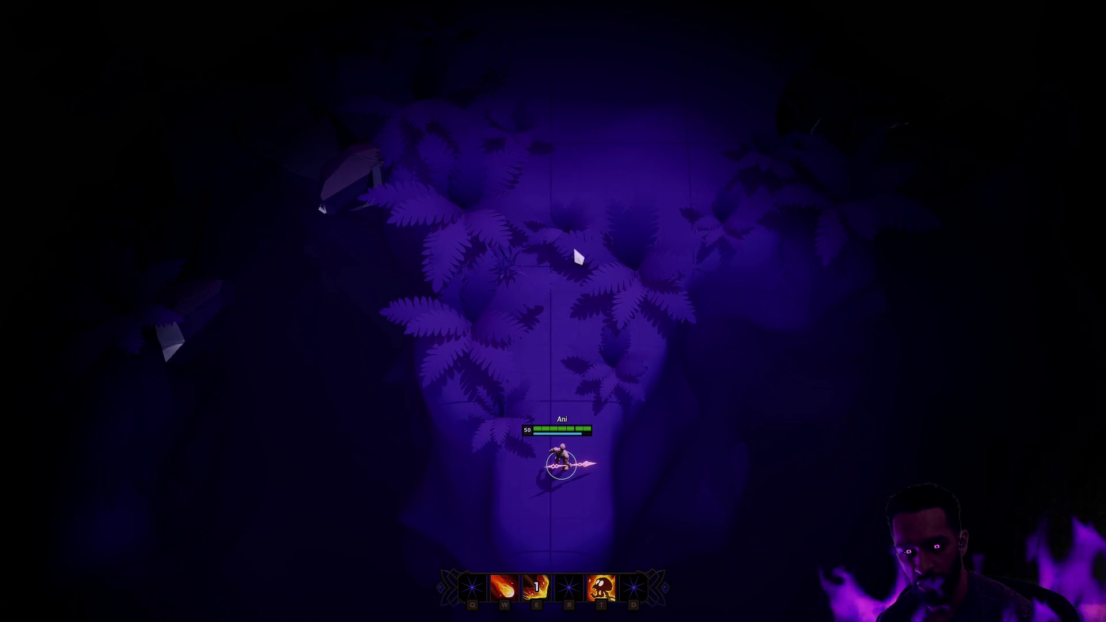
pyautogui.press('w')
pyautogui.press('e')
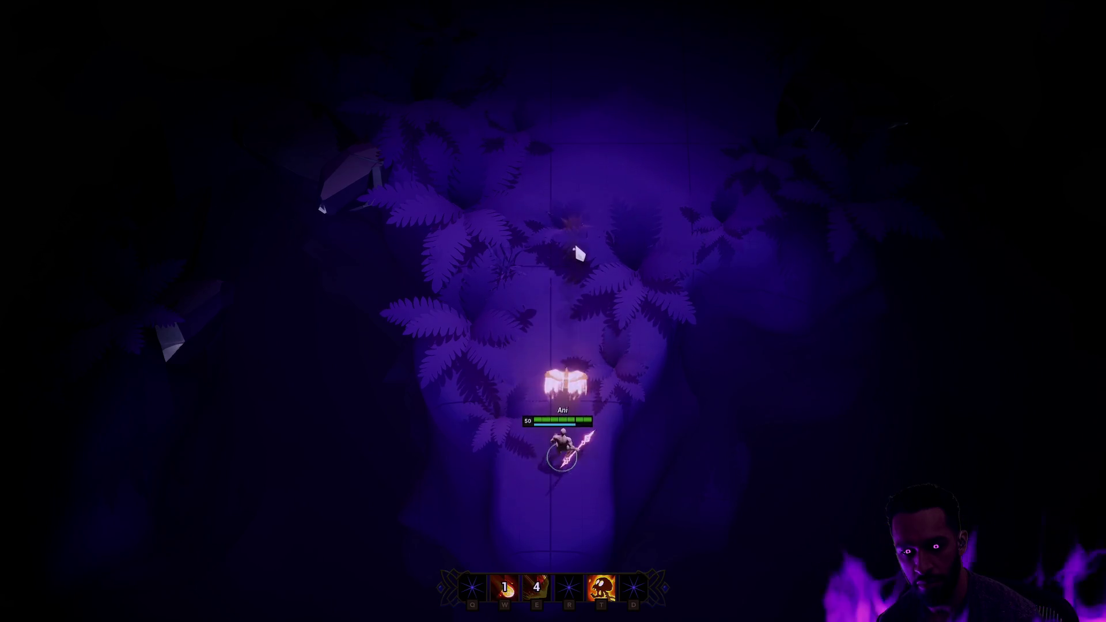
pyautogui.press('t')
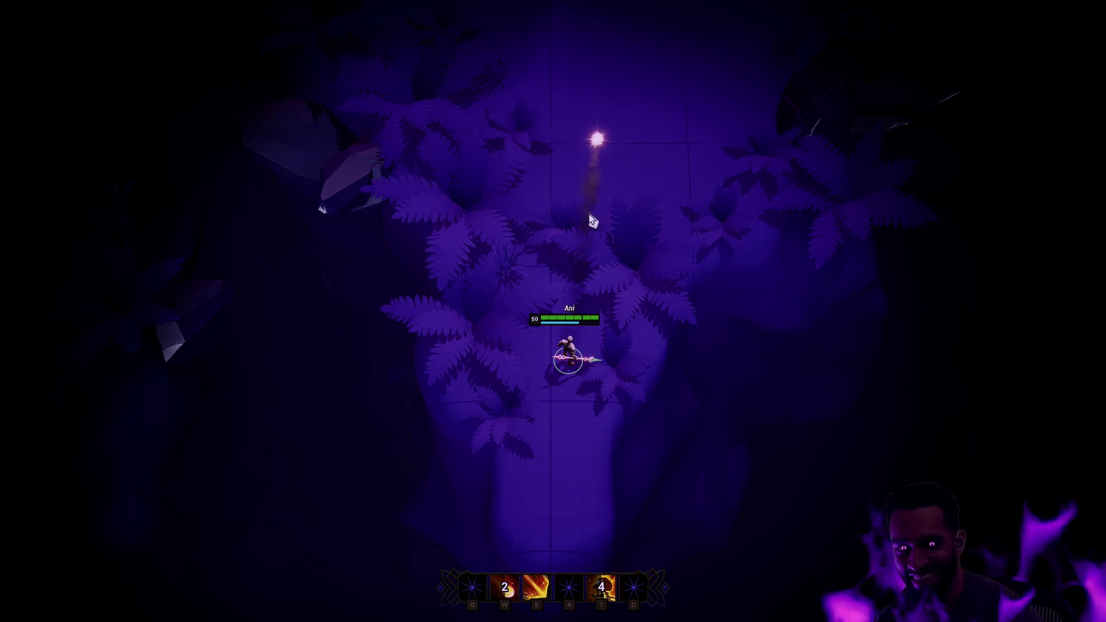
pyautogui.press('Escape')
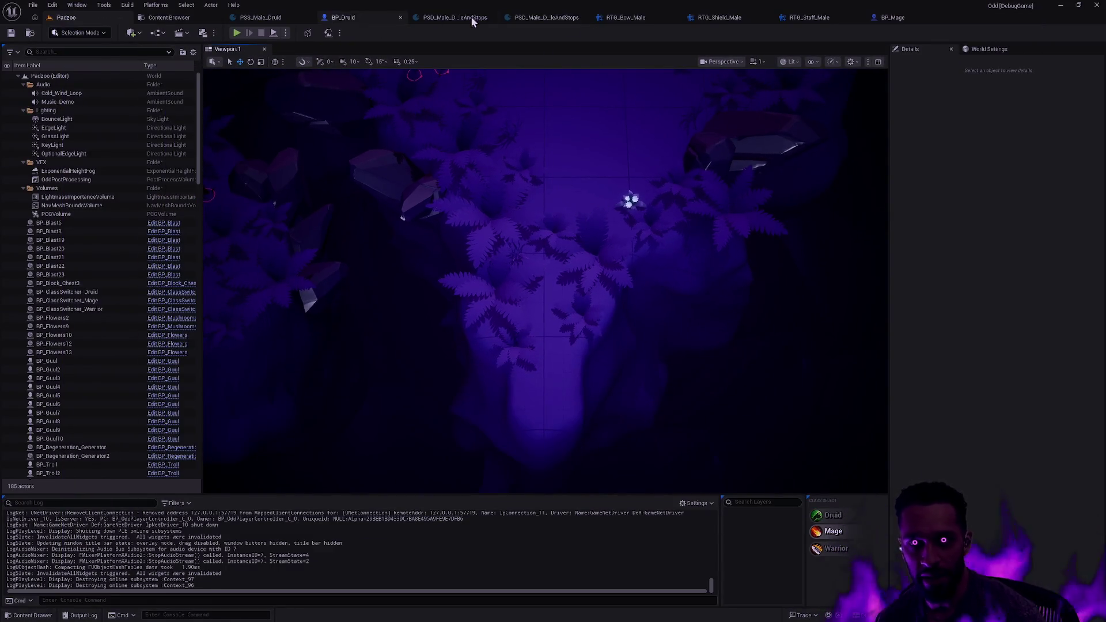
# Step: In RTG_Staff_Male, check that the Pin Staff op's Bones to Pin [0] copies from Weapon_R onto weapon_r_staff
pyautogui.click(808, 19)
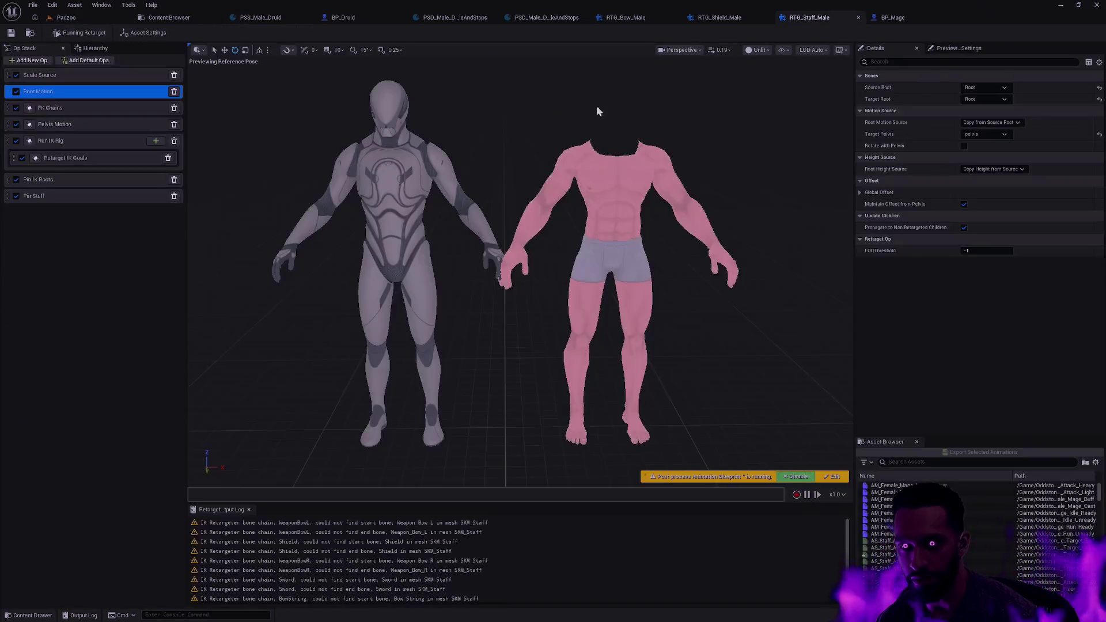
pyautogui.click(80, 196)
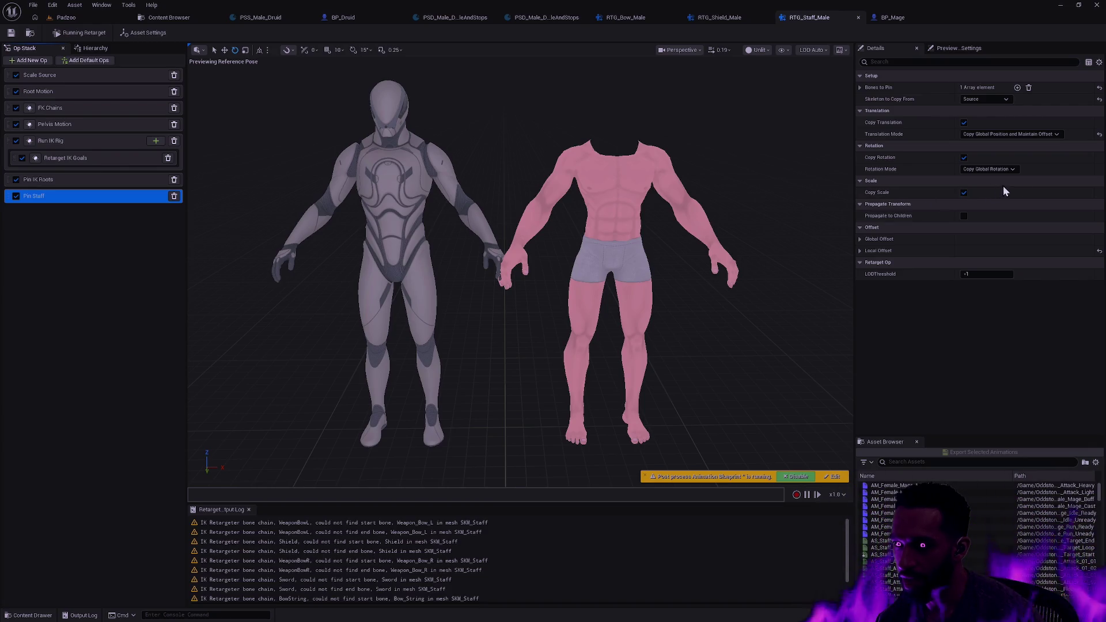
pyautogui.click(860, 87)
pyautogui.click(867, 100)
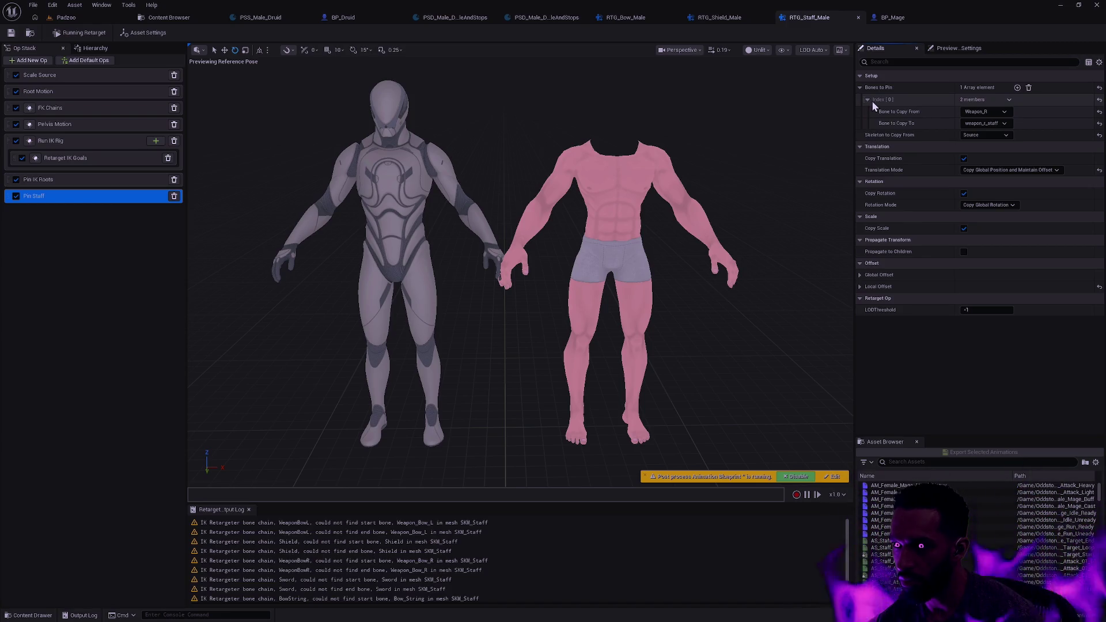
pyautogui.click(1000, 111)
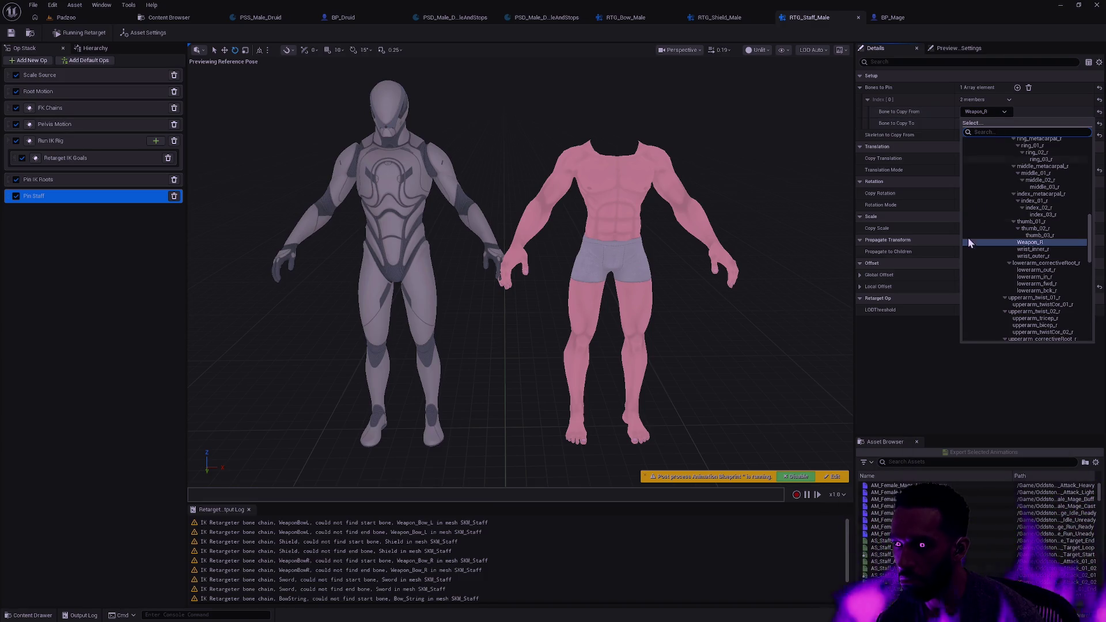
pyautogui.click(950, 385)
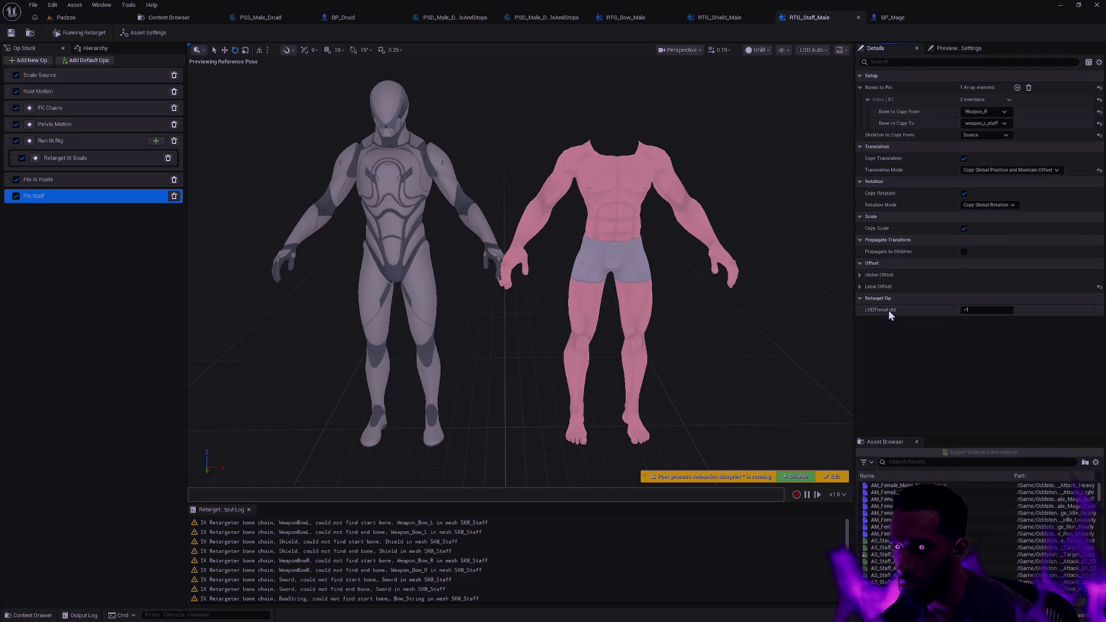
pyautogui.moveTo(885, 310)
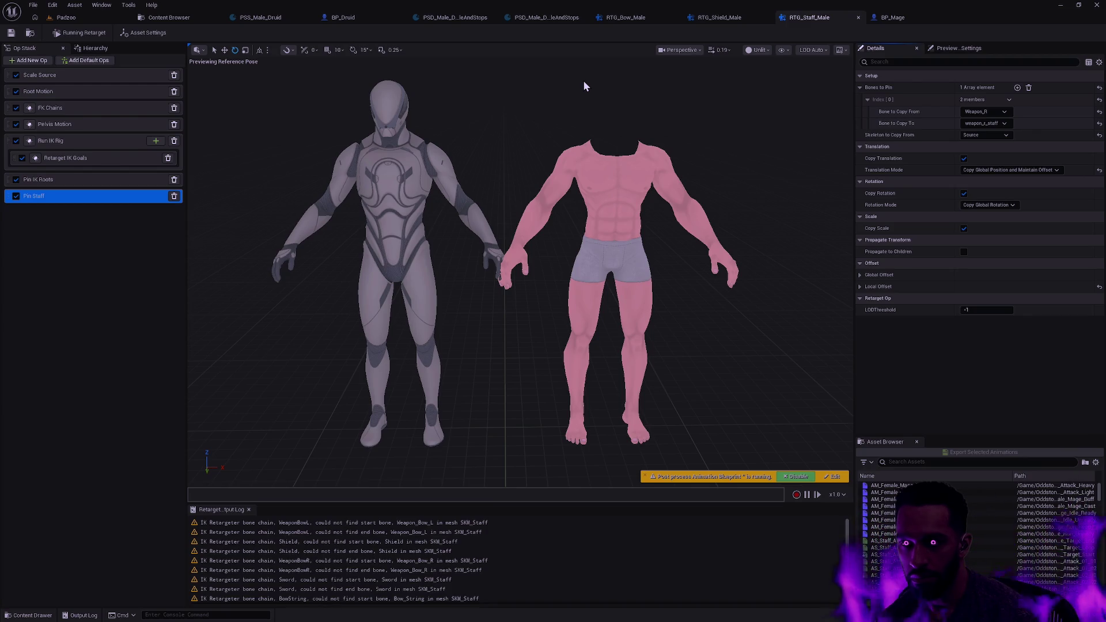
pyautogui.click(908, 19)
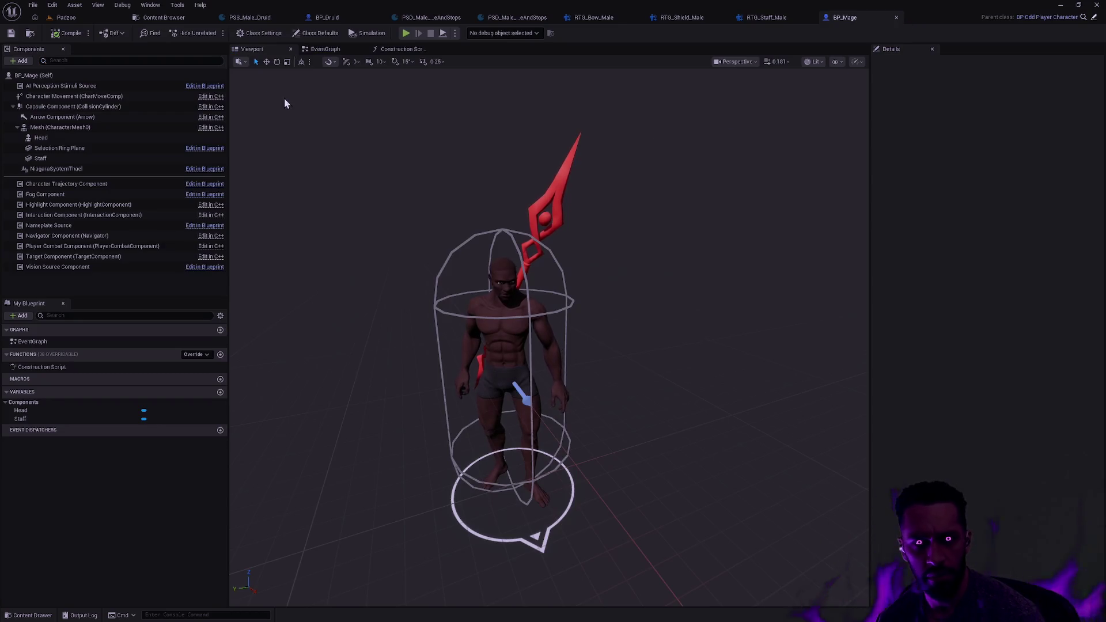
# Step: Open the ABP_Mage animation blueprint from the Content Drawer and view its AnimGraph
pyautogui.hotkey('ctrl', 'space')
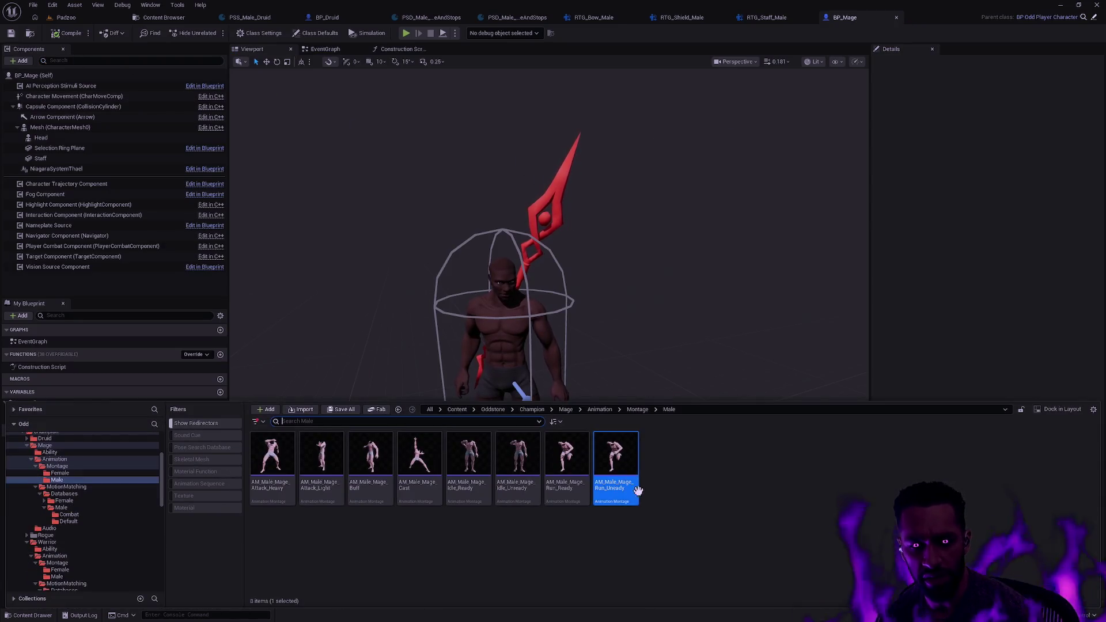
pyautogui.hotkey('alt', 'Left')
pyautogui.hotkey('alt', 'Left')
pyautogui.hotkey('alt', 'Left')
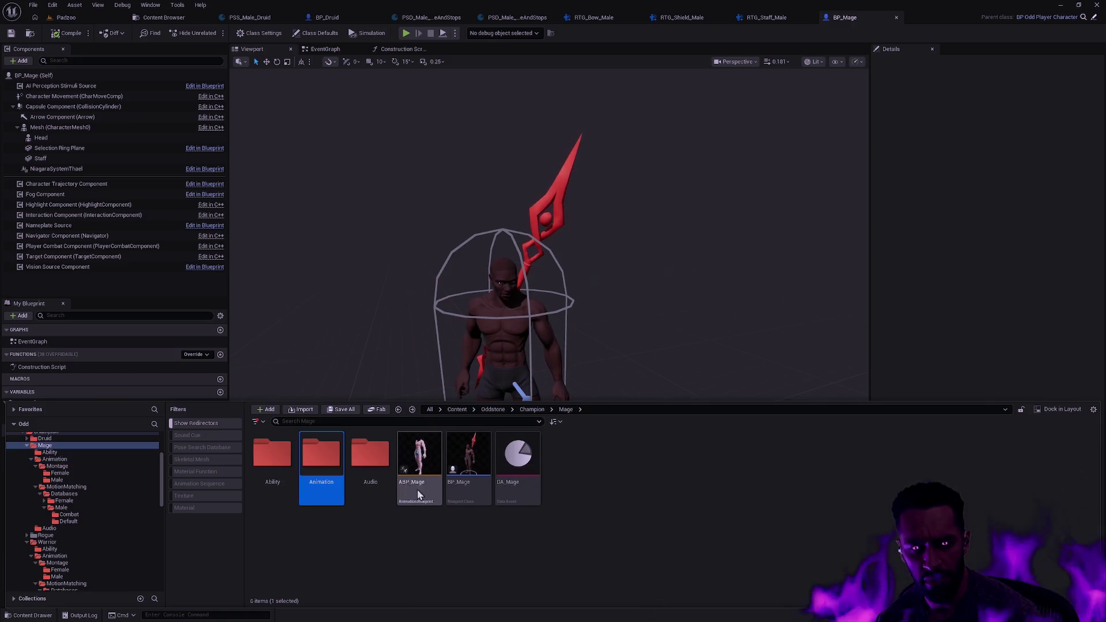
pyautogui.doubleClick(421, 495)
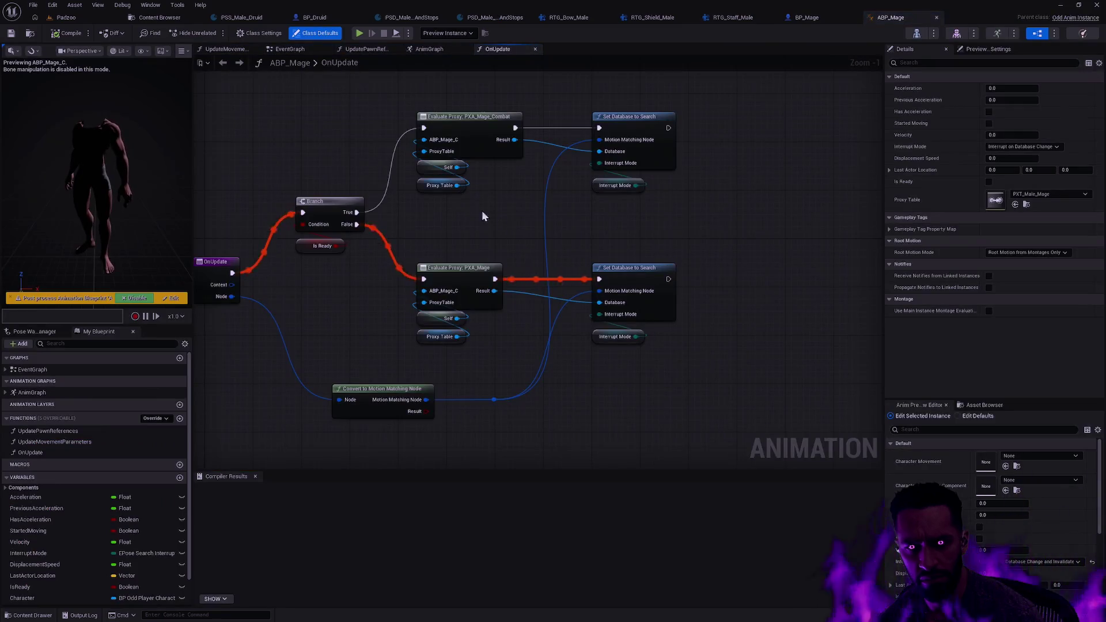
pyautogui.click(299, 50)
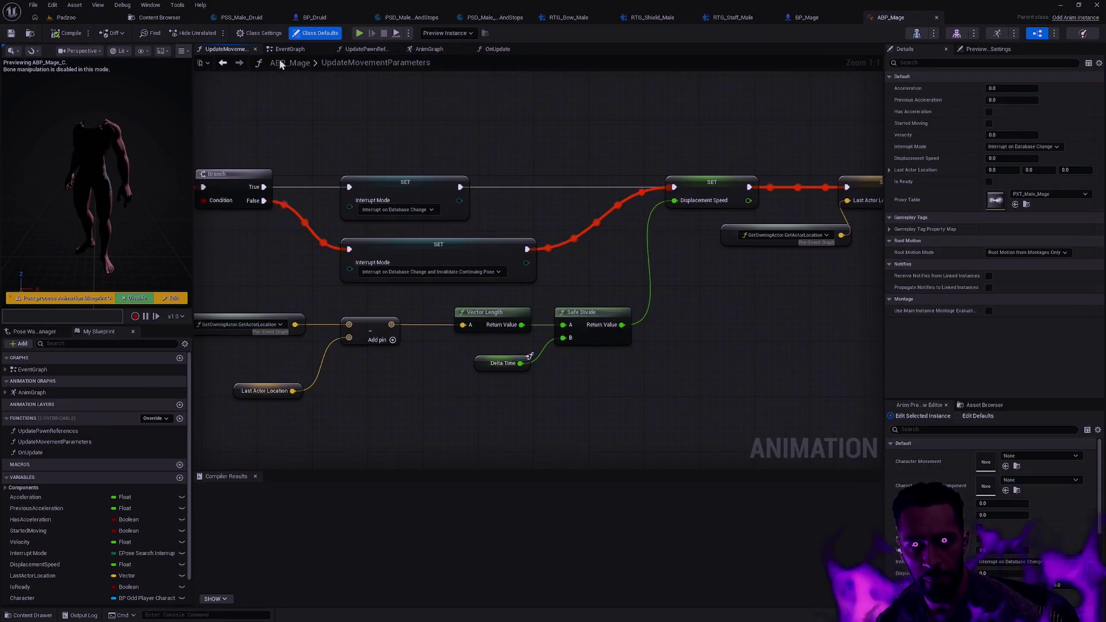
pyautogui.click(429, 50)
# Step: Set Layered blend per bone's Blend Masks [0] to UpperBodyMask, compile, and return to Padzoo
pyautogui.click(644, 353)
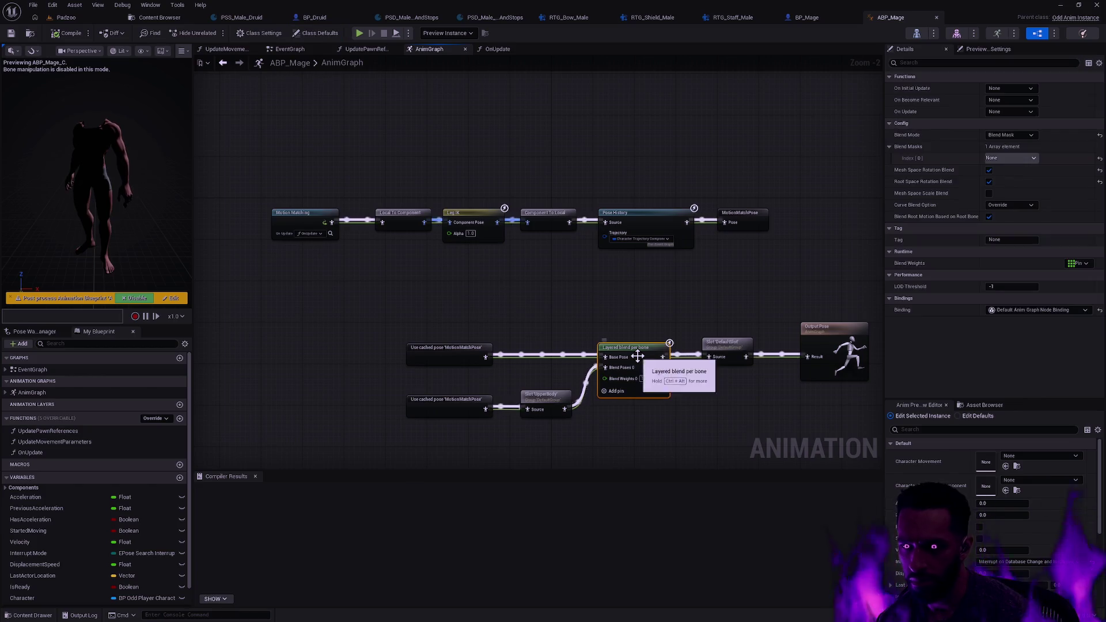
pyautogui.click(1010, 159)
pyautogui.click(1013, 203)
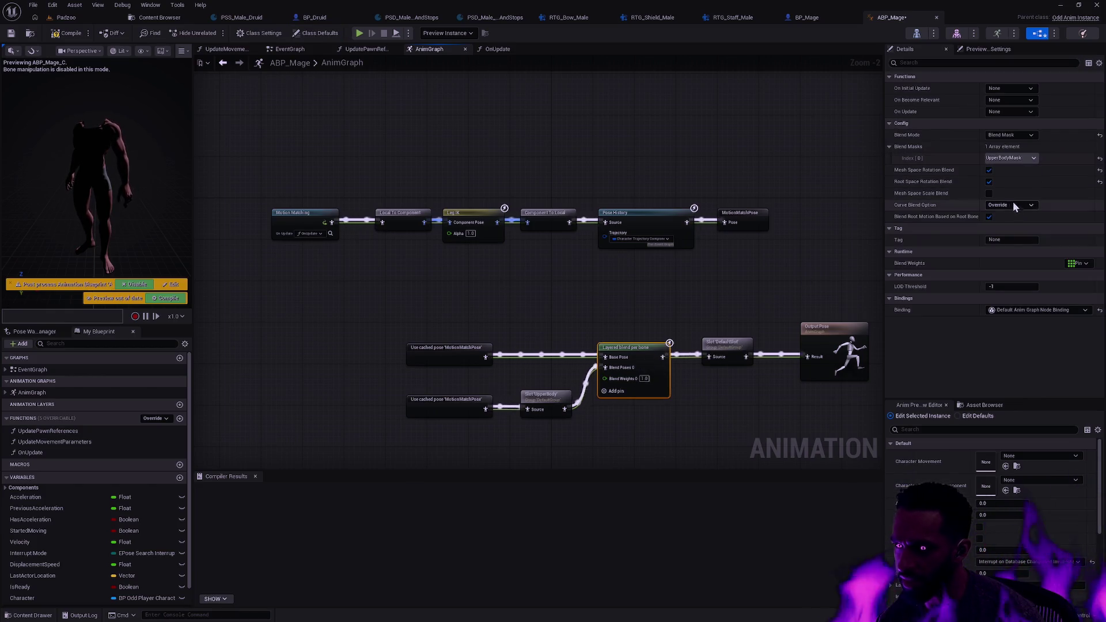
pyautogui.click(12, 35)
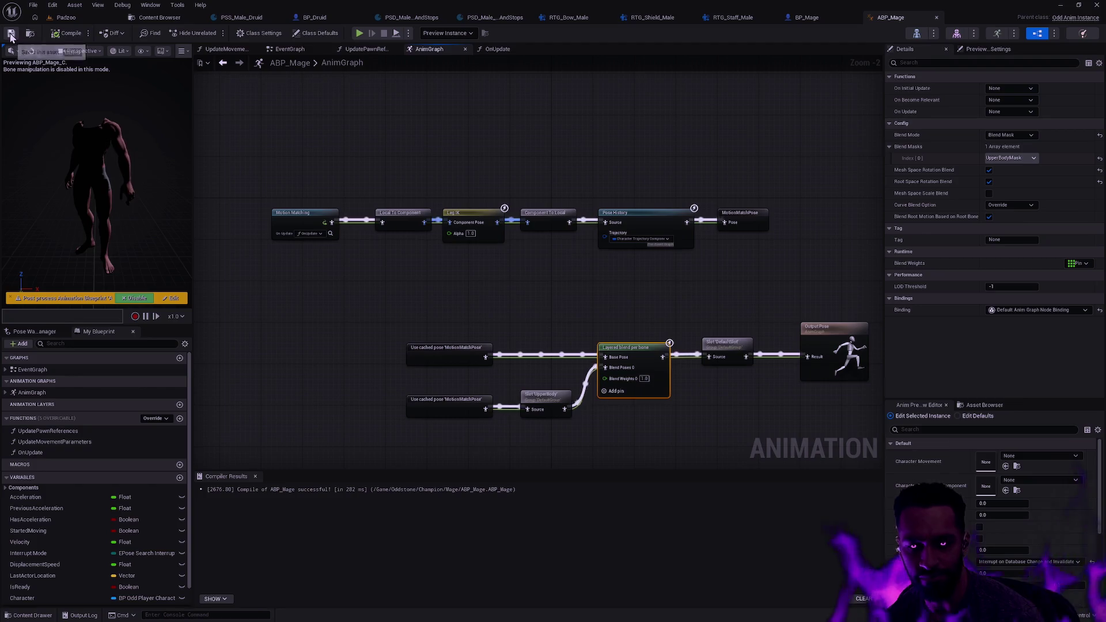
pyautogui.click(99, 19)
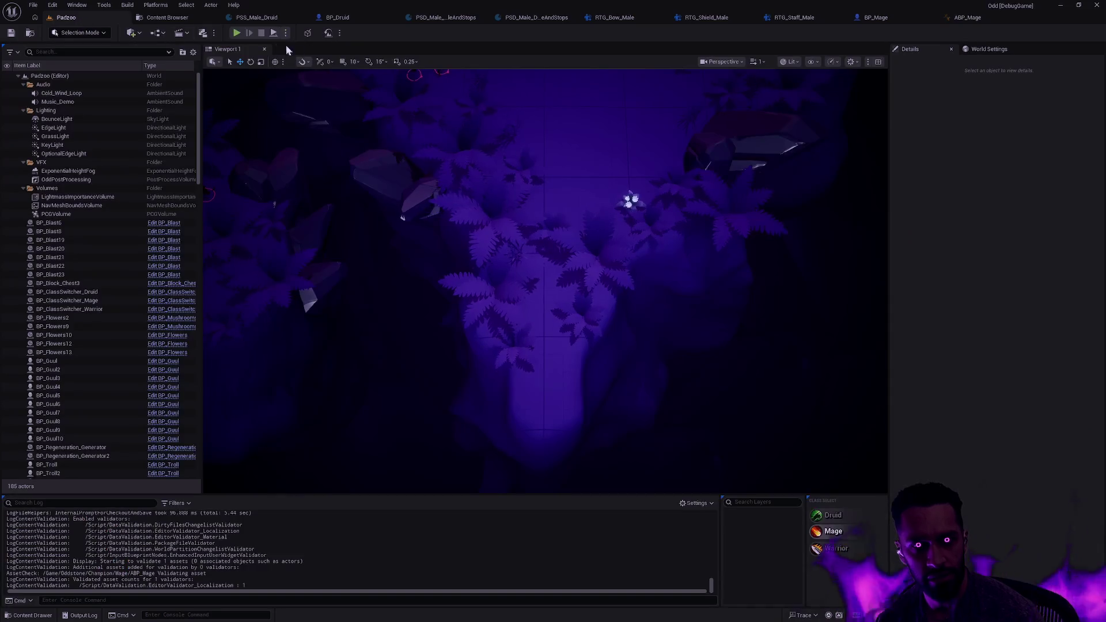
# Step: Start a fullscreen playtest and cast Yama's W, E and T abilities several times
pyautogui.click(236, 33)
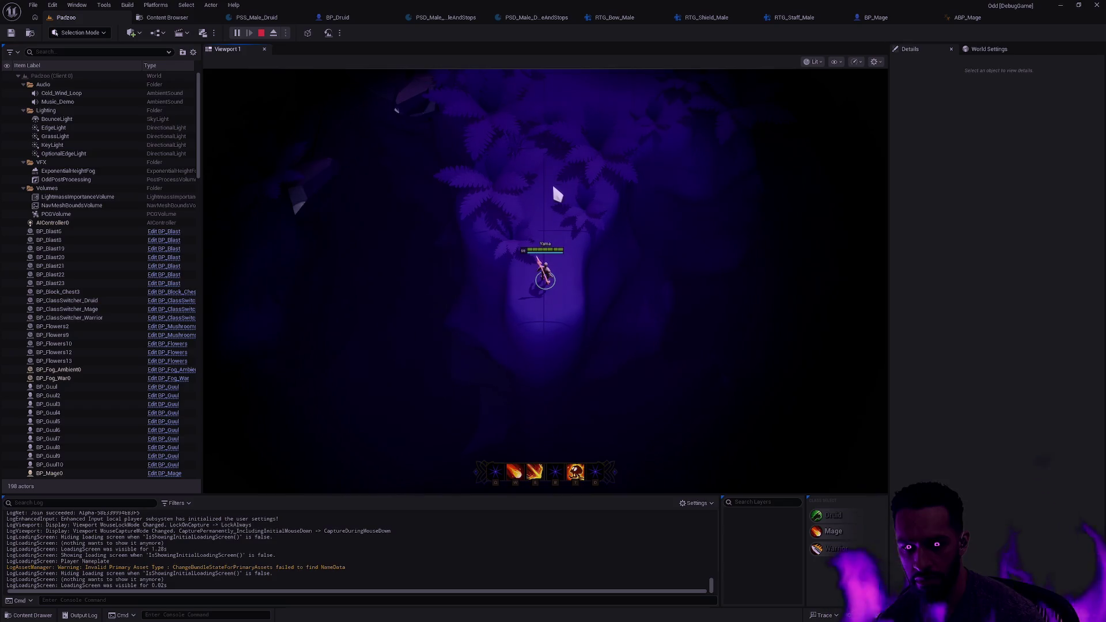
pyautogui.press('F11')
pyautogui.press('w')
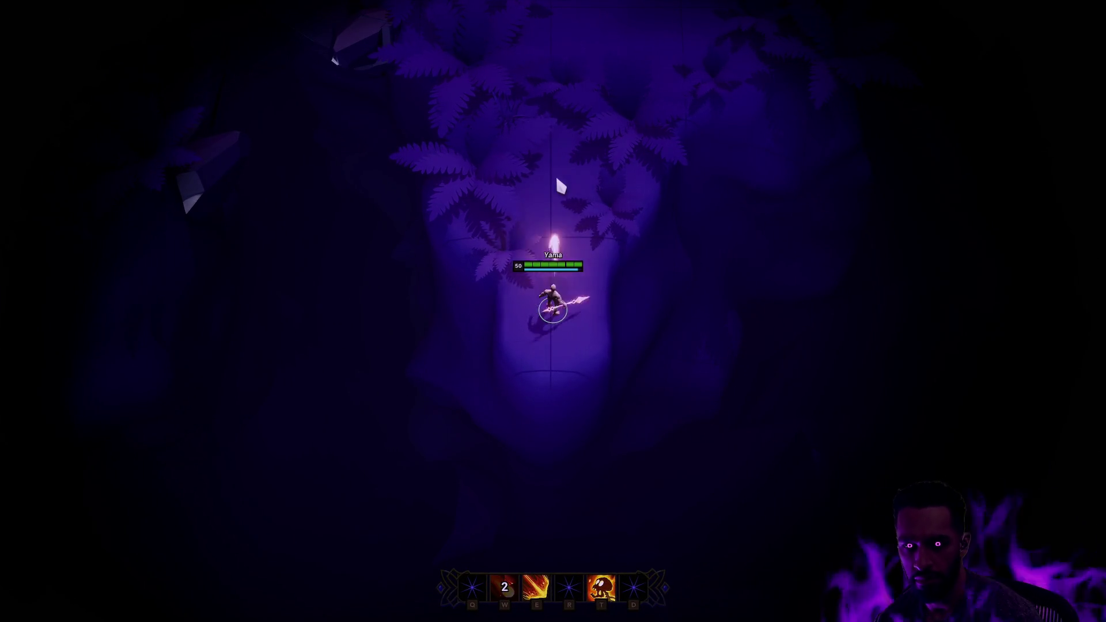
pyautogui.press('e')
pyautogui.press('t')
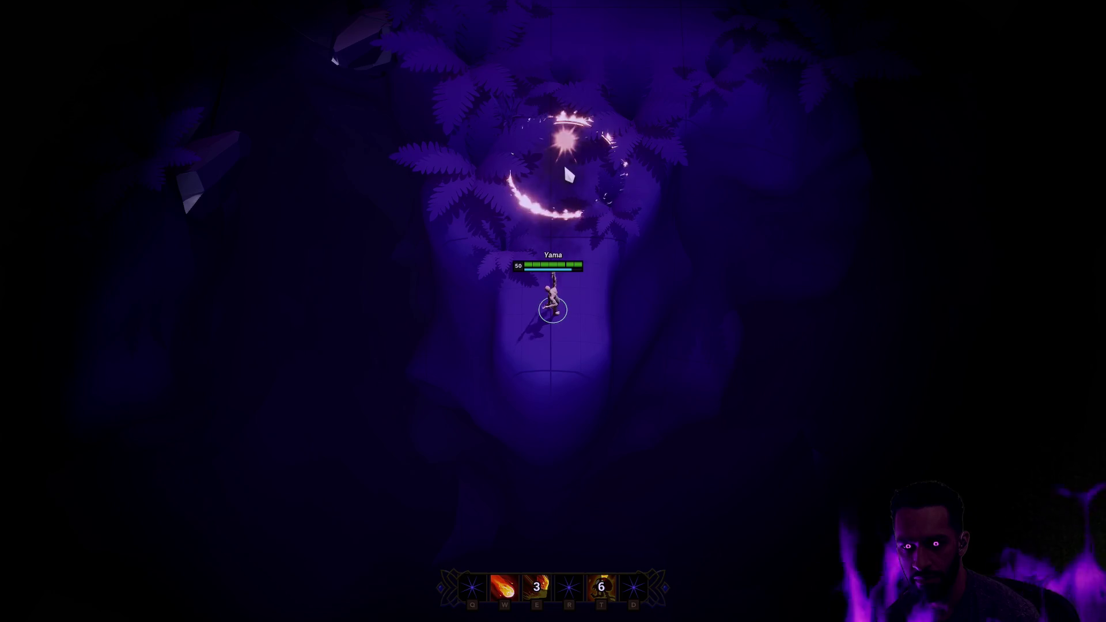
pyautogui.press('w')
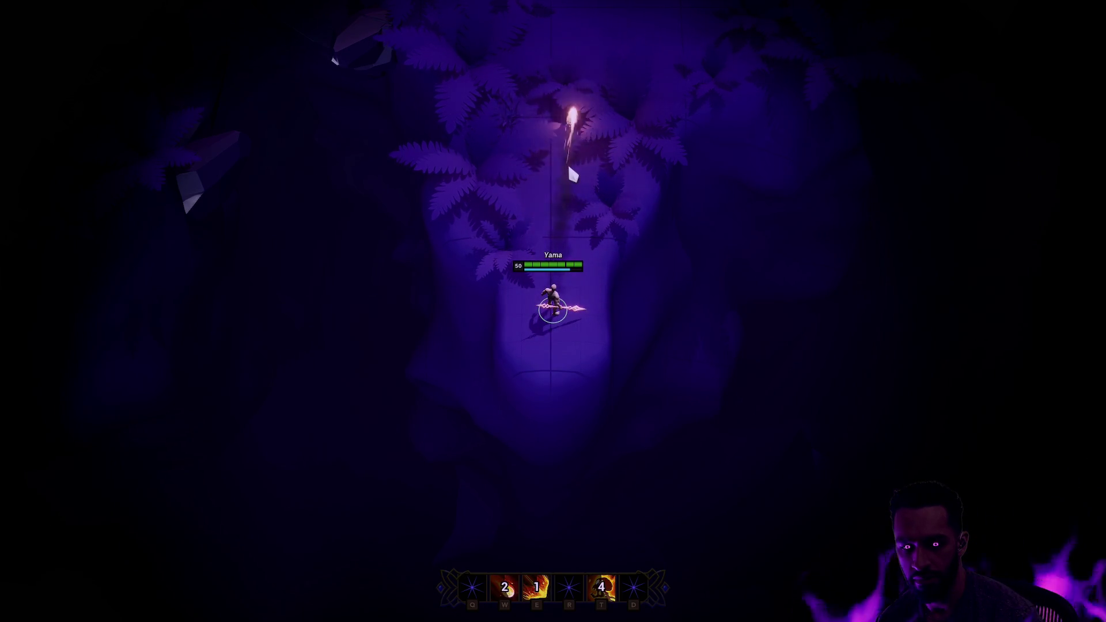
pyautogui.press('e')
pyautogui.press('w')
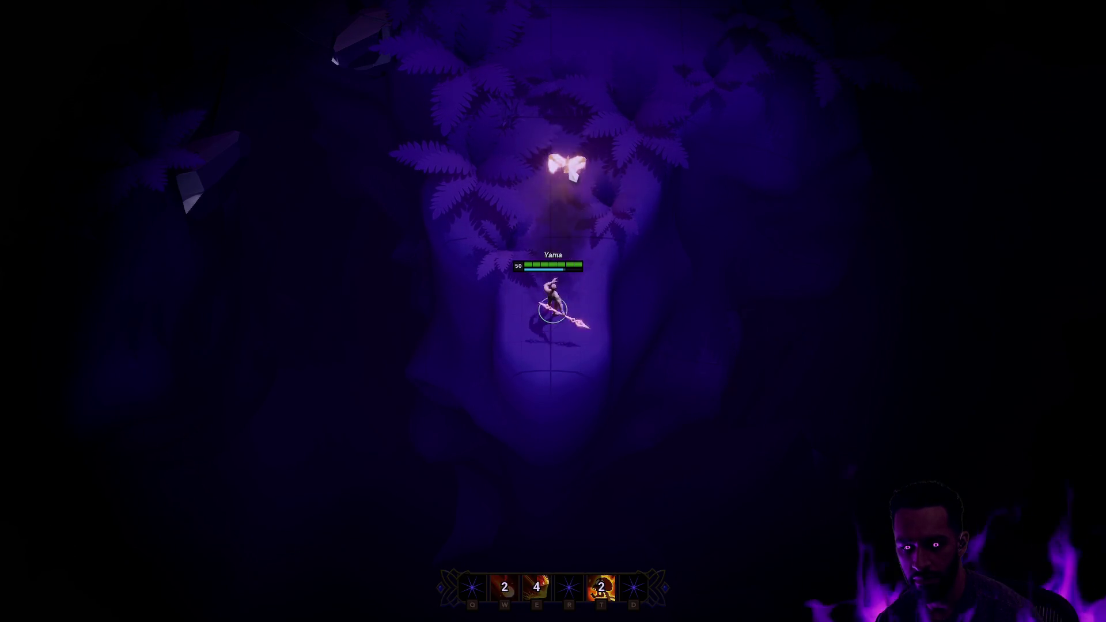
# Step: Walk Yama around the path, cast W, E and T again, then stop the play session
pyautogui.rightClick(569, 103)
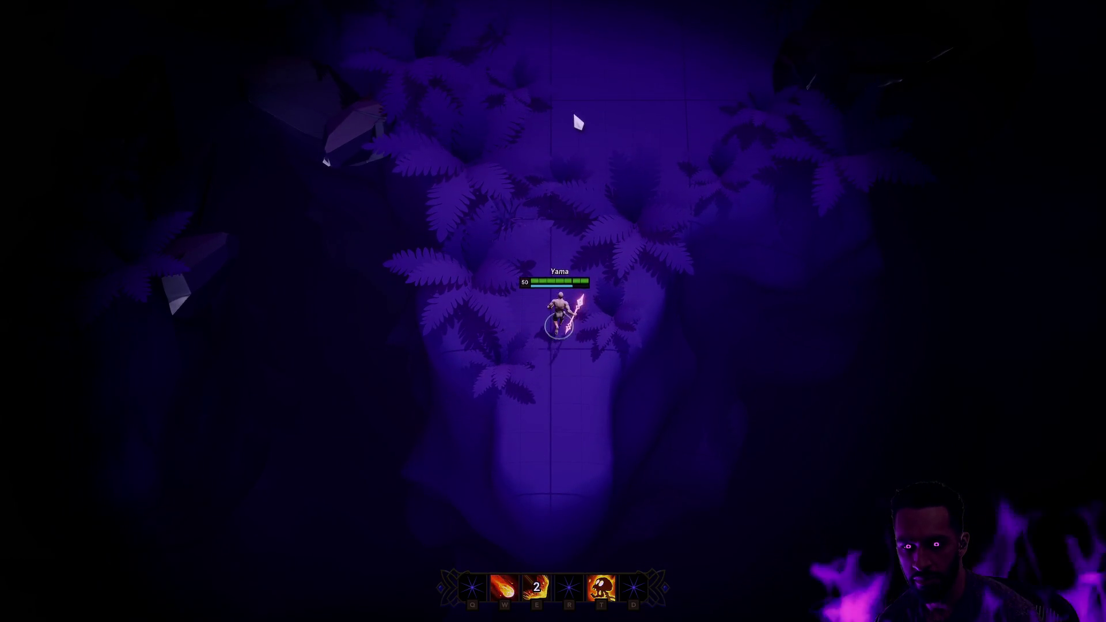
pyautogui.rightClick(561, 287)
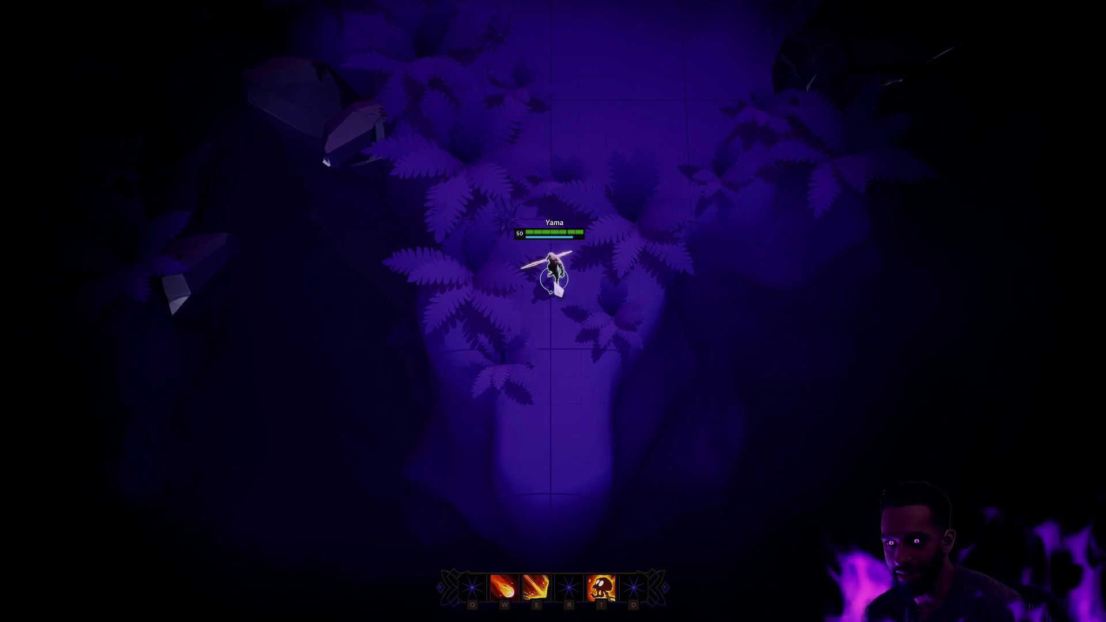
pyautogui.rightClick(567, 333)
pyautogui.rightClick(554, 311)
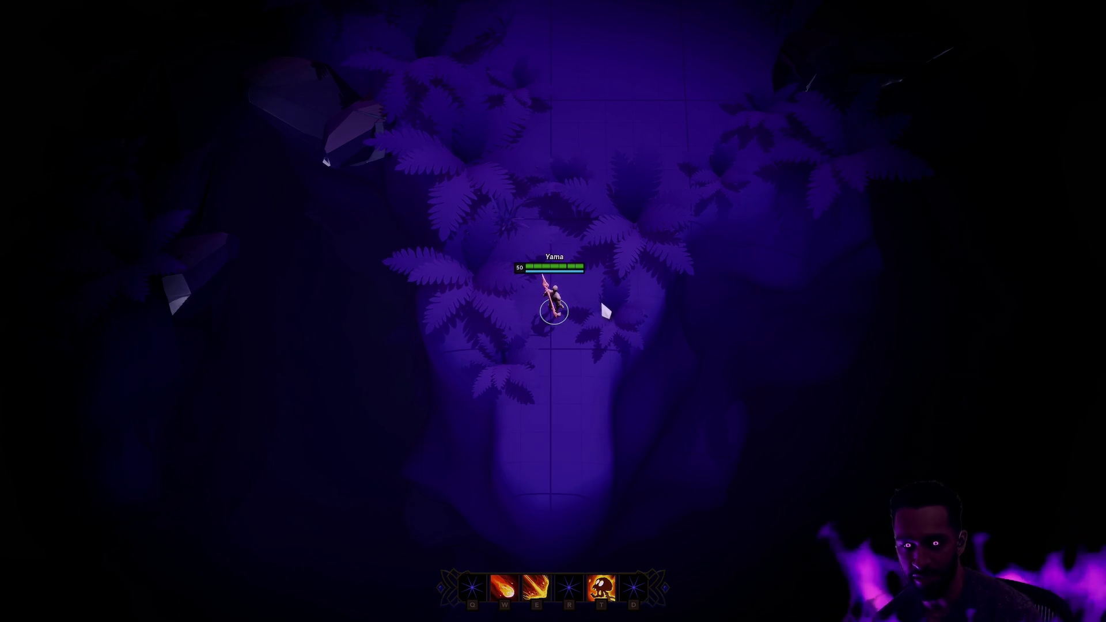
pyautogui.rightClick(653, 244)
pyautogui.rightClick(558, 379)
pyautogui.press('w')
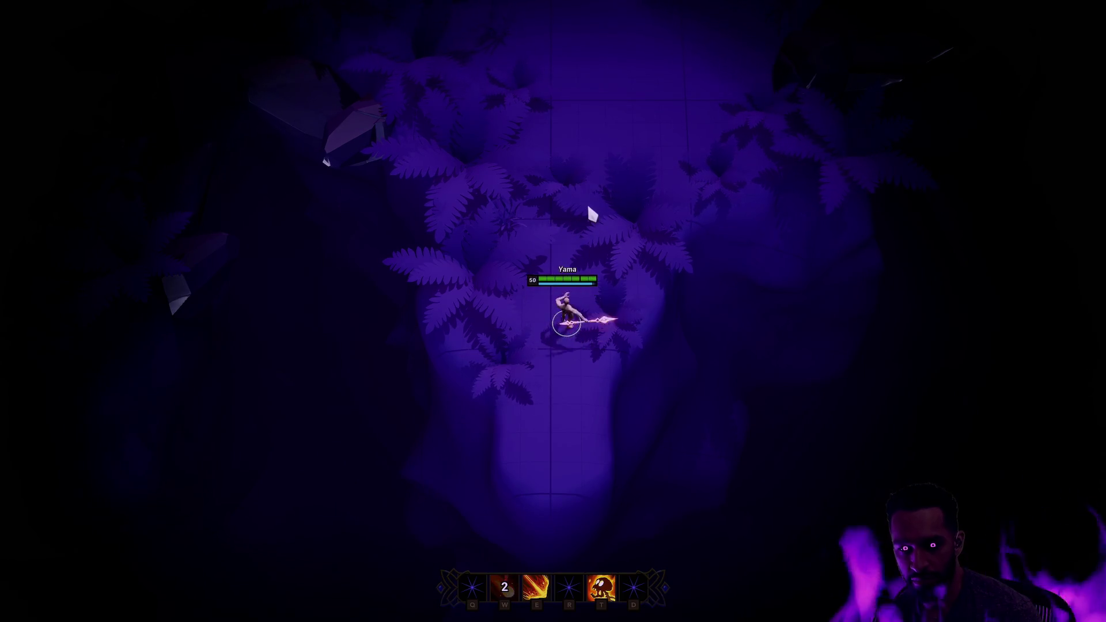
pyautogui.press('e')
pyautogui.press('t')
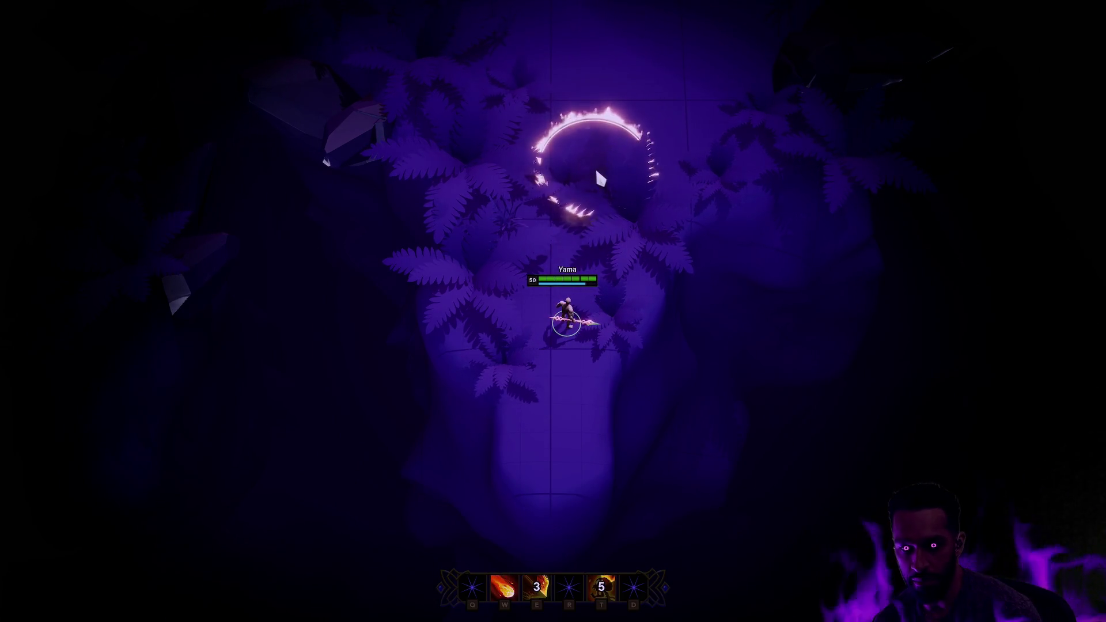
pyautogui.rightClick(586, 267)
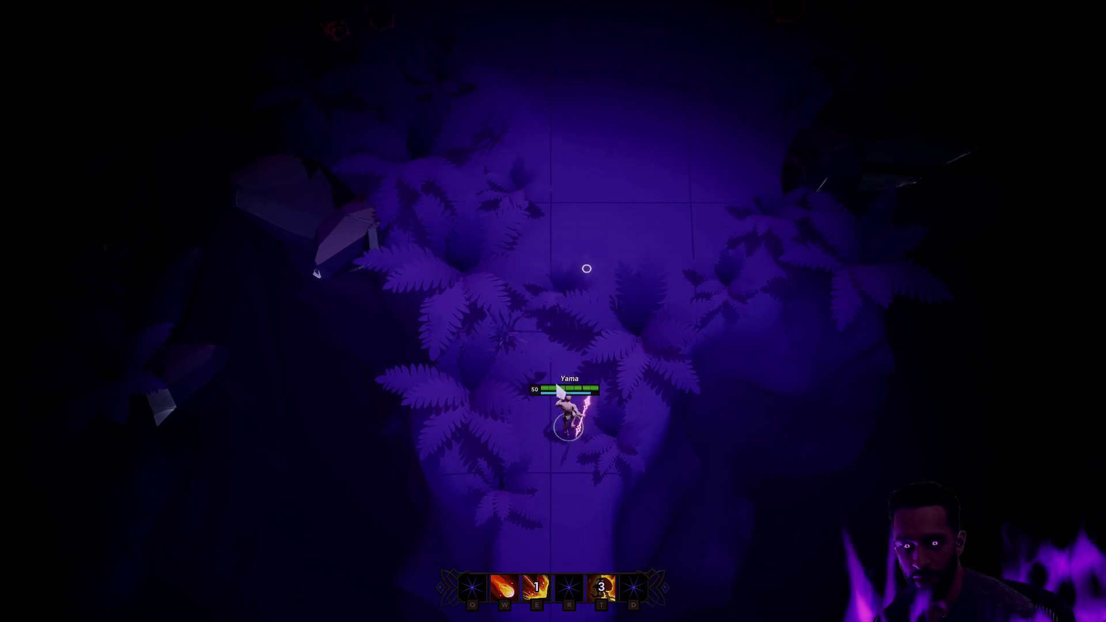
pyautogui.press('F11')
pyautogui.press('Escape')
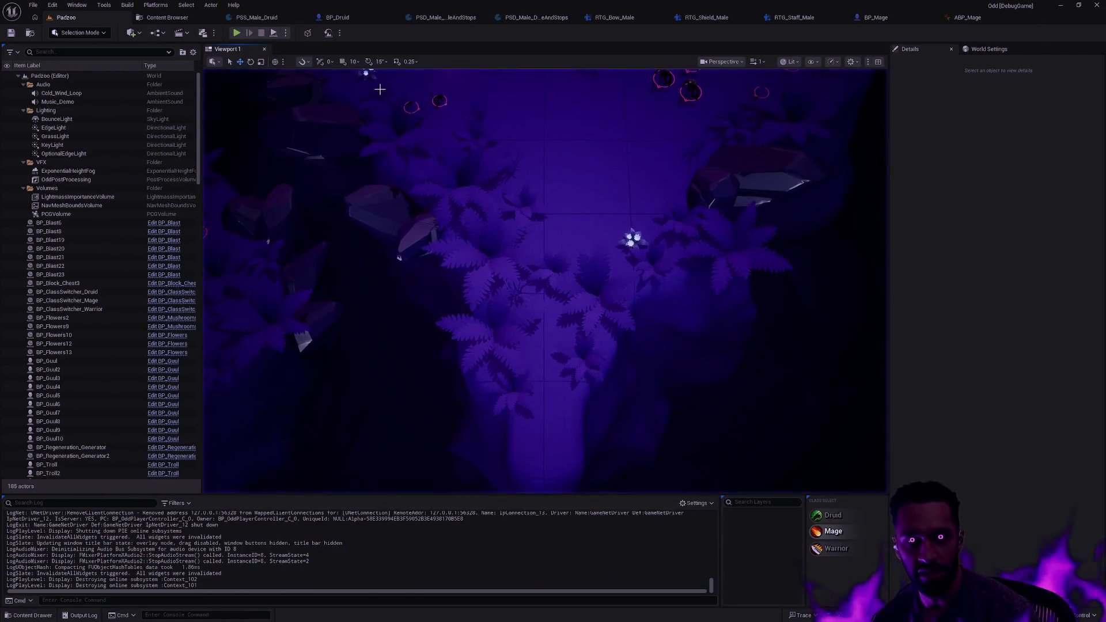
# Step: Zoom and orbit around the Druid in BP_Druid to inspect its red bow and quiver
pyautogui.click(345, 18)
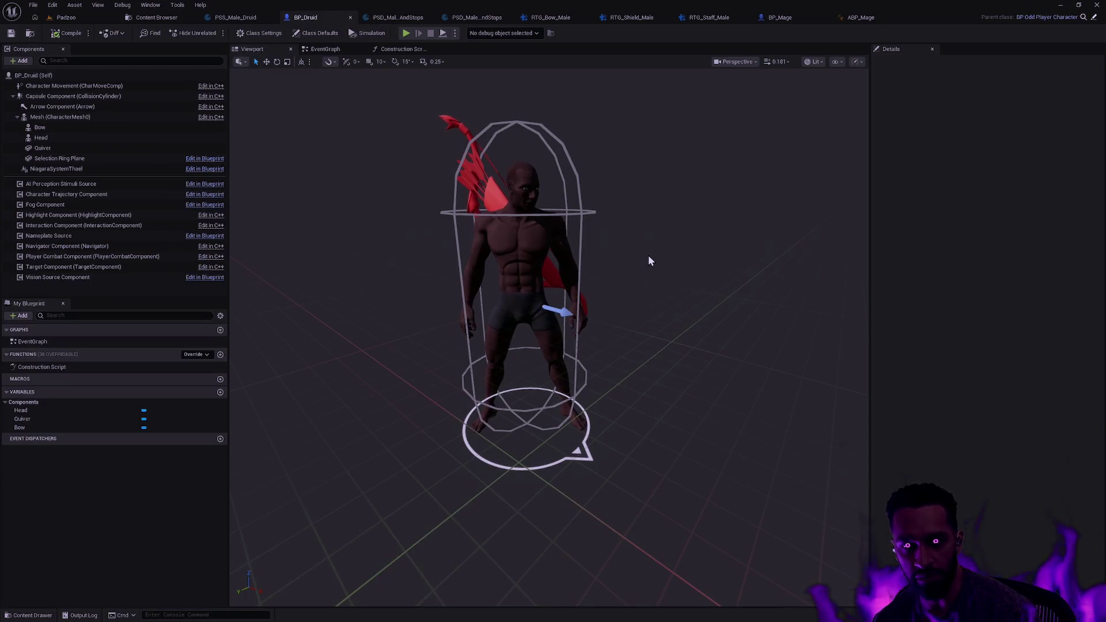
pyautogui.scroll(3, 648, 271)
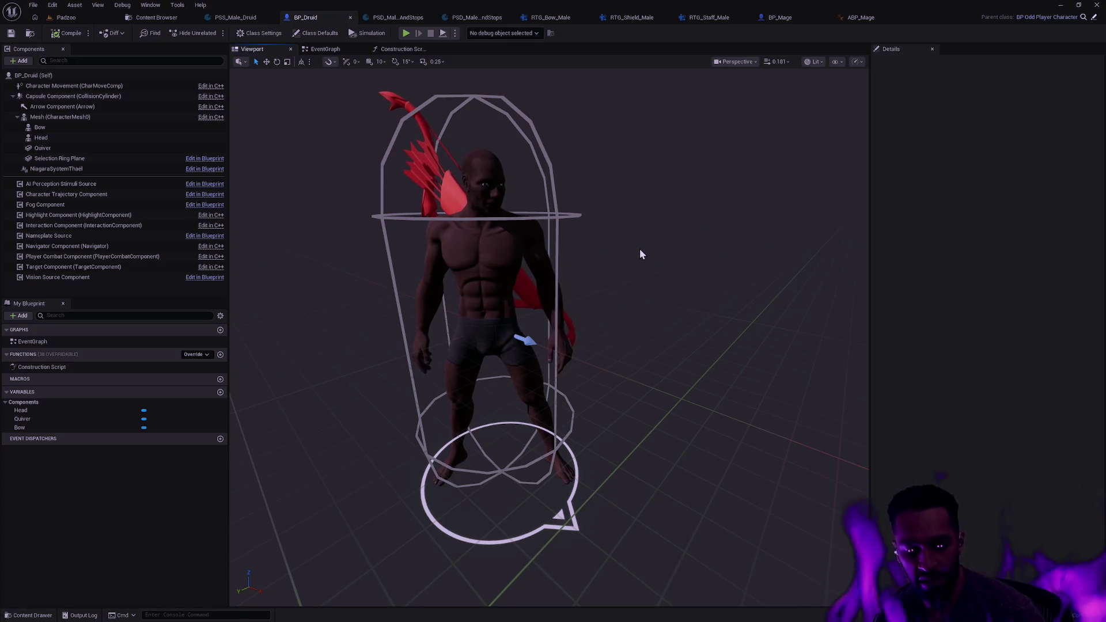
pyautogui.moveTo(608, 258); pyautogui.dragTo(518, 228)
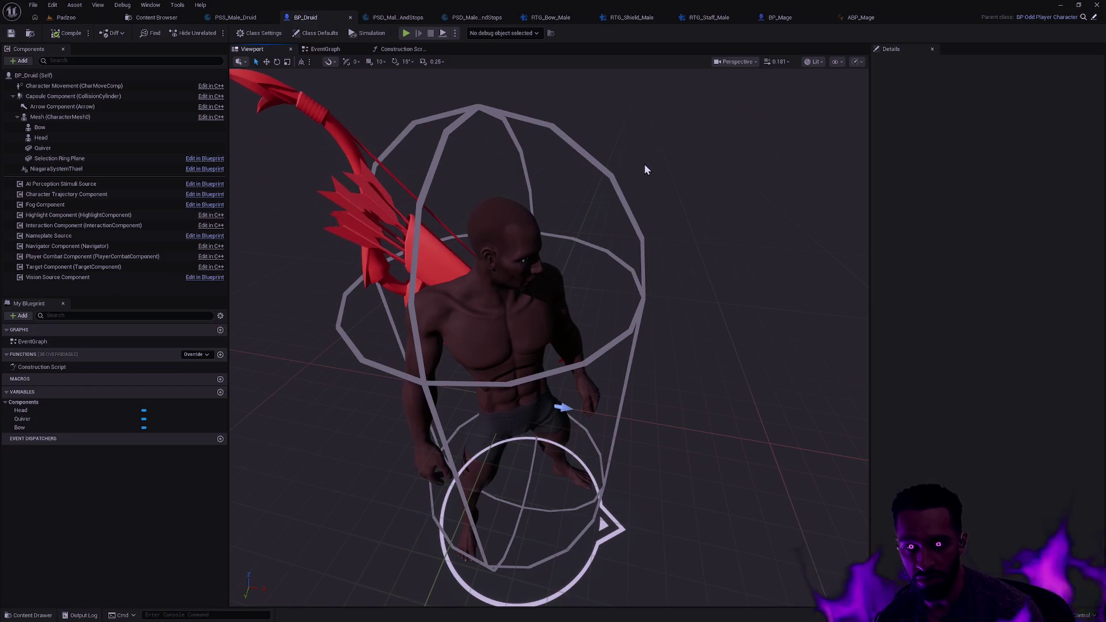
pyautogui.moveTo(661, 212)
pyautogui.mouseDown()
pyautogui.moveTo(661, 162)
pyautogui.moveTo(673, 209)
pyautogui.mouseUp()
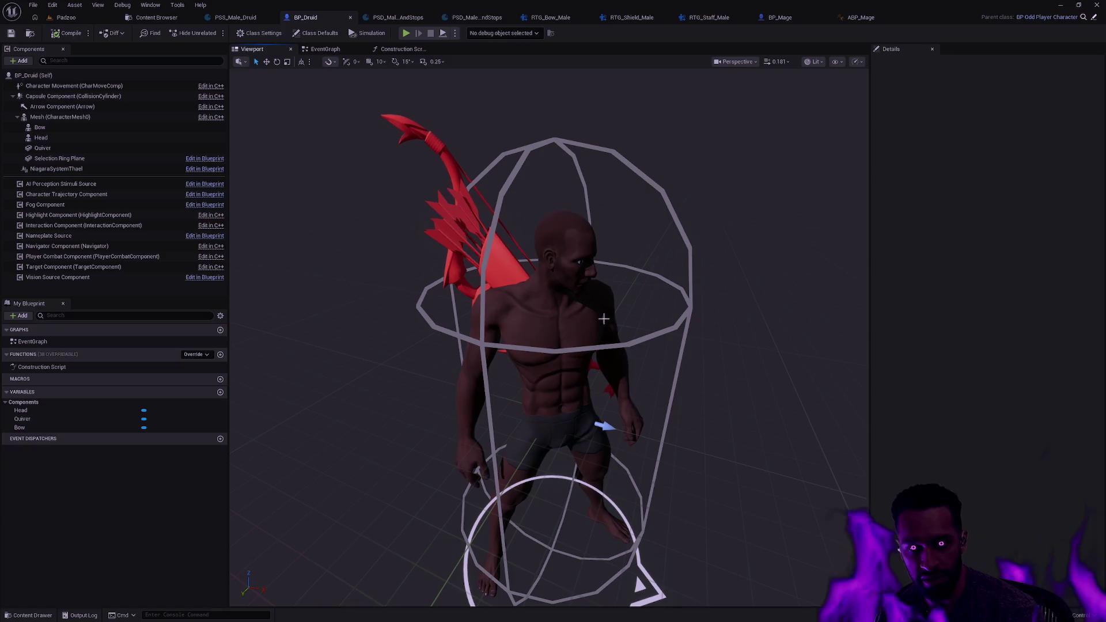
pyautogui.moveTo(716, 318)
pyautogui.mouseDown()
pyautogui.moveTo(639, 327)
pyautogui.moveTo(735, 332)
pyautogui.mouseUp()
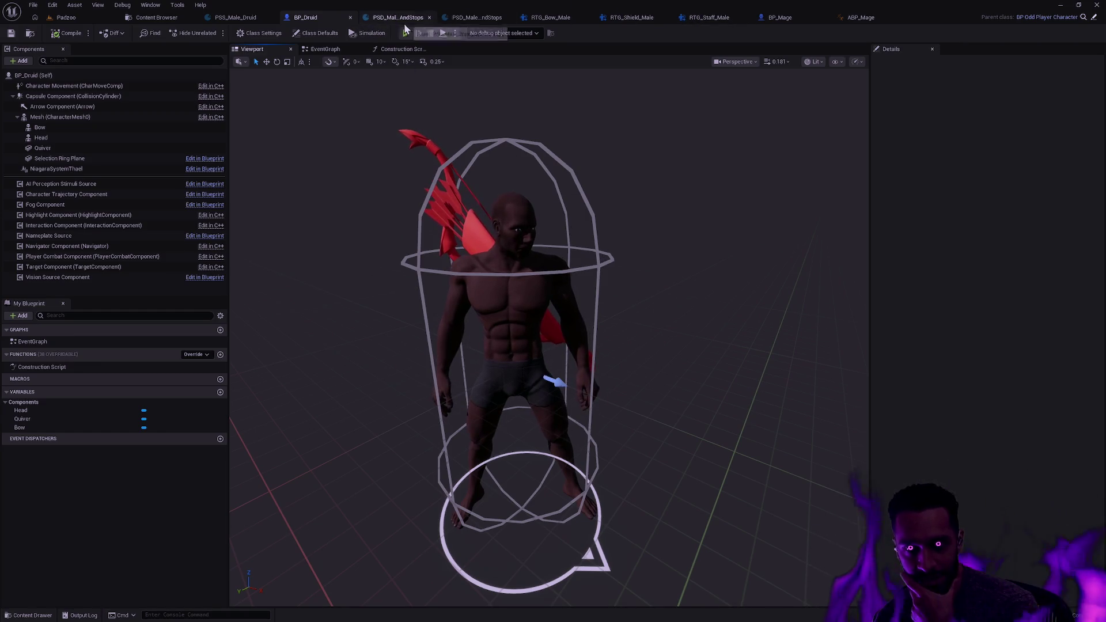
pyautogui.click(406, 18)
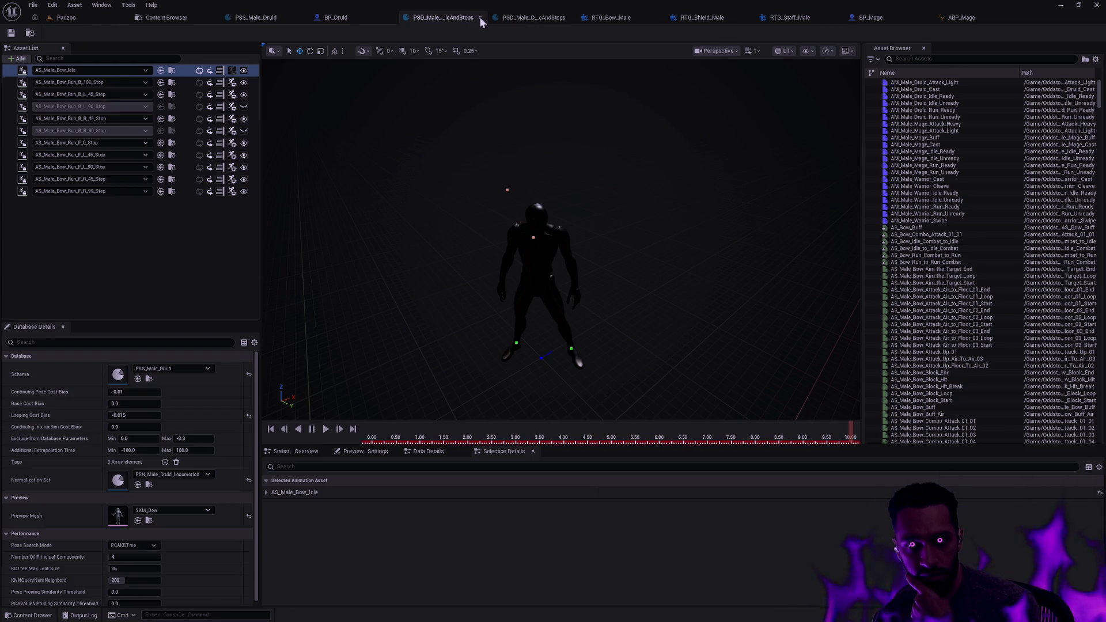
# Step: Close both PSD_Male database tabs, then cycle through the Bow, Shield and Staff male retargeters
pyautogui.click(480, 18)
pyautogui.click(492, 17)
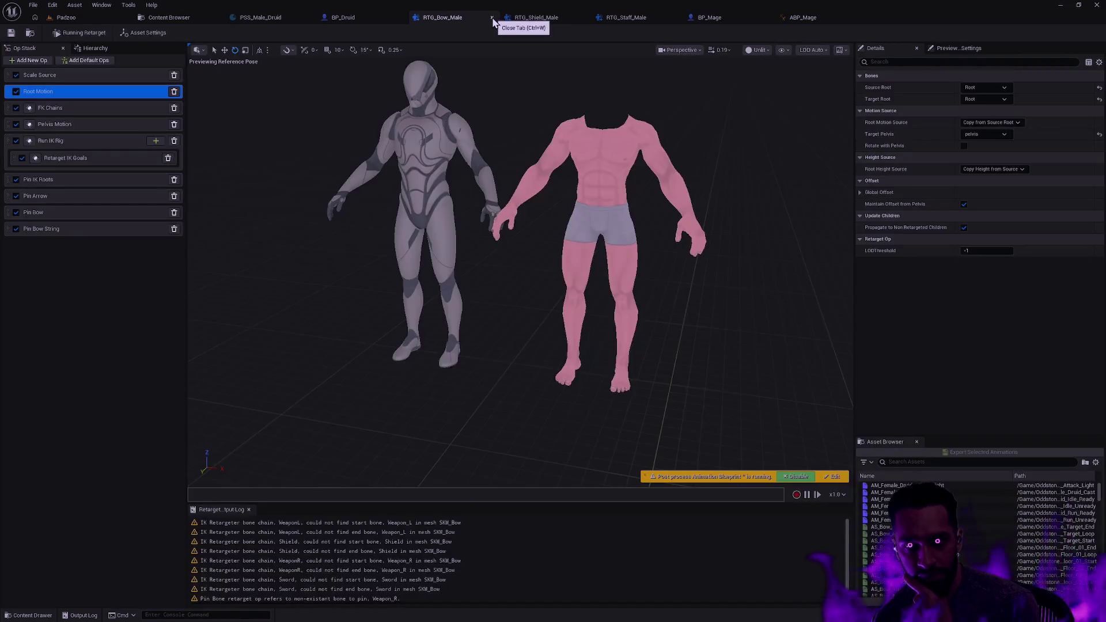
pyautogui.click(622, 20)
pyautogui.click(444, 16)
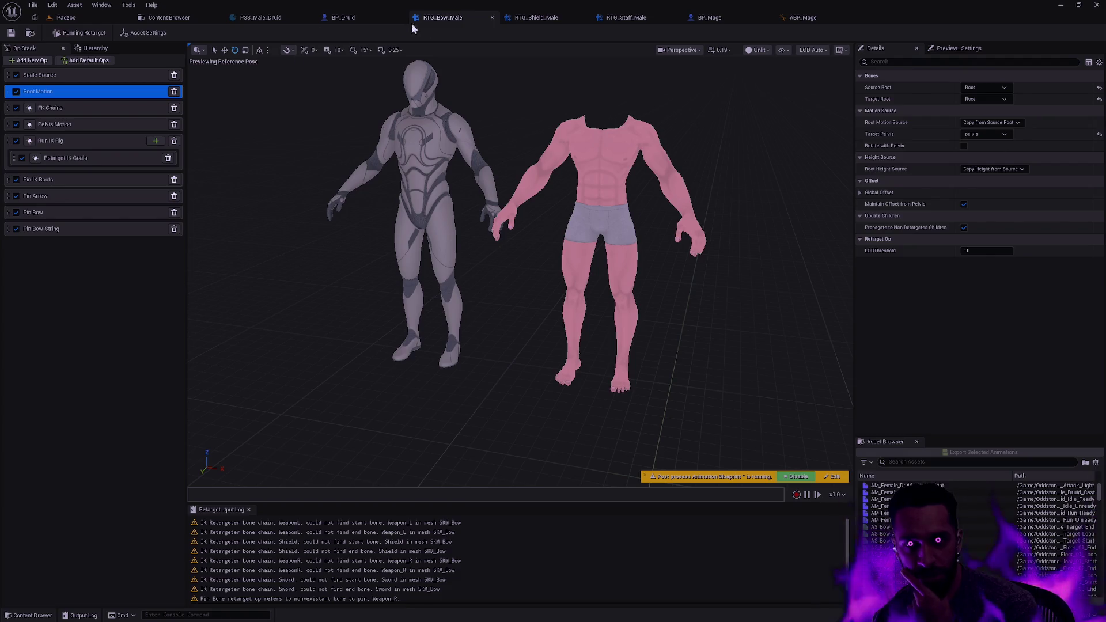
pyautogui.click(536, 20)
pyautogui.click(628, 18)
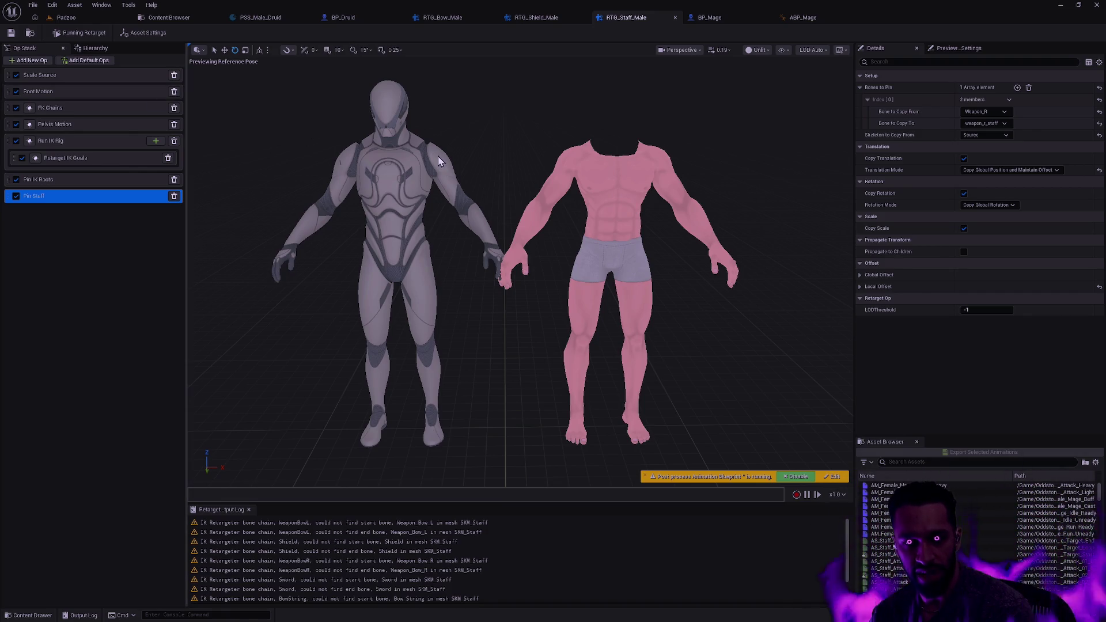
pyautogui.click(537, 19)
pyautogui.click(437, 17)
pyautogui.click(520, 16)
pyautogui.click(616, 18)
pyautogui.click(536, 18)
pyautogui.click(471, 15)
pyautogui.click(634, 19)
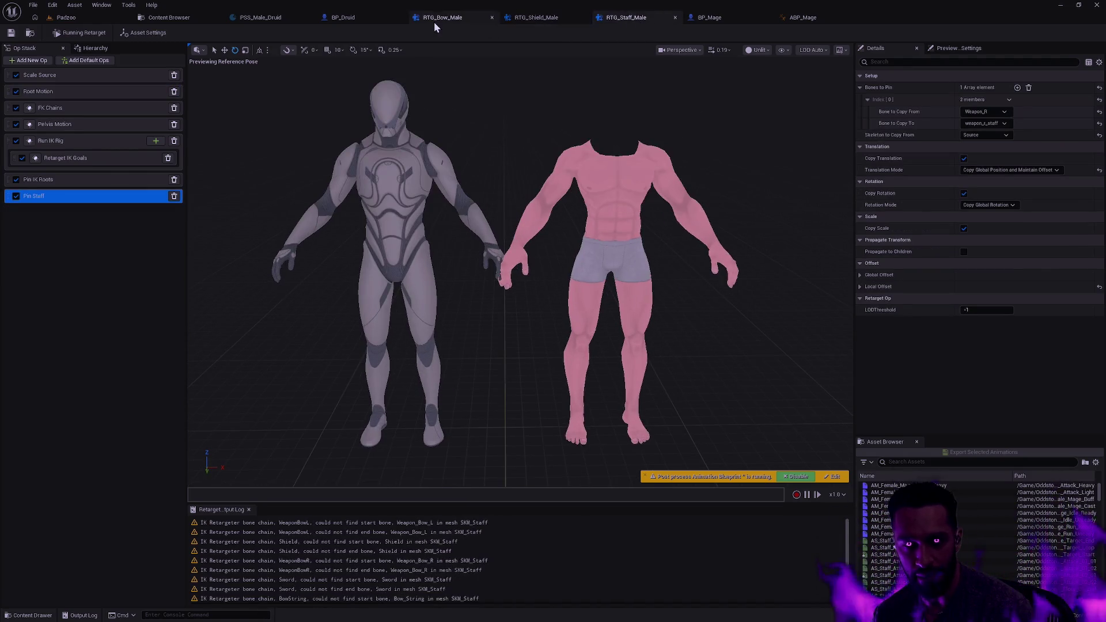
pyautogui.hotkey('alt', 'Tab')
pyautogui.hotkey('alt', 'Tab')
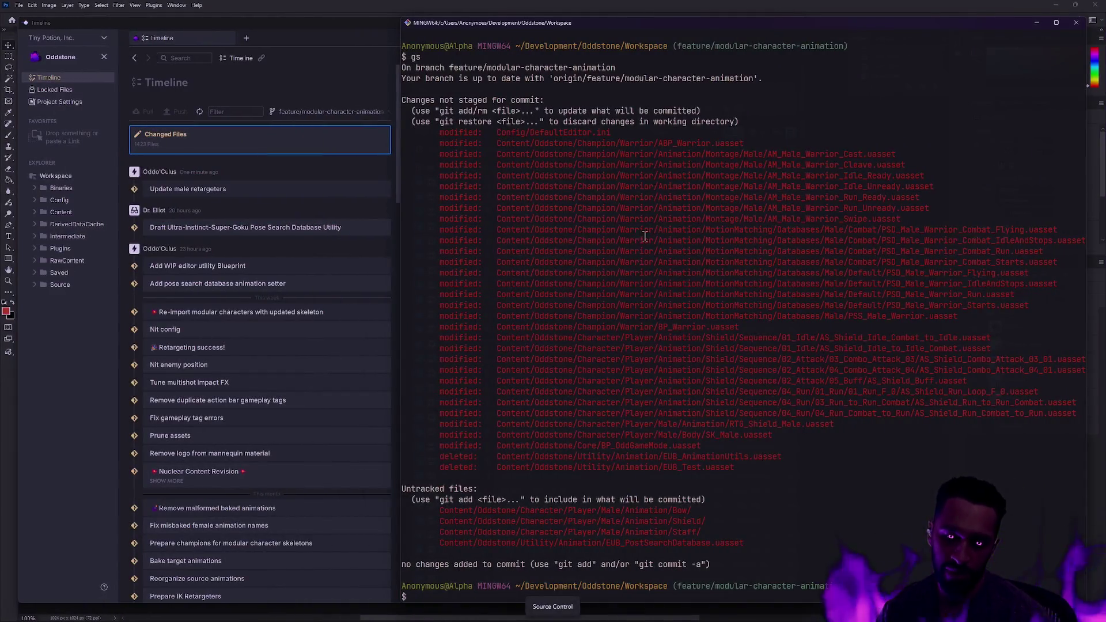
# Step: Run git status and scroll to the untracked male Bow, Shield and Staff animation folders
pyautogui.write('git status')
pyautogui.press('Return')
pyautogui.scroll(20, 733, 447)
pyautogui.scroll(-7, 745, 446)
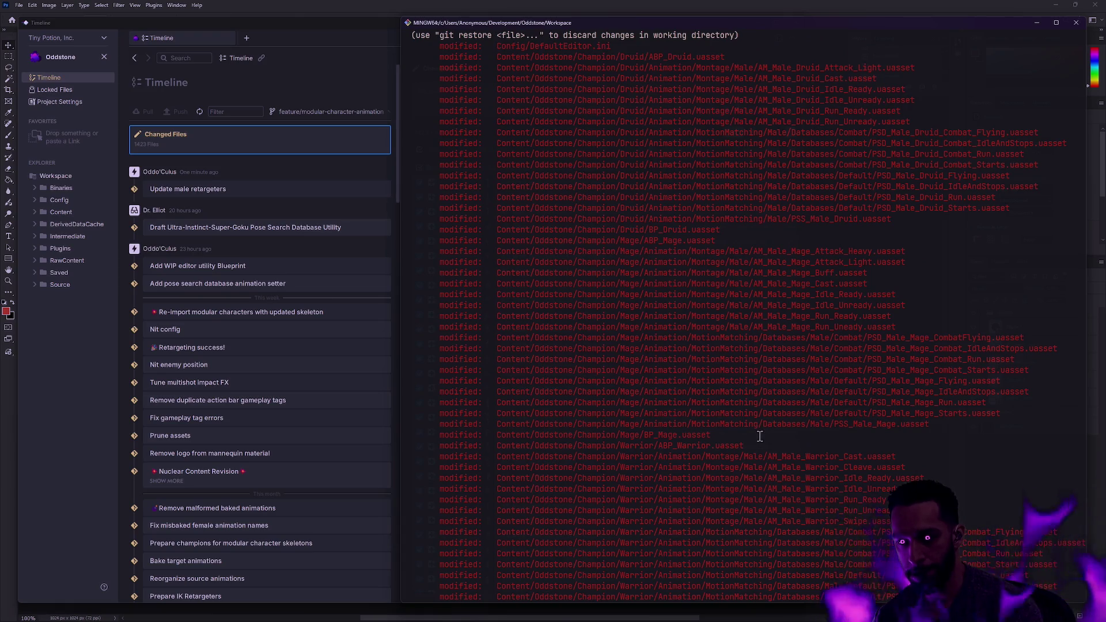
pyautogui.scroll(-10, 756, 430)
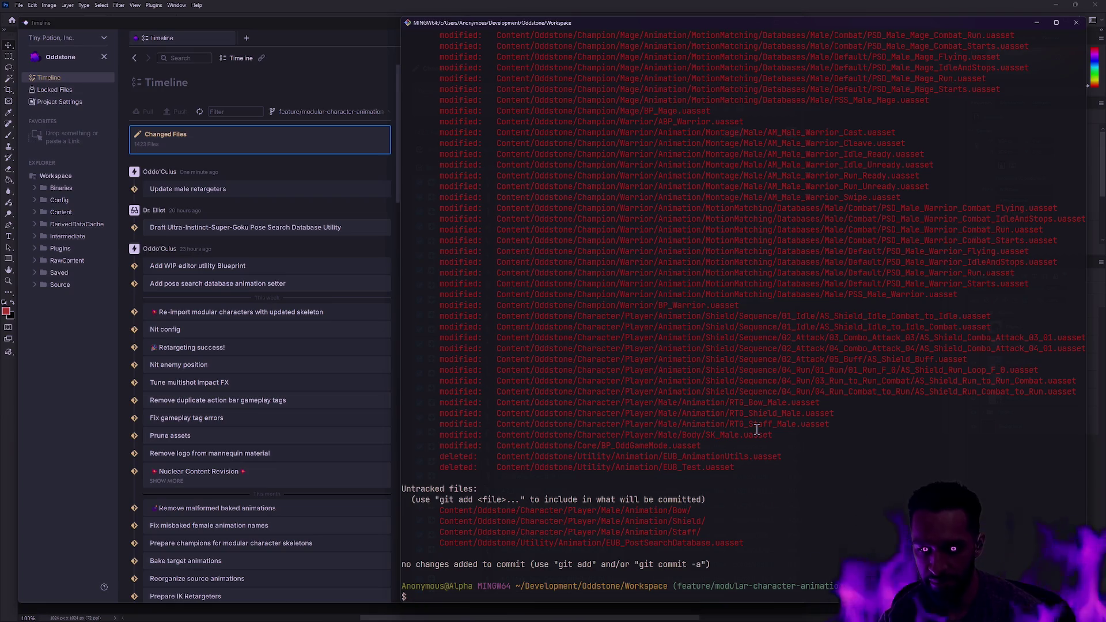
pyautogui.write('ga')
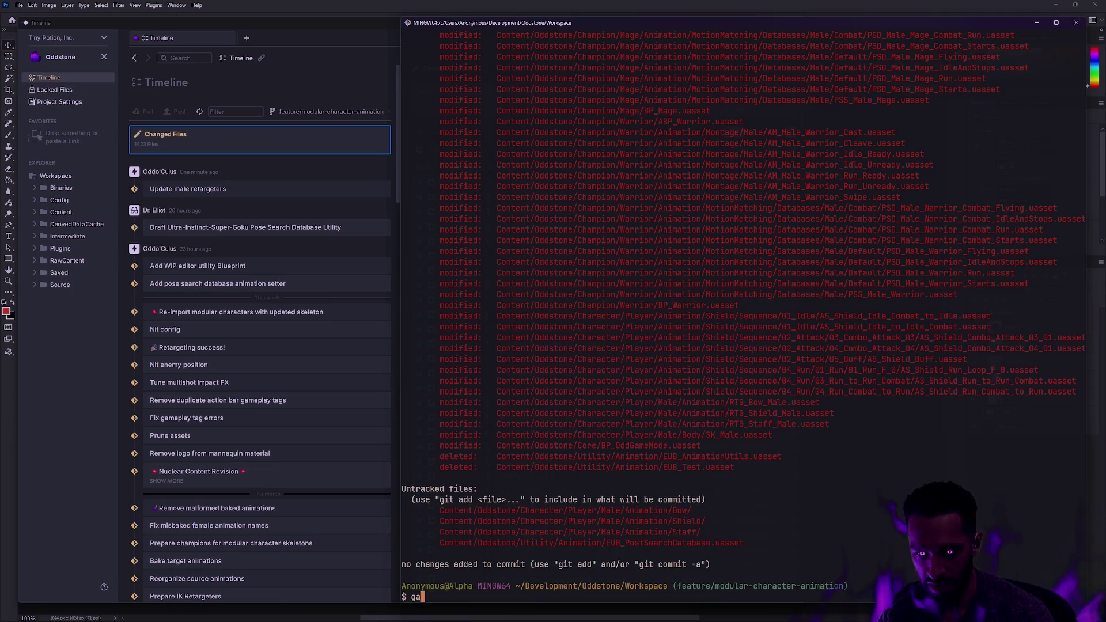
pyautogui.write(' Content/Oddstone/')
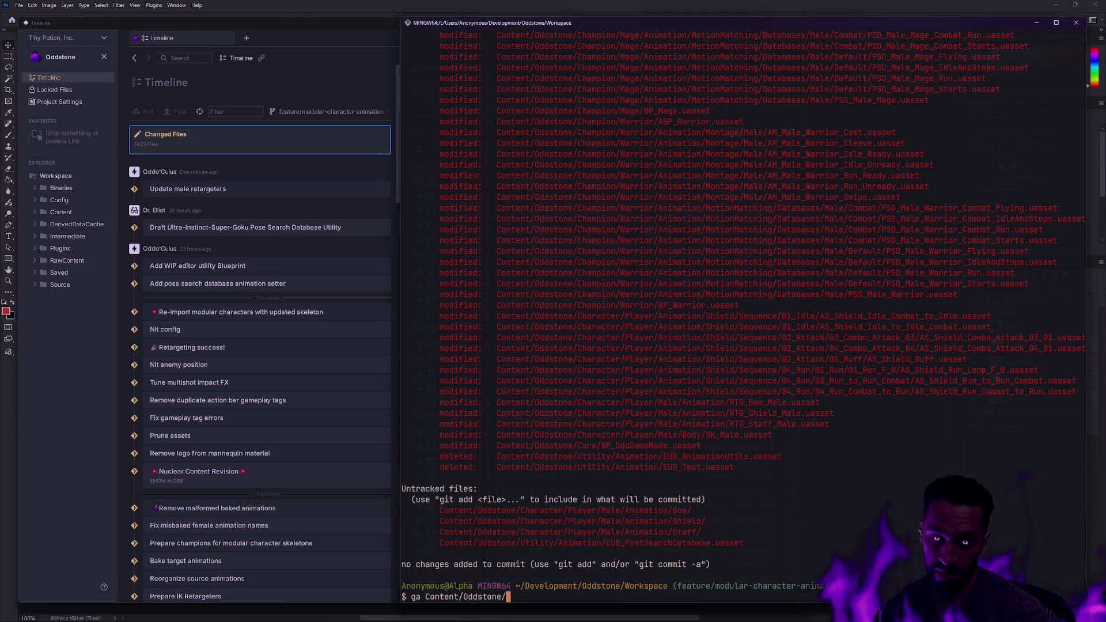
# Step: Stage Content/Oddstone/Character/ and Content/Oddstone/Champion, then check the staged files with gs
pyautogui.write('Char')
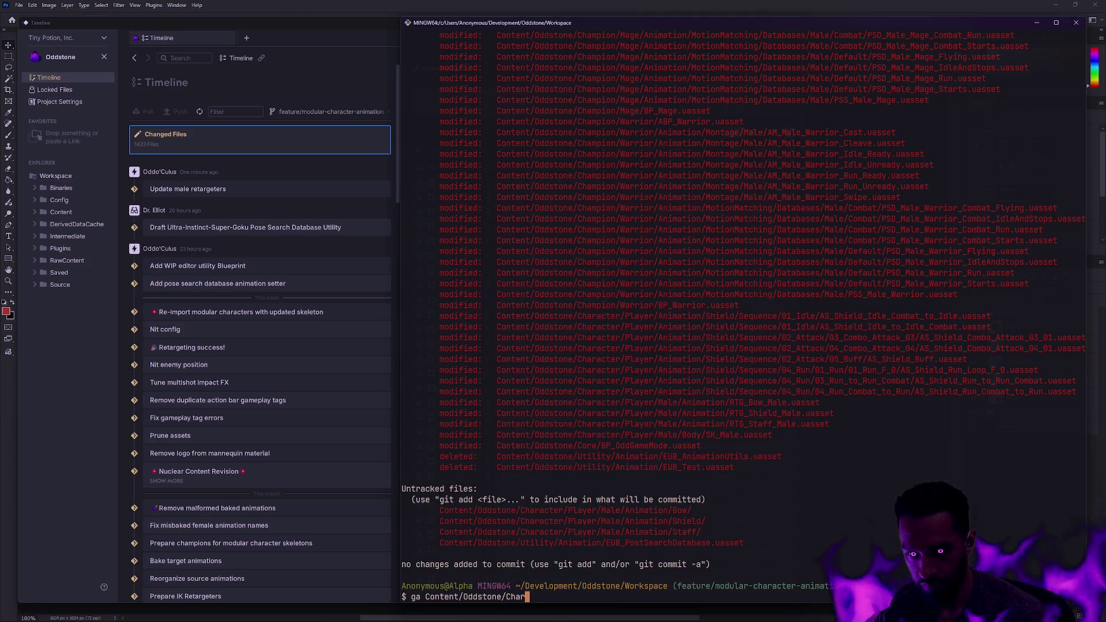
pyautogui.write('acter/')
pyautogui.press('Return')
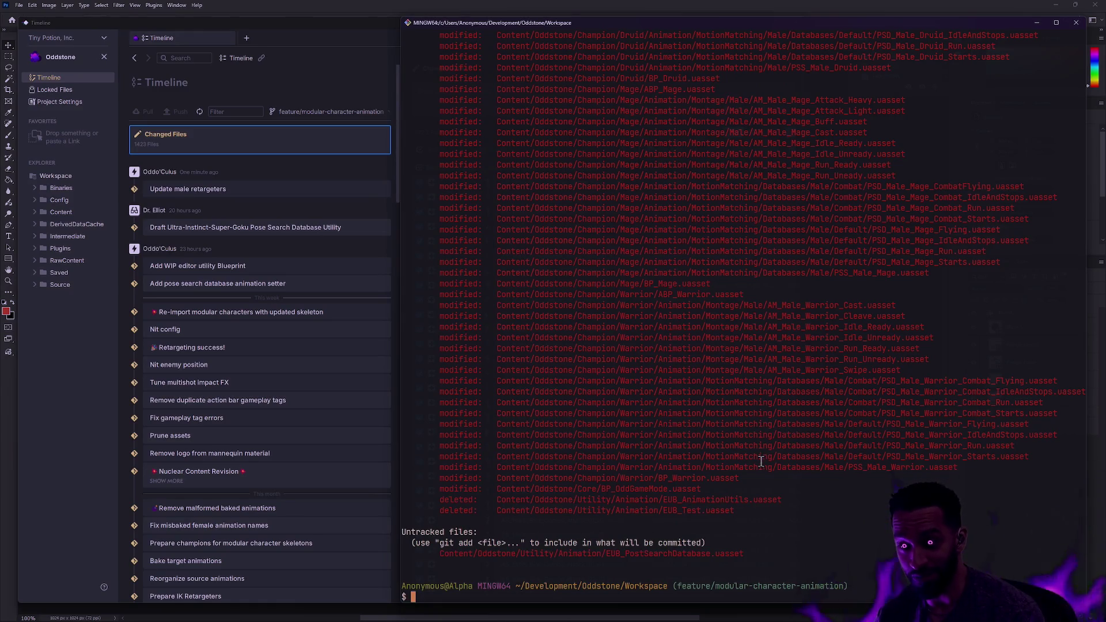
pyautogui.write('Content/Oddstone/Champion')
pyautogui.press('Return')
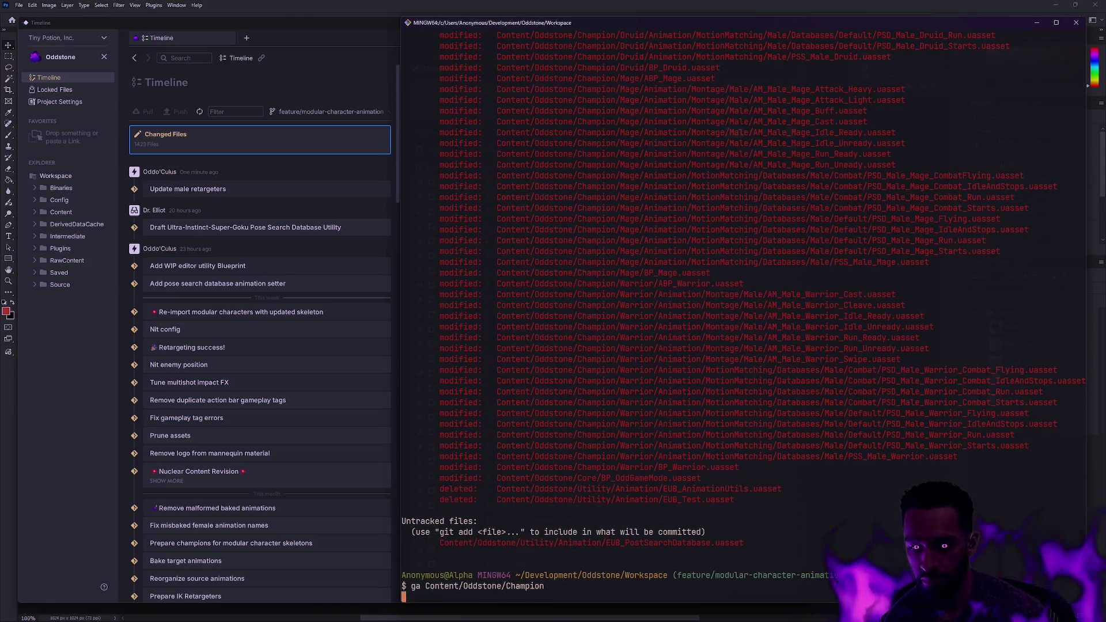
pyautogui.write('gs')
pyautogui.press('Return')
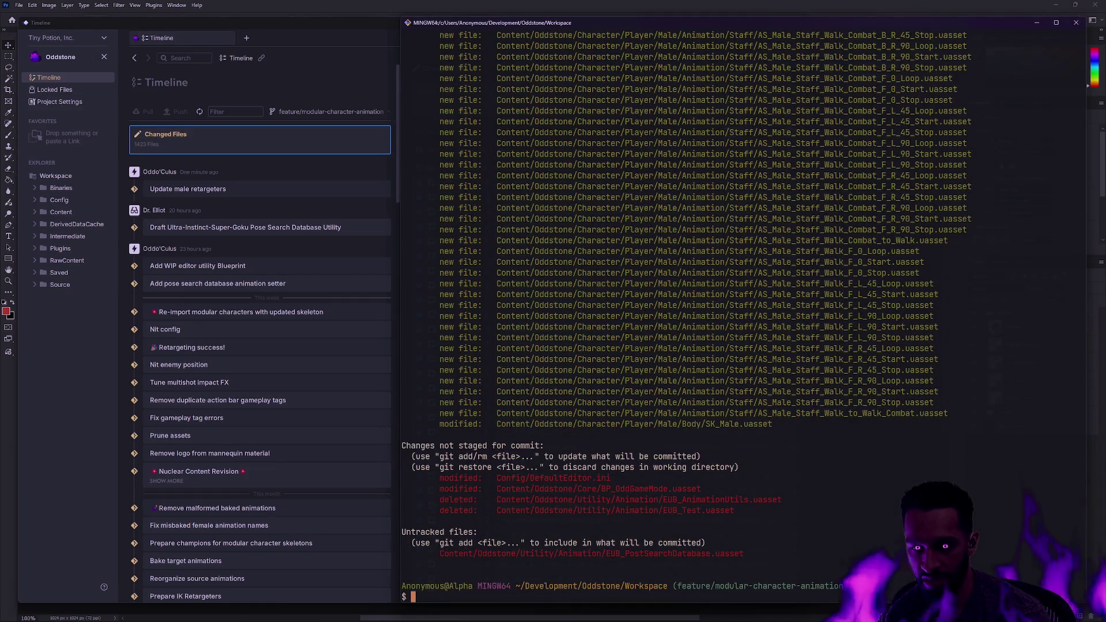
# Step: Commit the staged files as 'Pilot run baked modular character animations', then begin amending the commit
pyautogui.write('gc -m')
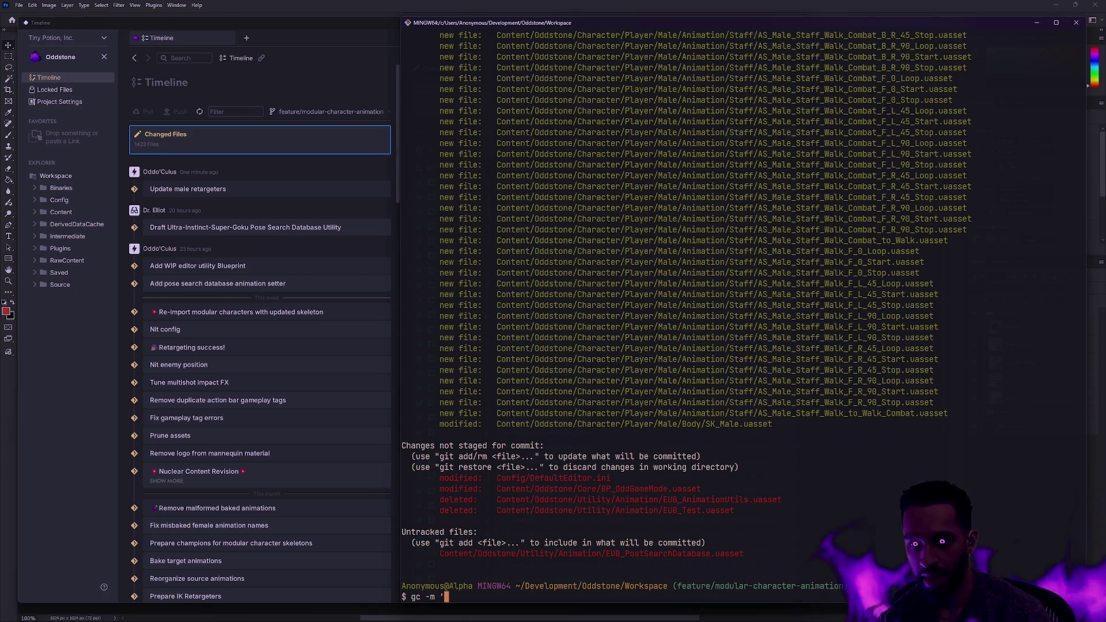
pyautogui.press('BackSpace')
pyautogui.press('BackSpace')
pyautogui.press('BackSpace')
pyautogui.write('iloit run bake')
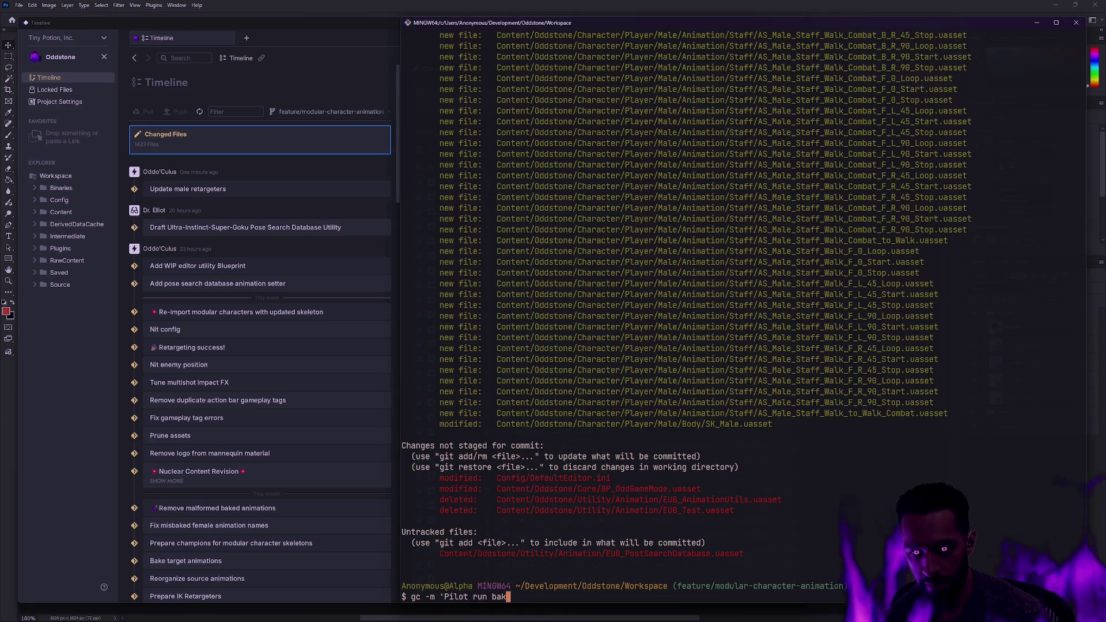
pyautogui.write('modular chara')
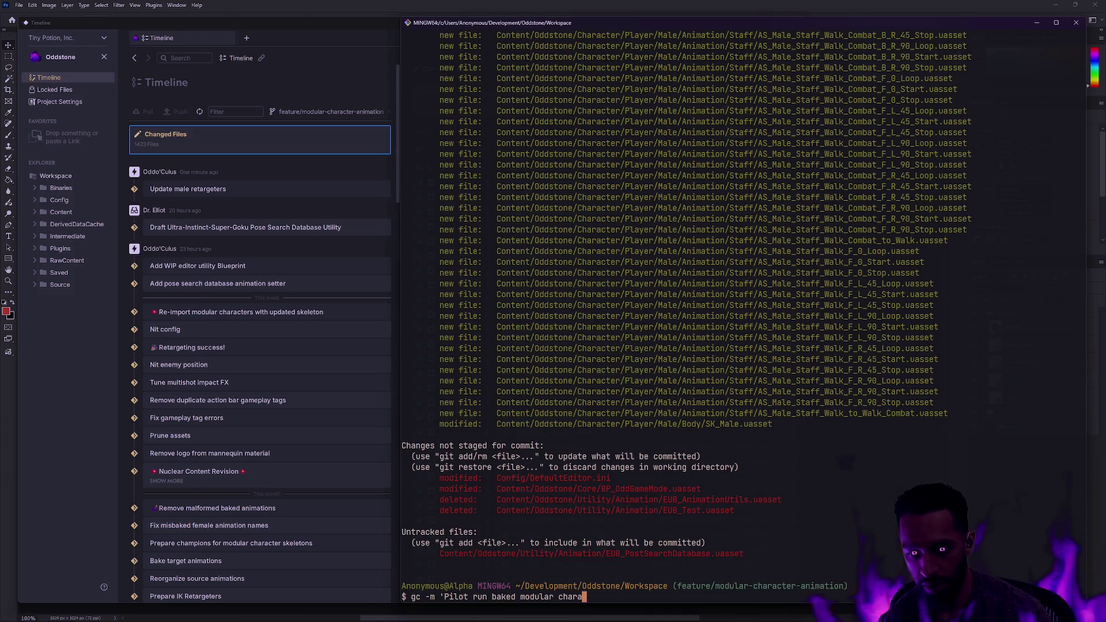
pyautogui.write('cter animations')
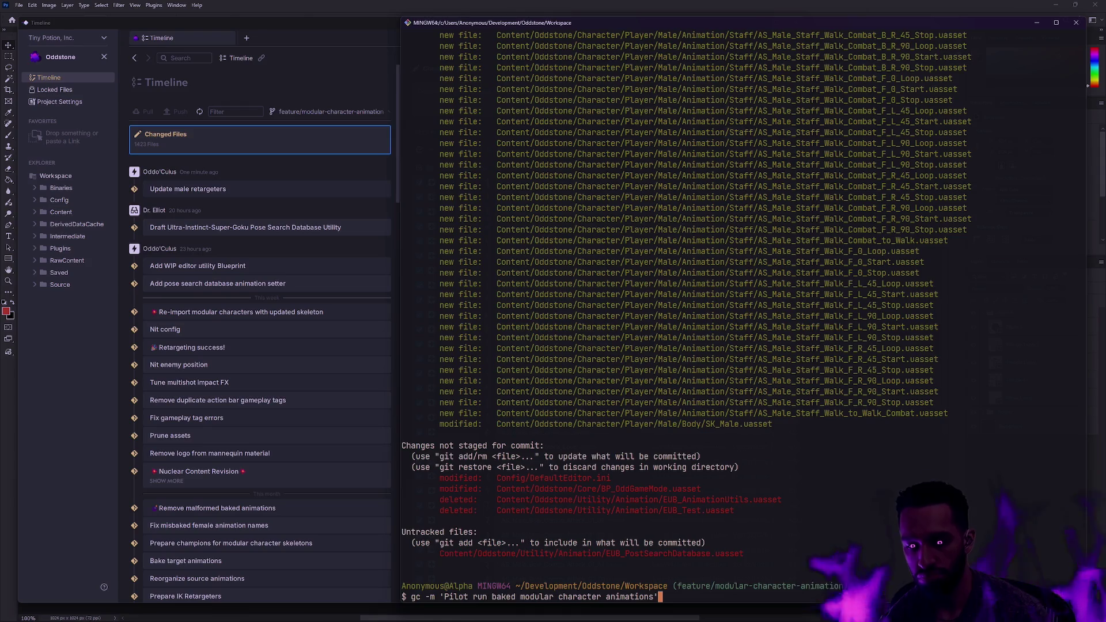
pyautogui.press('Return')
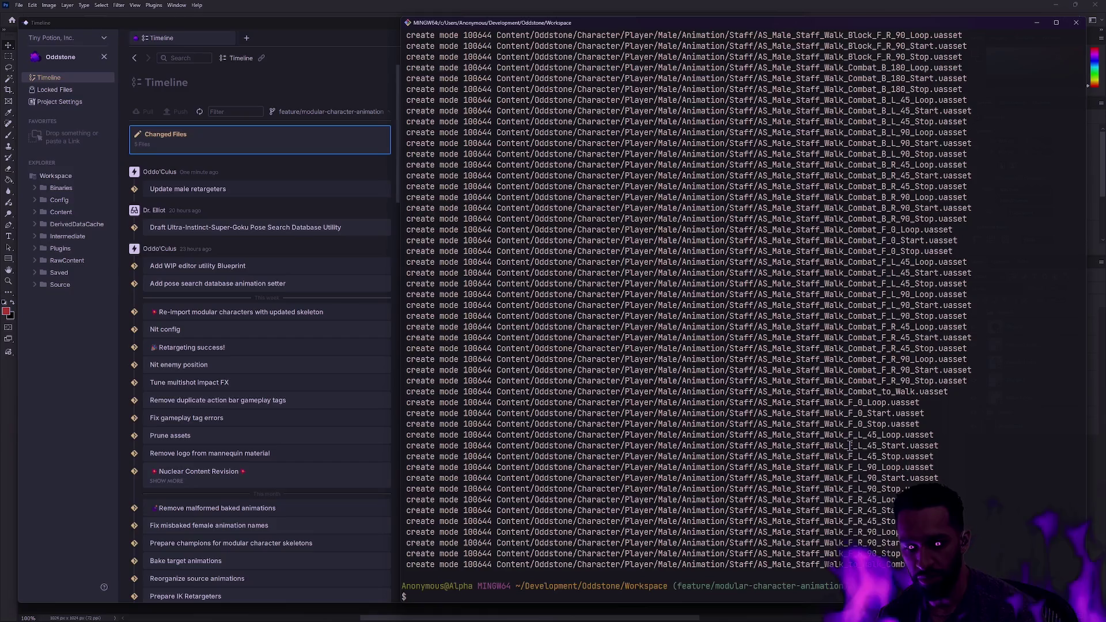
pyautogui.write('gc --amend')
pyautogui.press('Return')
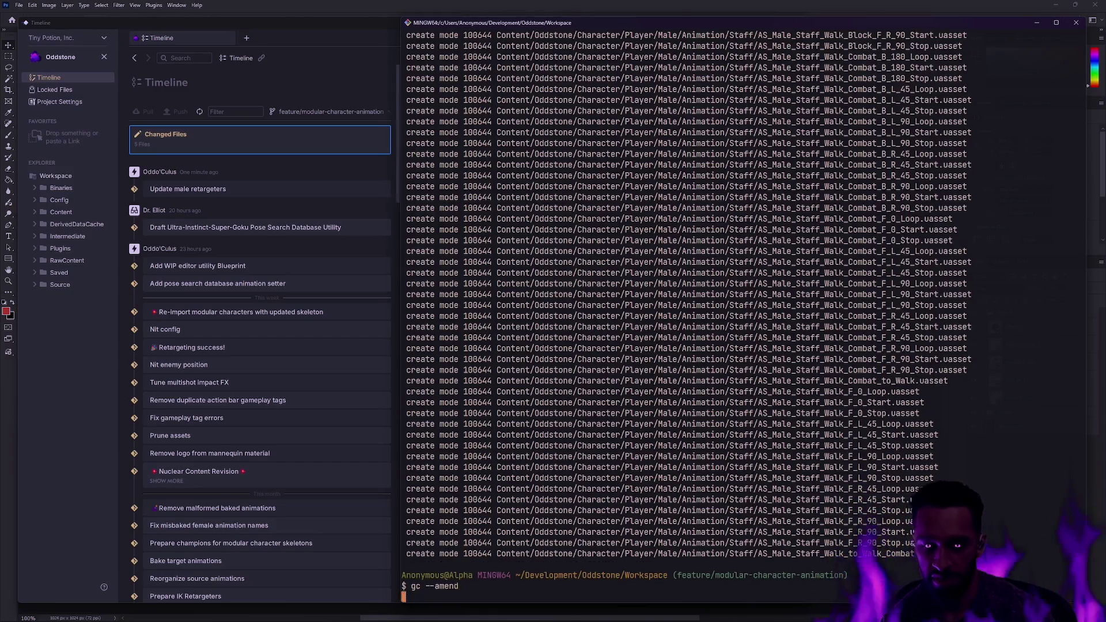
# Step: Add a second line to the commit message noting the weapons are still popping
pyautogui.press('o')
pyautogui.press('Return')
pyautogui.write("It's pretty ")
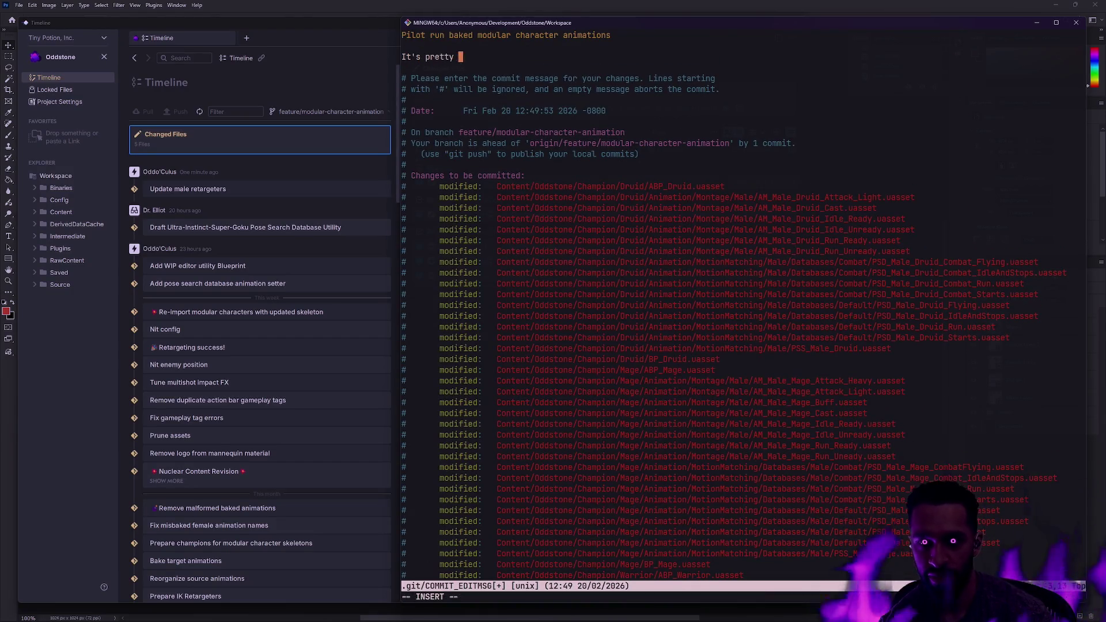
pyautogui.write('iose, but')
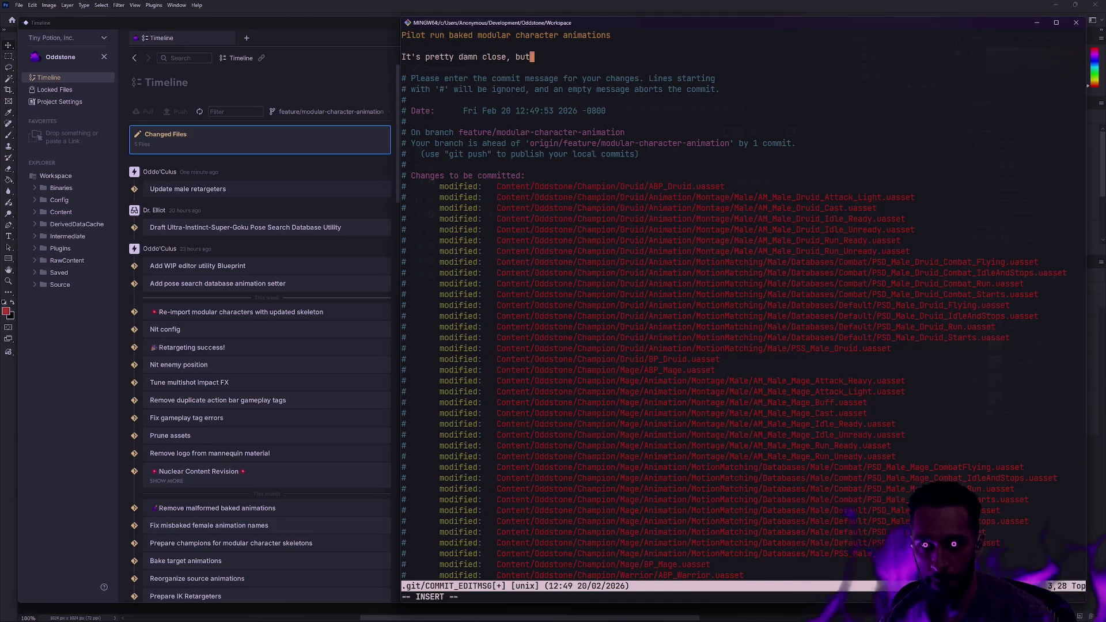
pyautogui.write(" them weapons be poppin' ")
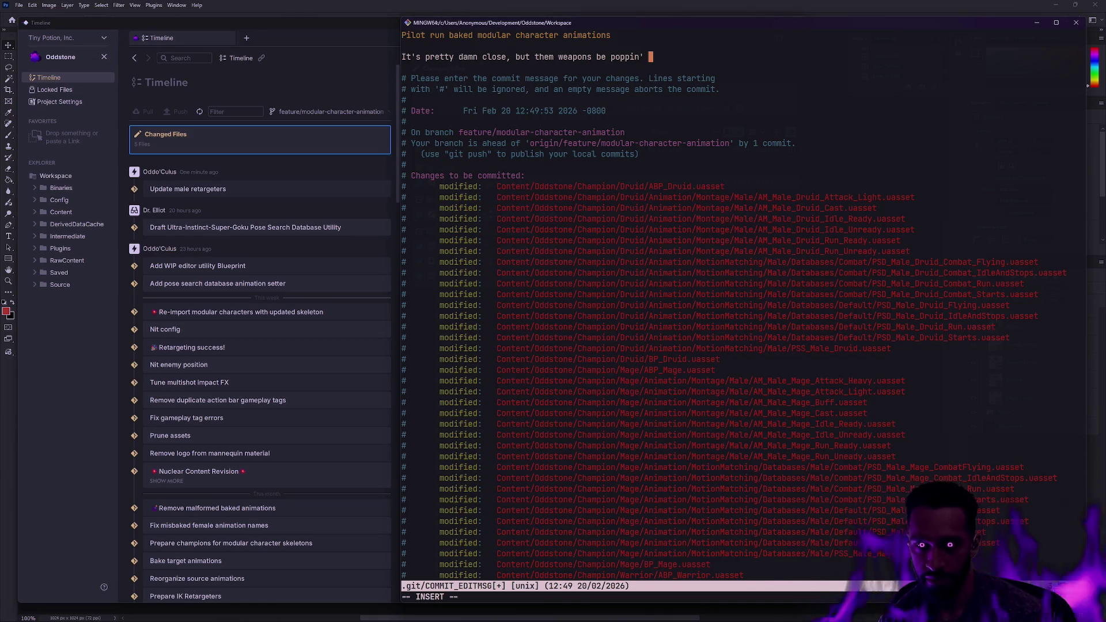
pyautogui.write('and not')
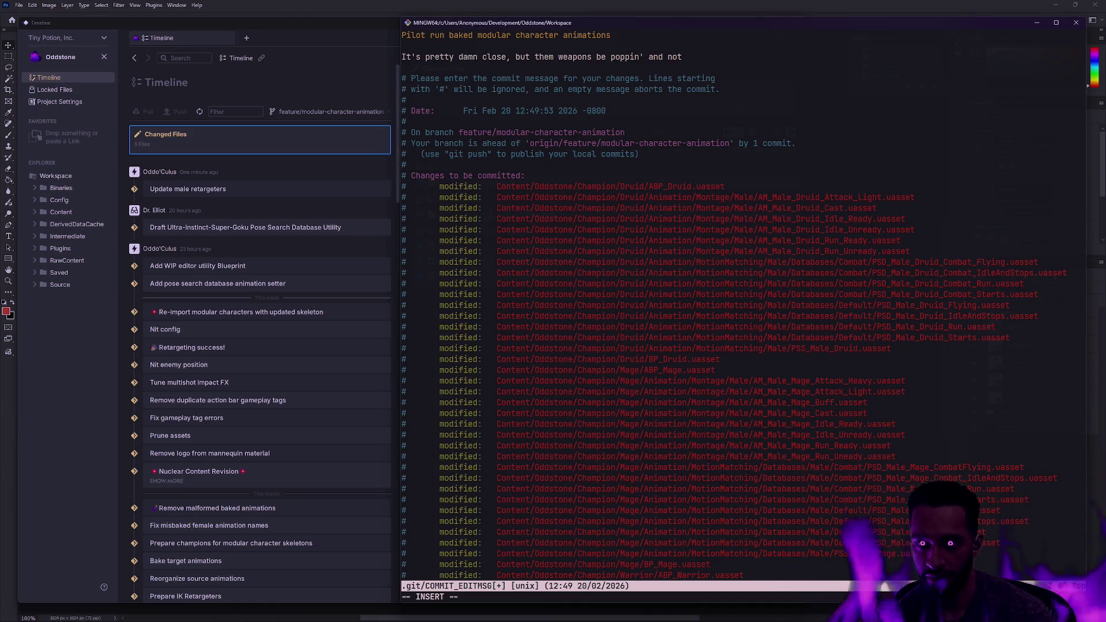
pyautogui.write('a g')
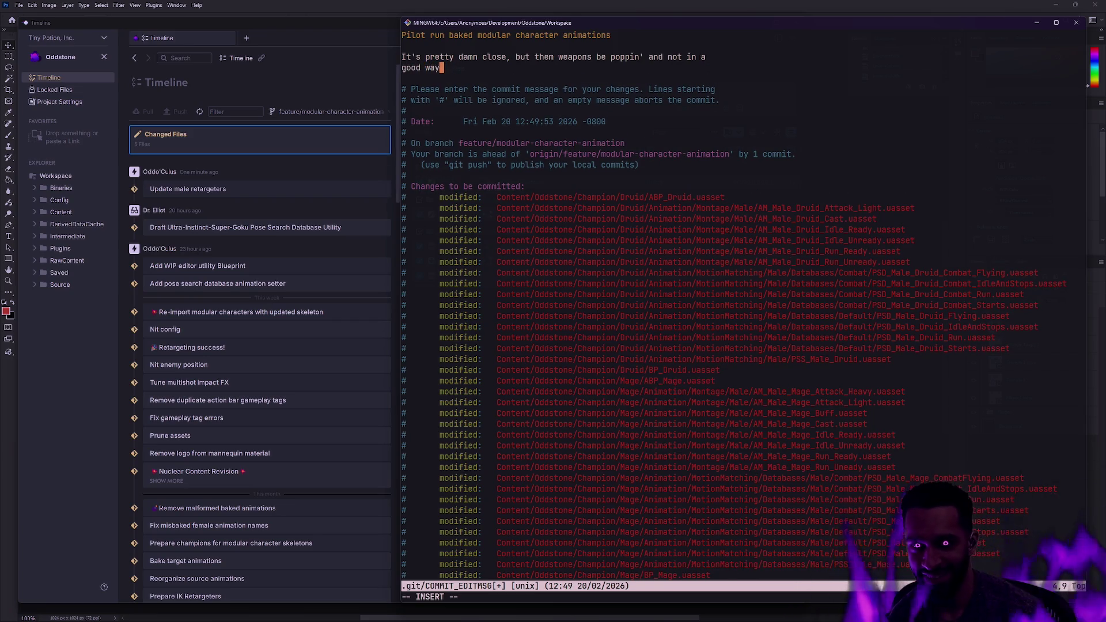
pyautogui.press('Escape')
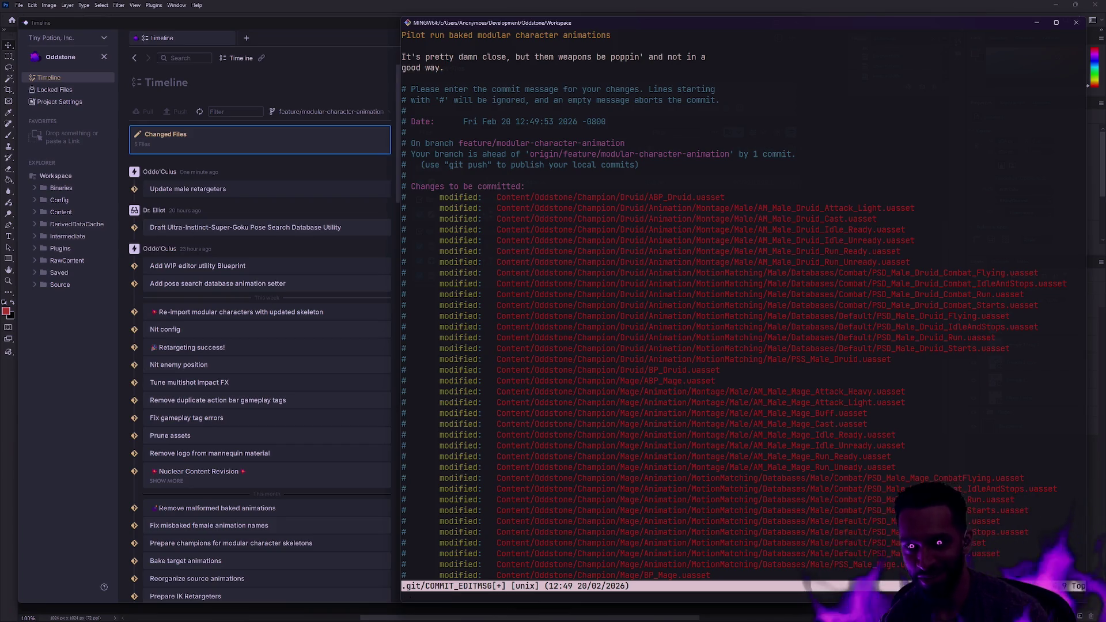
# Step: Fix the message's ending to 'type shit.' and save it with :wq to finish the commit
pyautogui.press('p')
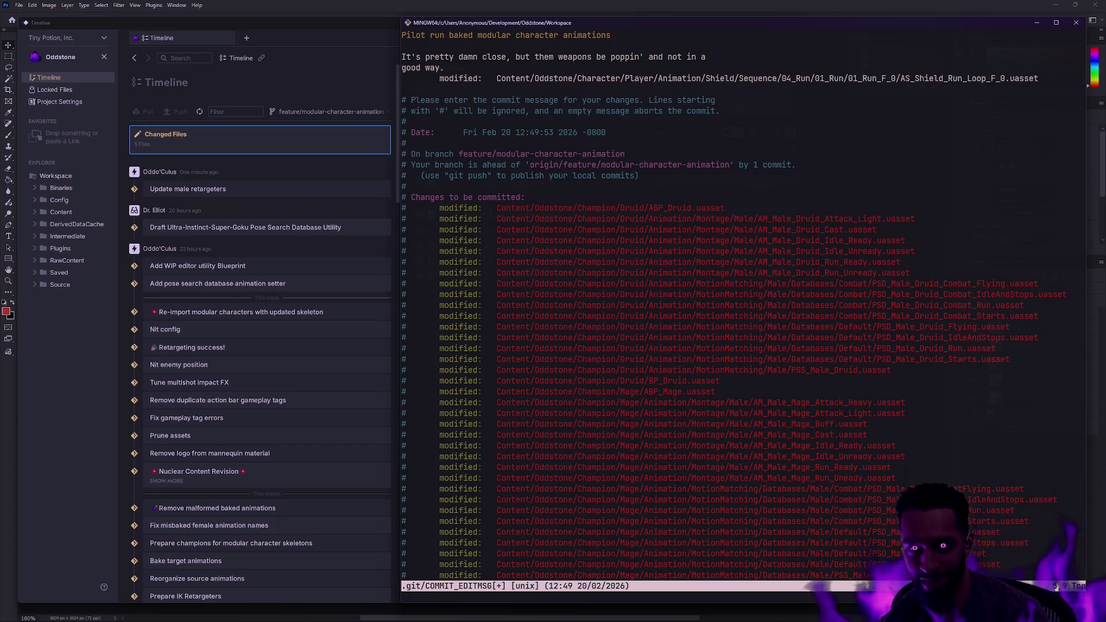
pyautogui.press('u')
pyautogui.press('x')
pyautogui.press('j')
pyautogui.press('k')
pyautogui.hotkey('shift', 'a')
pyautogui.write('type shit.')
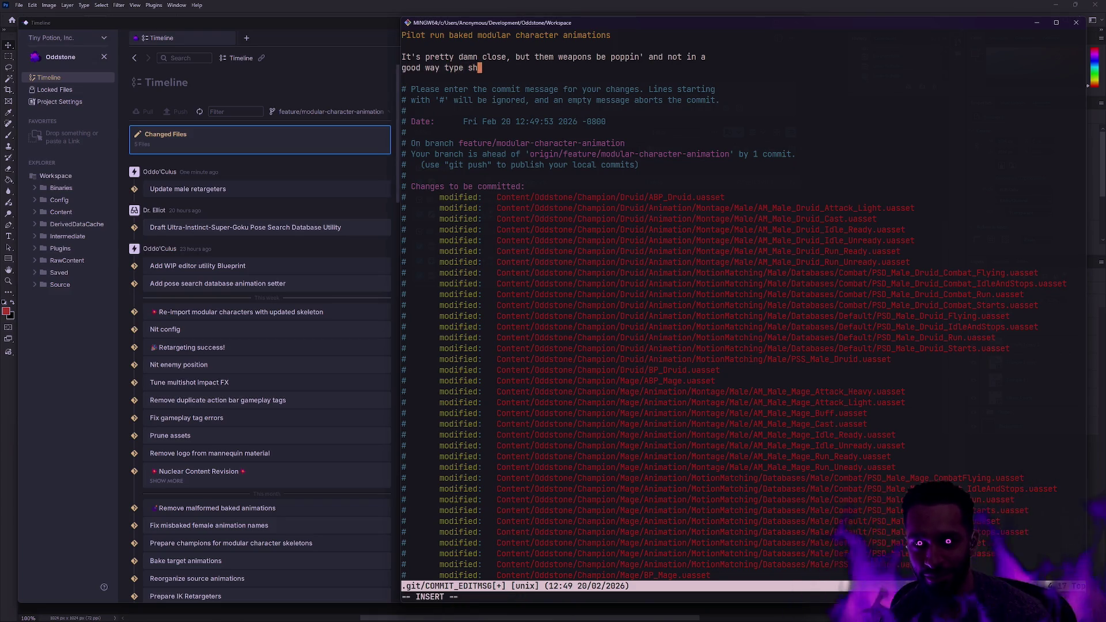
pyautogui.press('Escape')
pyautogui.write(':wq')
pyautogui.press('Return')
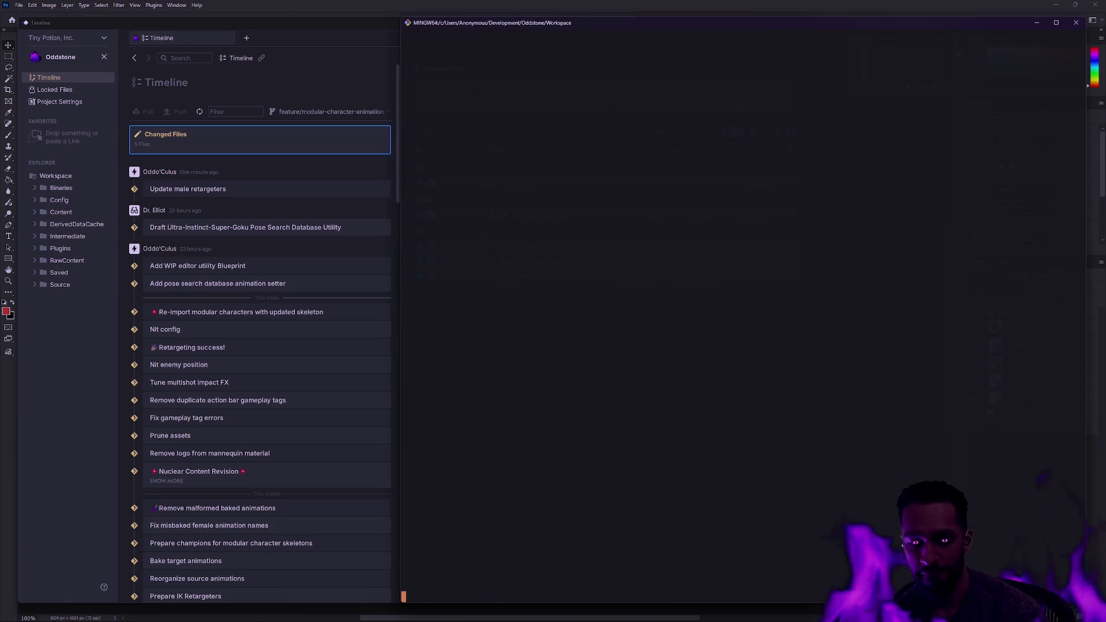
# Step: Run gs to confirm the branch is one commit ahead
pyautogui.write('gs')
pyautogui.press('Return')
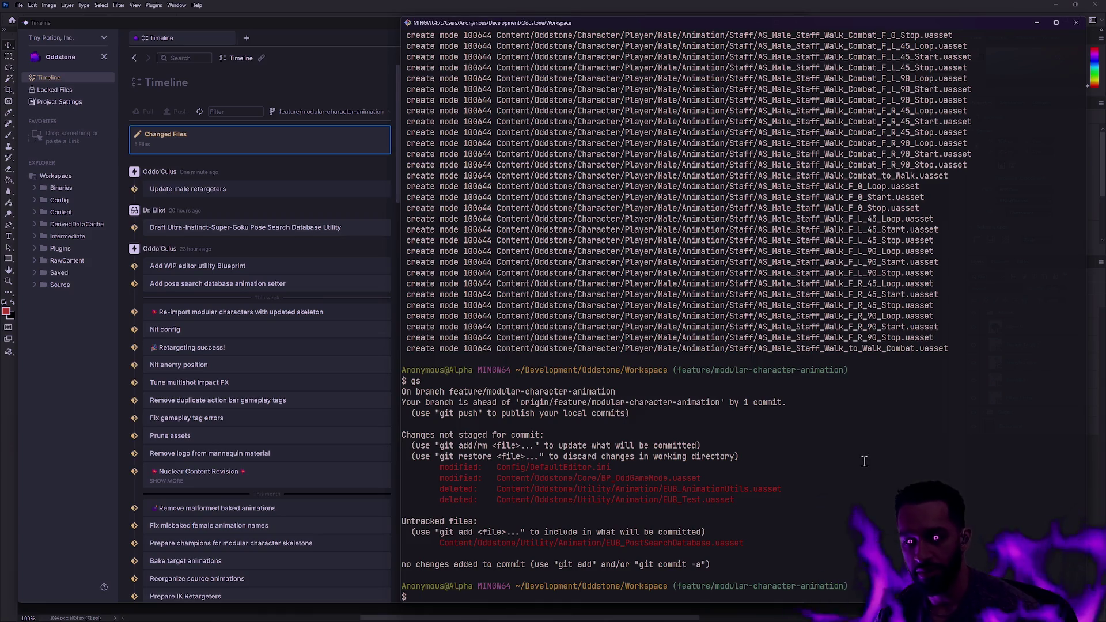
pyautogui.hotkey('alt', 'Tab')
pyautogui.hotkey('alt', 'Tab')
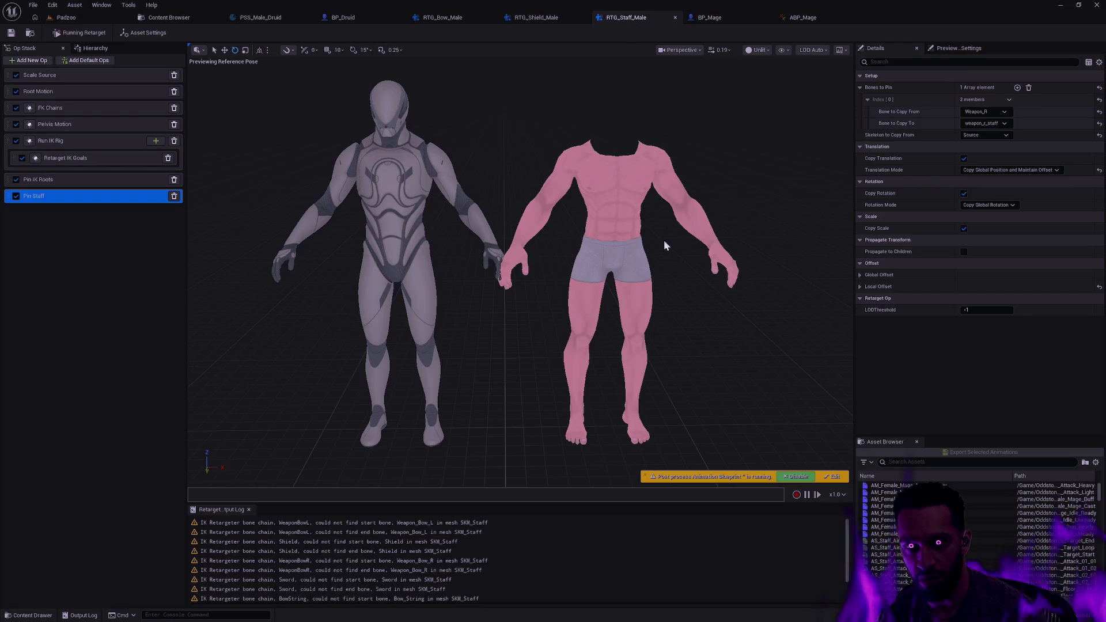
# Step: Filter RTG_Shield_Male's asset browser by AS_Shield_ and select all the matching shield animations
pyautogui.click(539, 17)
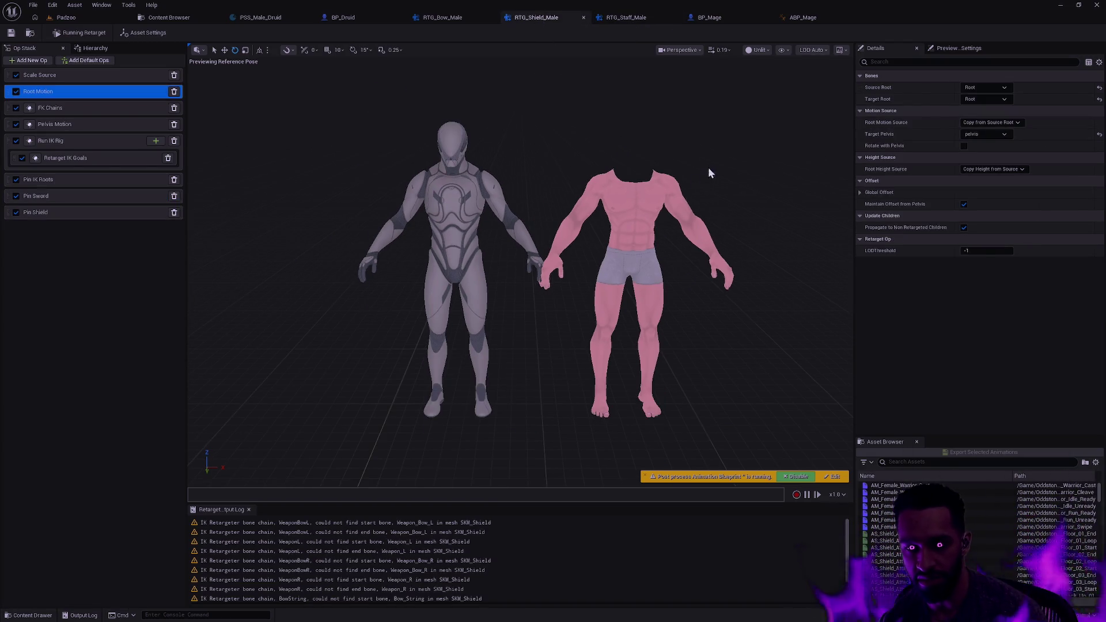
pyautogui.scroll(5, 710, 172)
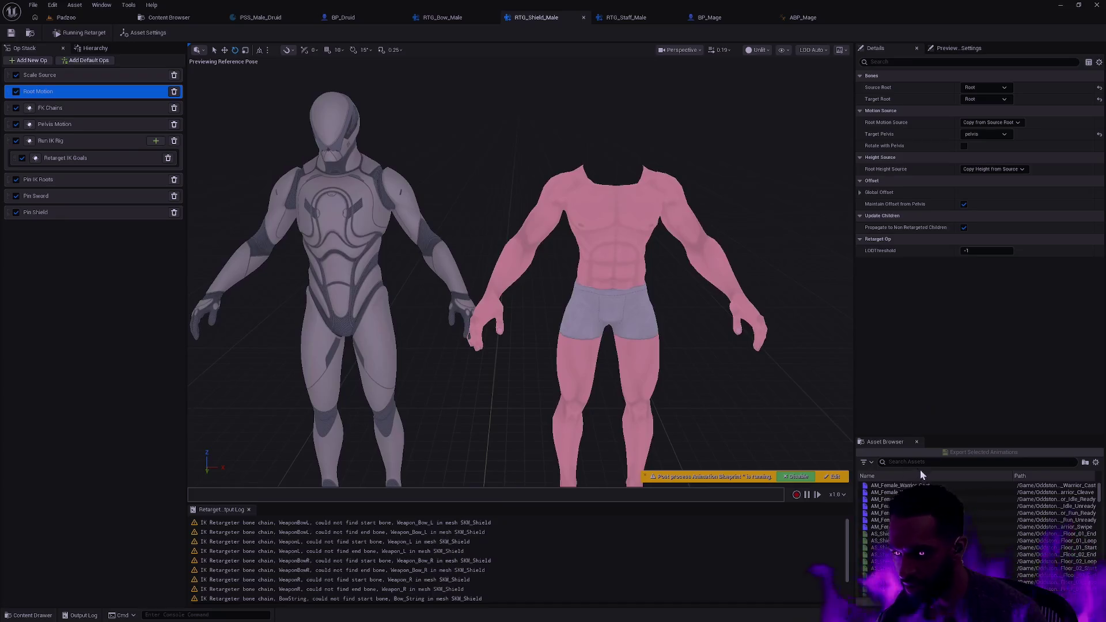
pyautogui.click(1101, 504)
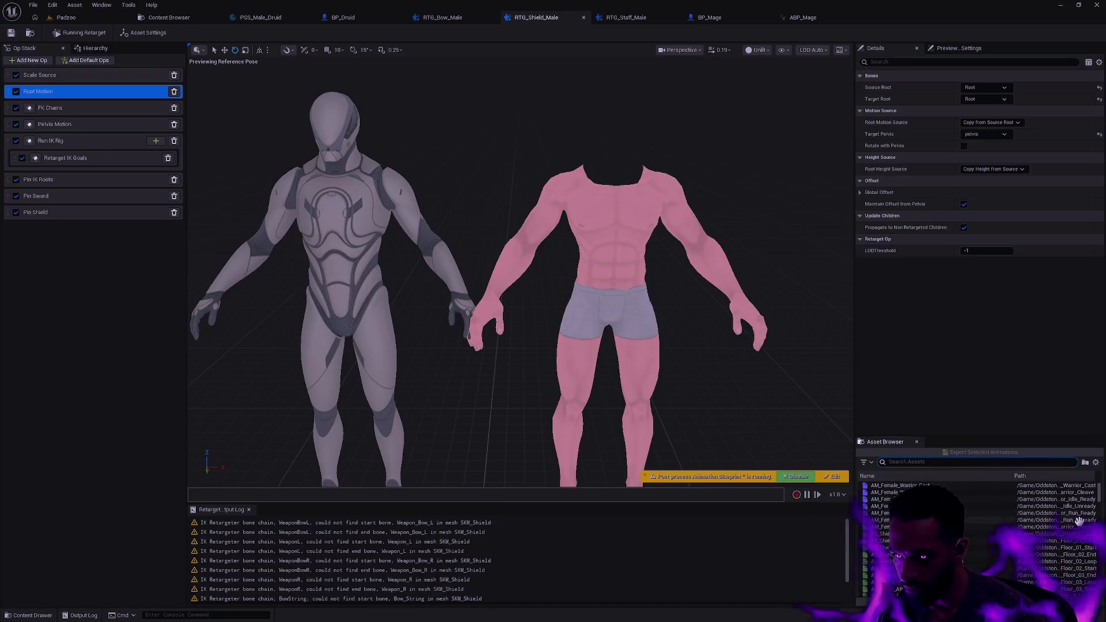
pyautogui.click(1100, 482)
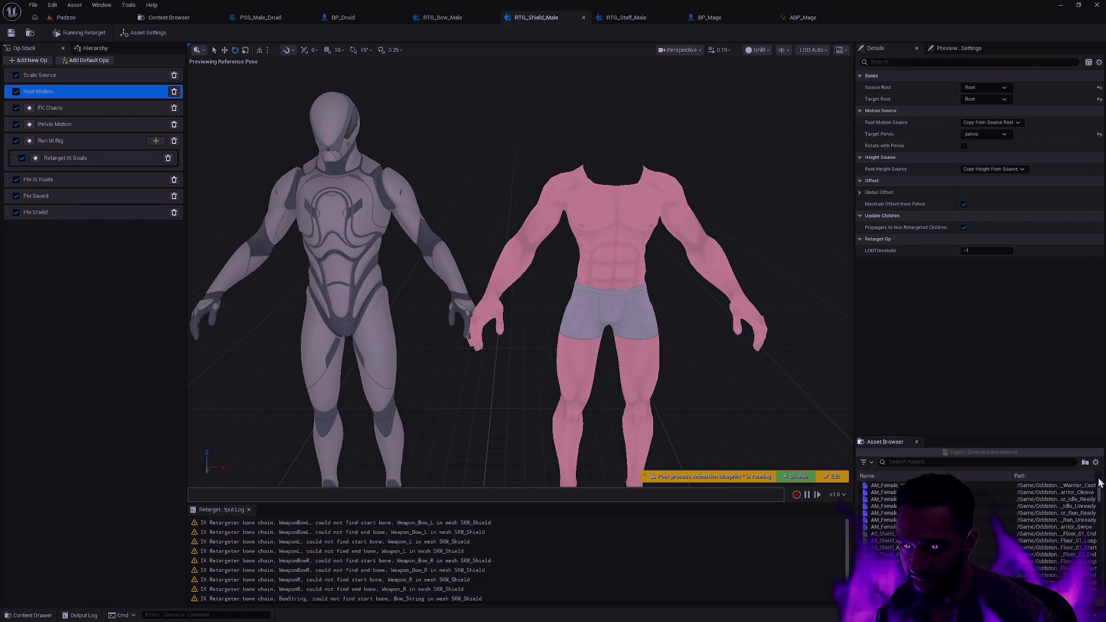
pyautogui.click(960, 463)
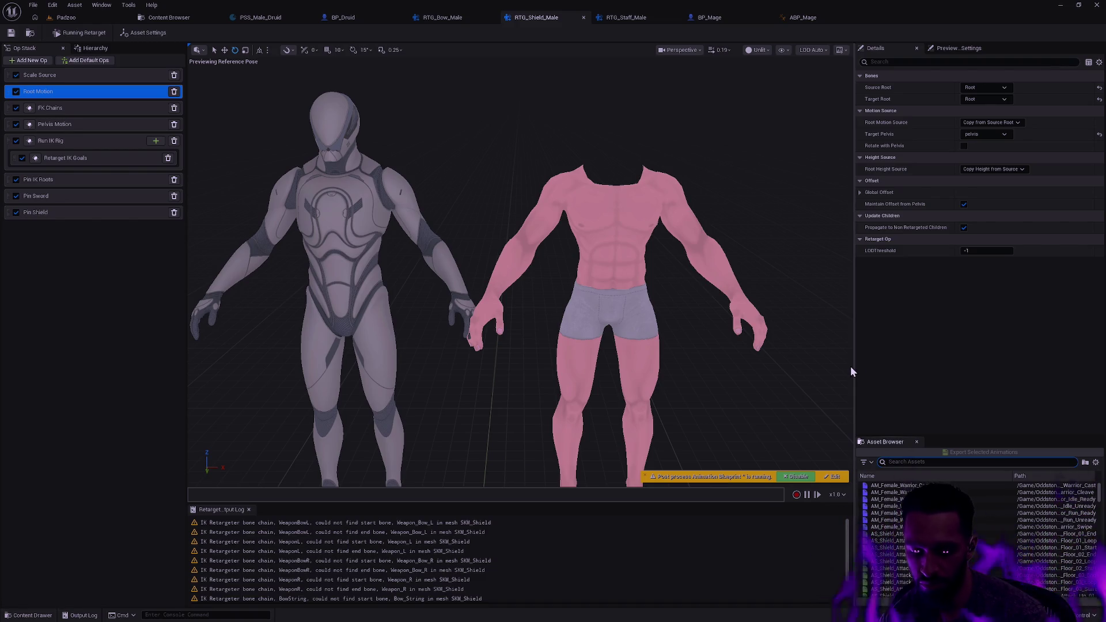
pyautogui.write('AS_Shield')
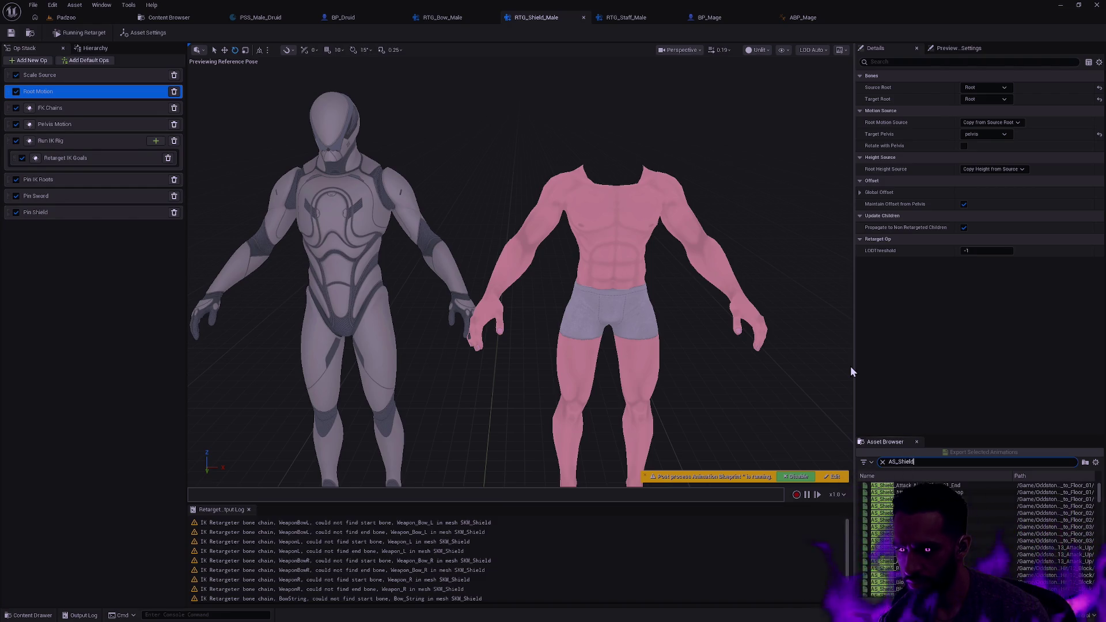
pyautogui.write('_')
pyautogui.click(1100, 491)
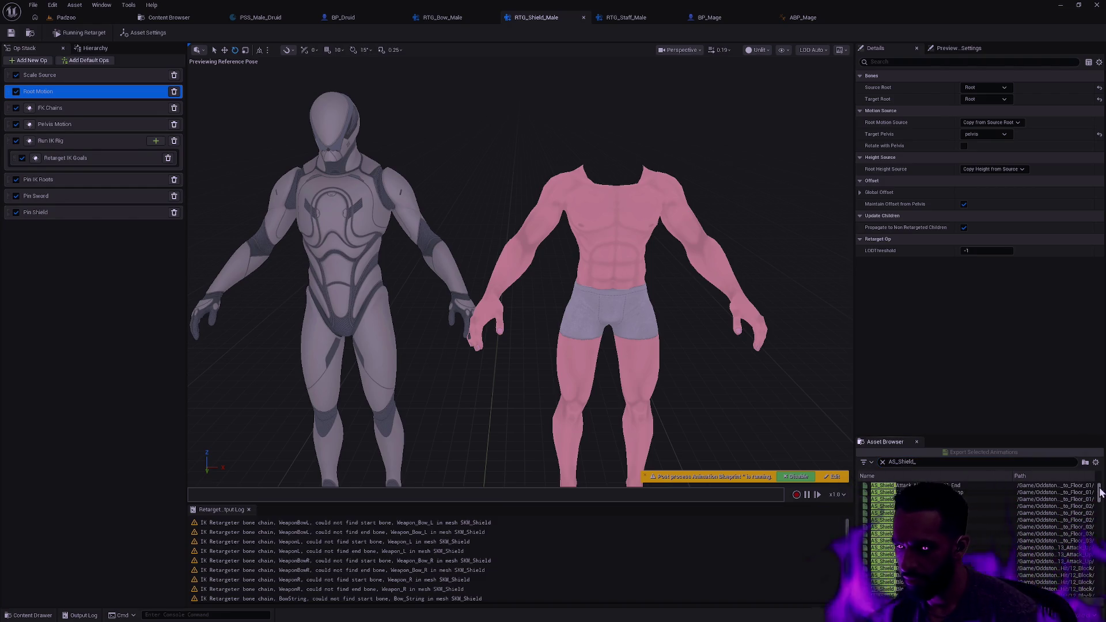
pyautogui.scroll(-15, 1100, 504)
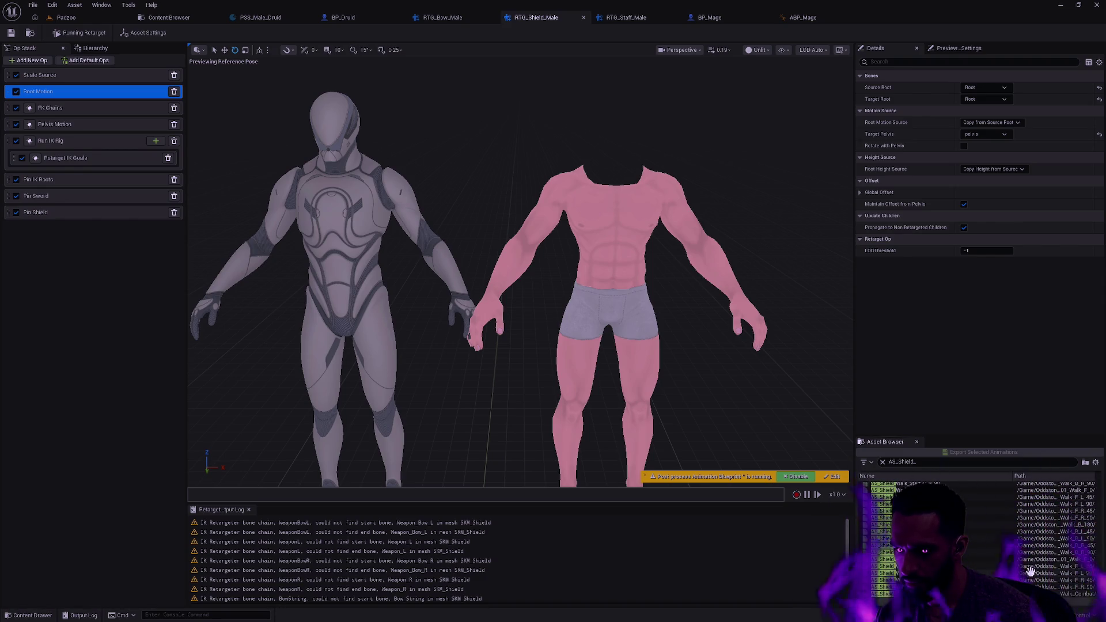
pyautogui.hotkey('ctrl', 'a')
pyautogui.scroll(15, 1100, 594)
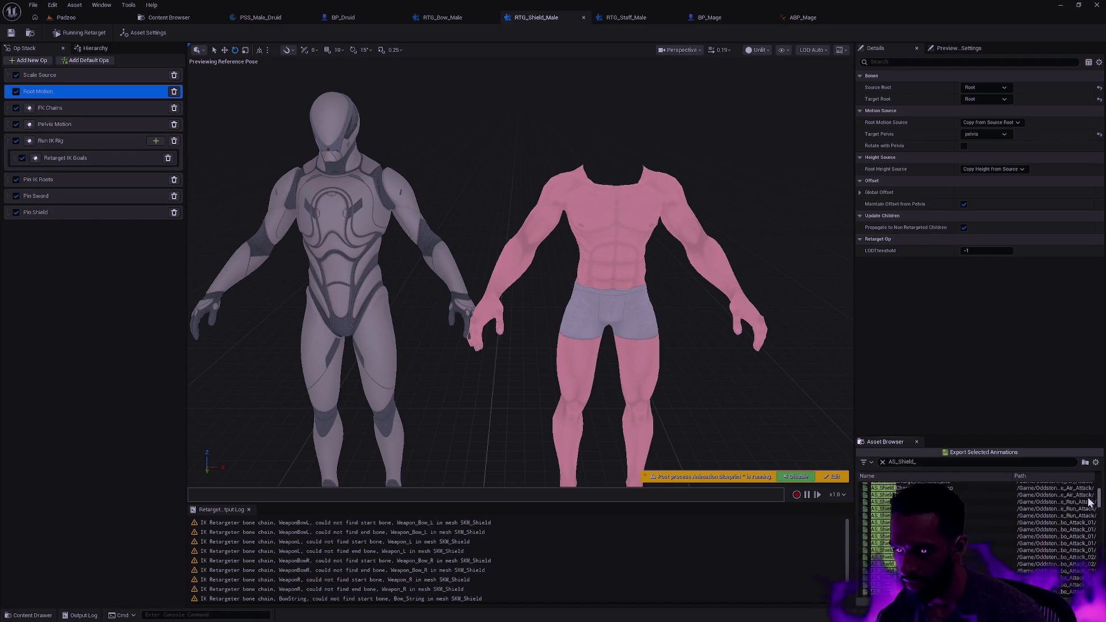
pyautogui.hotkey('ctrl', 'a')
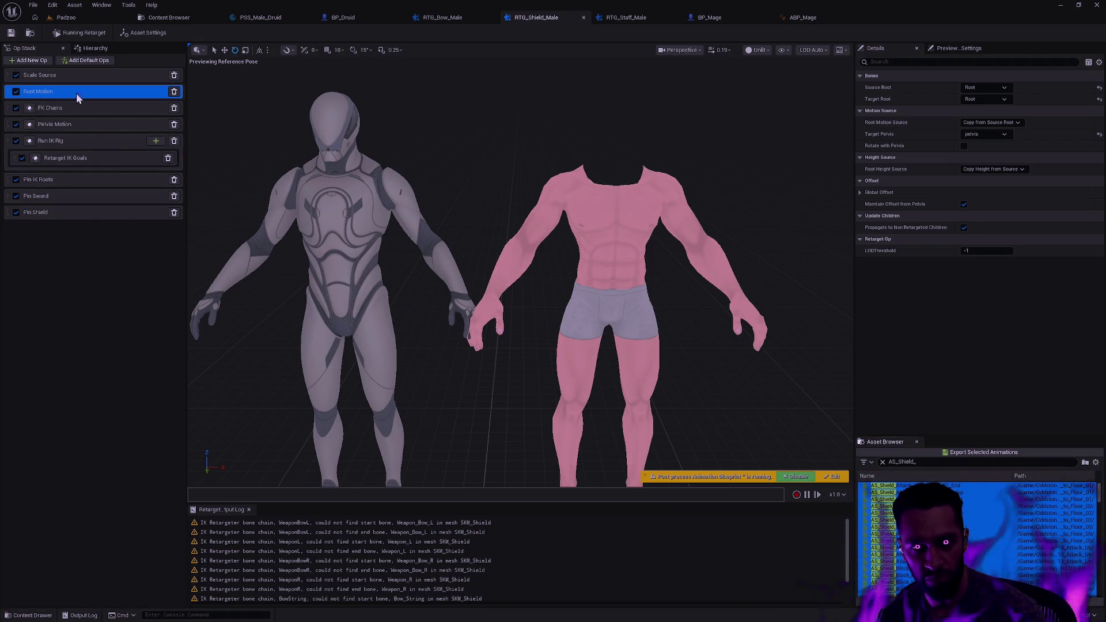
# Step: Set the export destination for the selected animations to Oddstone/Character/Male/Animation/Shield
pyautogui.click(946, 453)
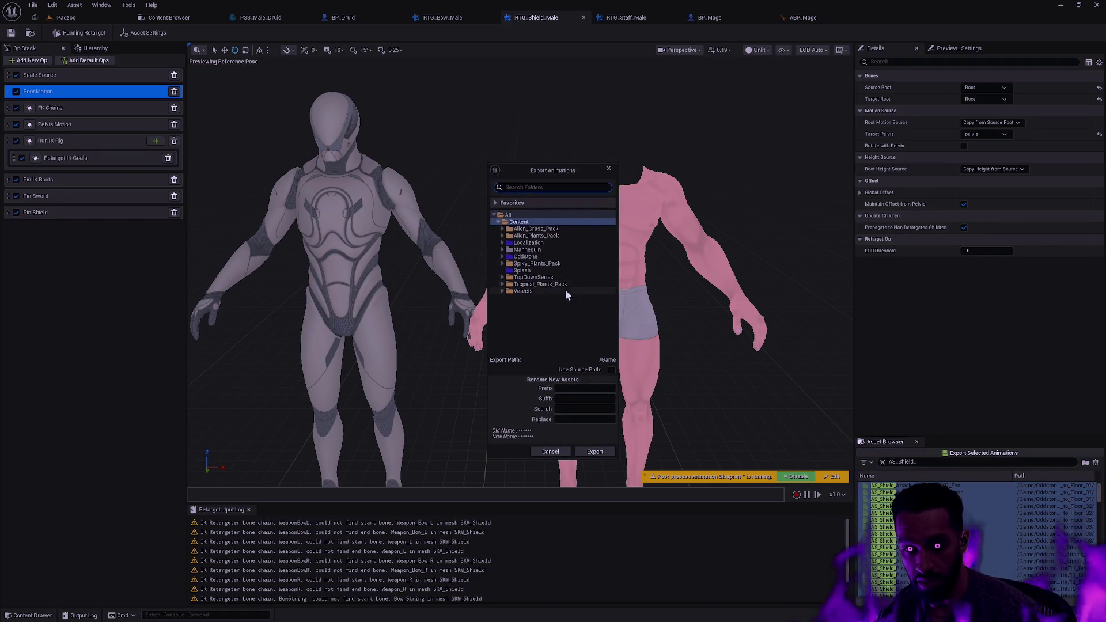
pyautogui.click(502, 257)
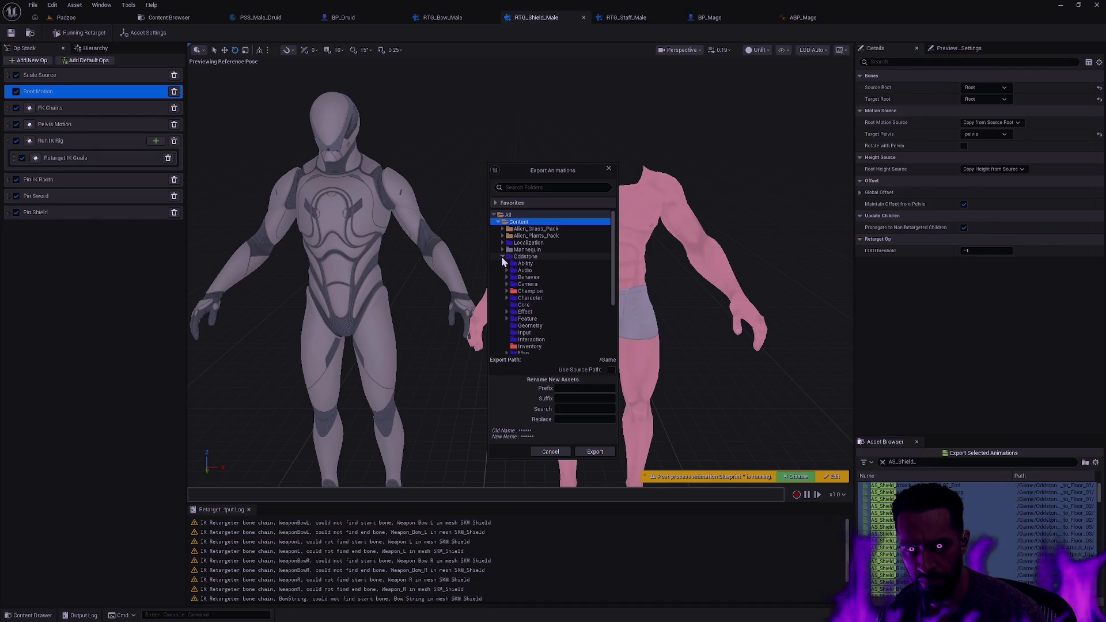
pyautogui.click(507, 298)
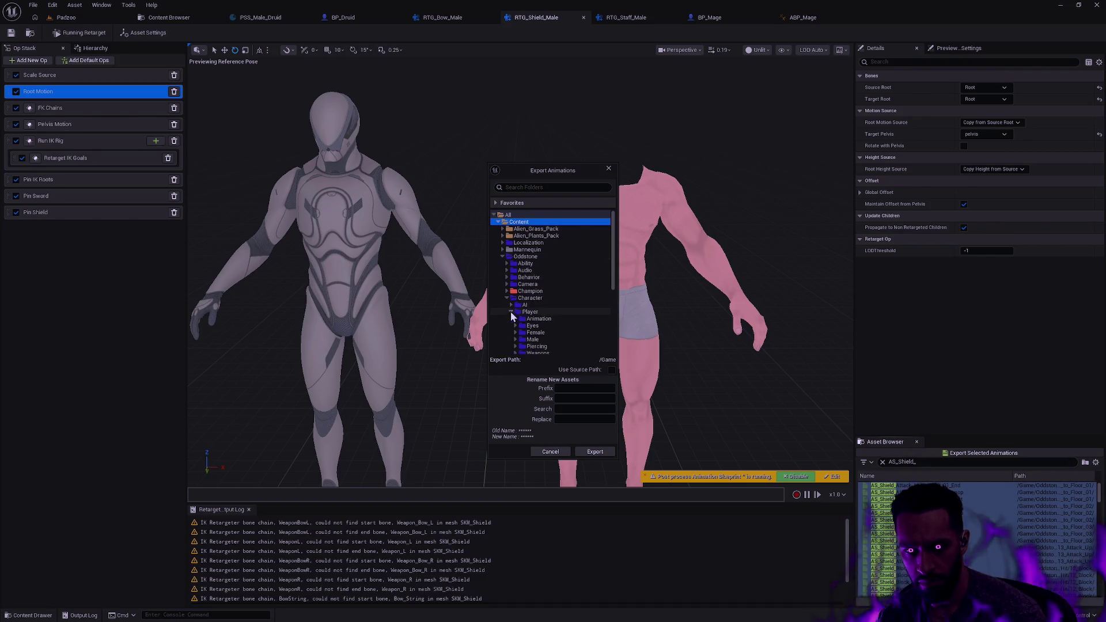
pyautogui.scroll(-2, 553, 311)
pyautogui.doubleClick(563, 298)
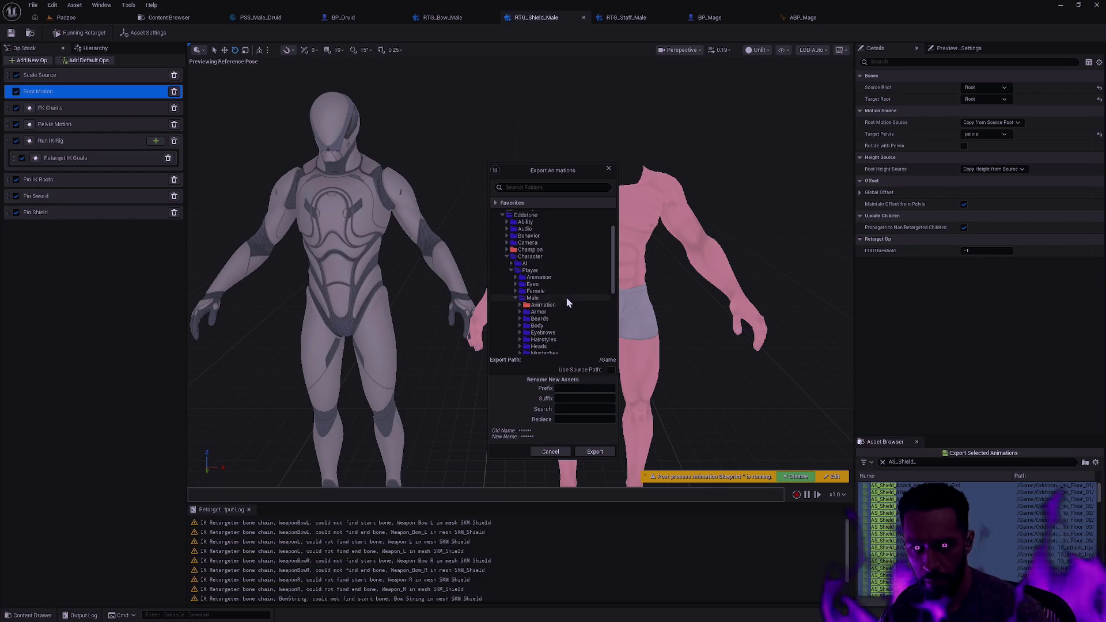
pyautogui.scroll(-1, 569, 293)
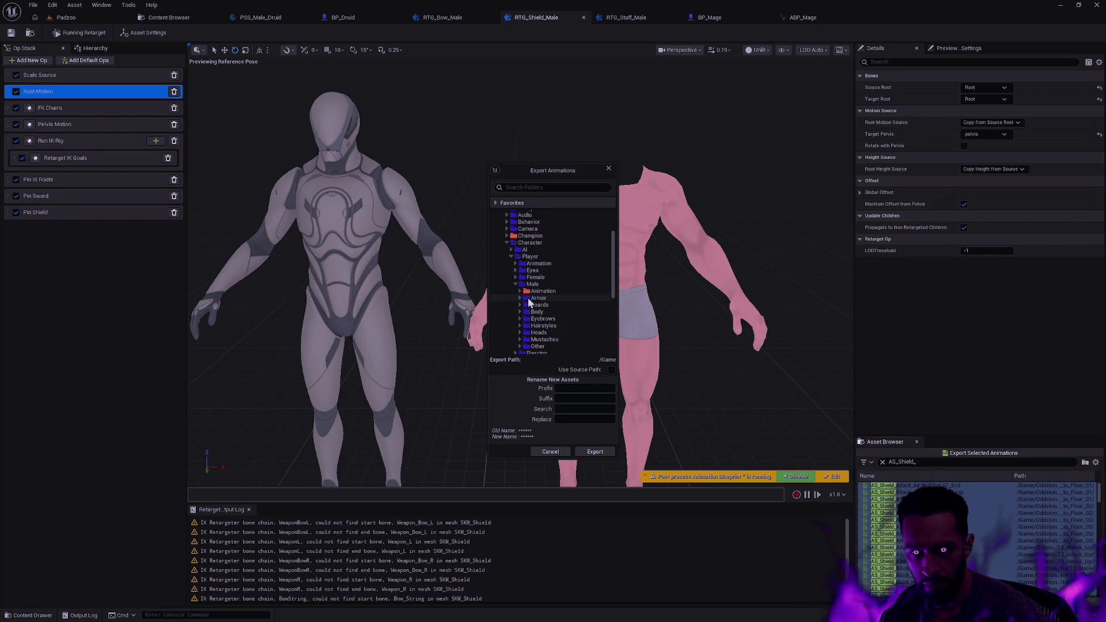
pyautogui.click(533, 292)
pyautogui.doubleClick(534, 292)
pyautogui.click(554, 305)
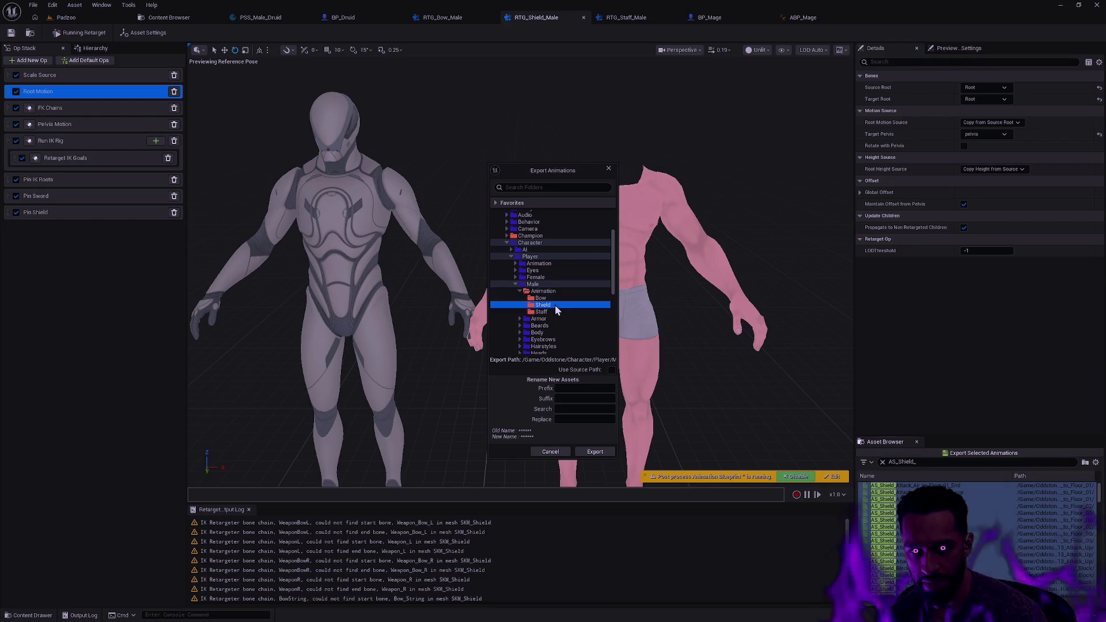
# Step: Rename the AS_ prefix to AS_Male_ and run the batch export
pyautogui.click(574, 408)
pyautogui.write('AS_')
pyautogui.press('Tab')
pyautogui.write('AS_M')
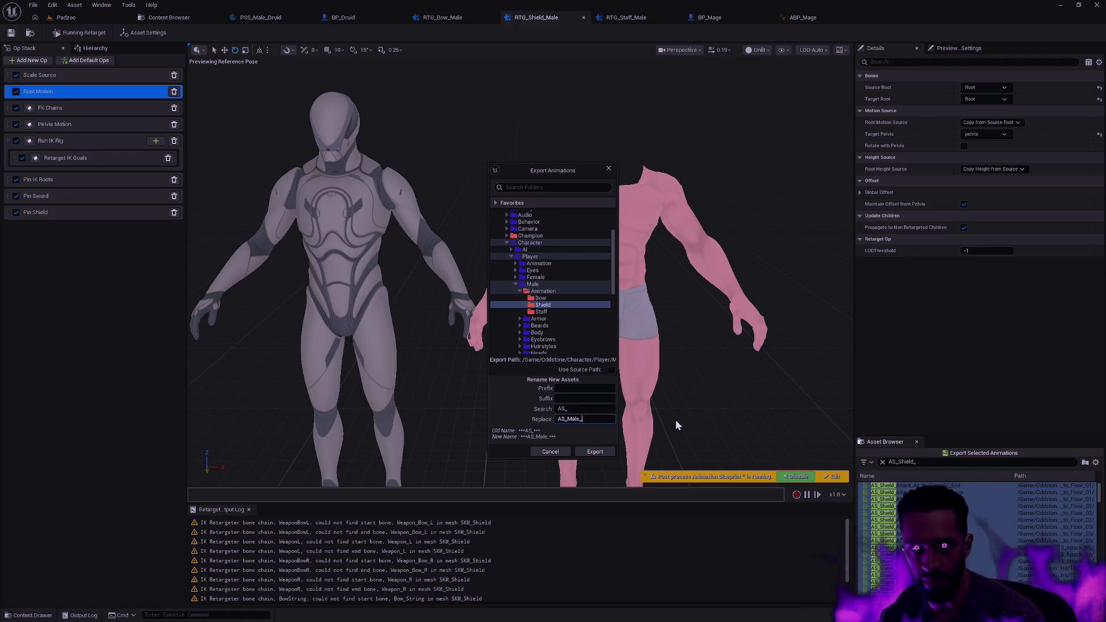
pyautogui.click(597, 455)
pyautogui.click(627, 355)
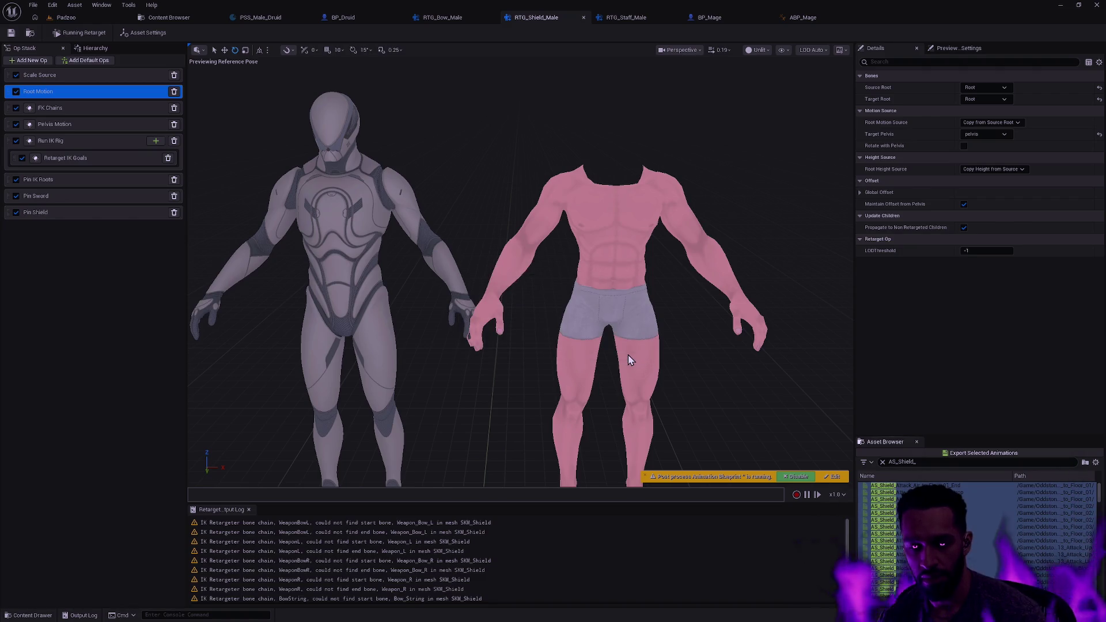
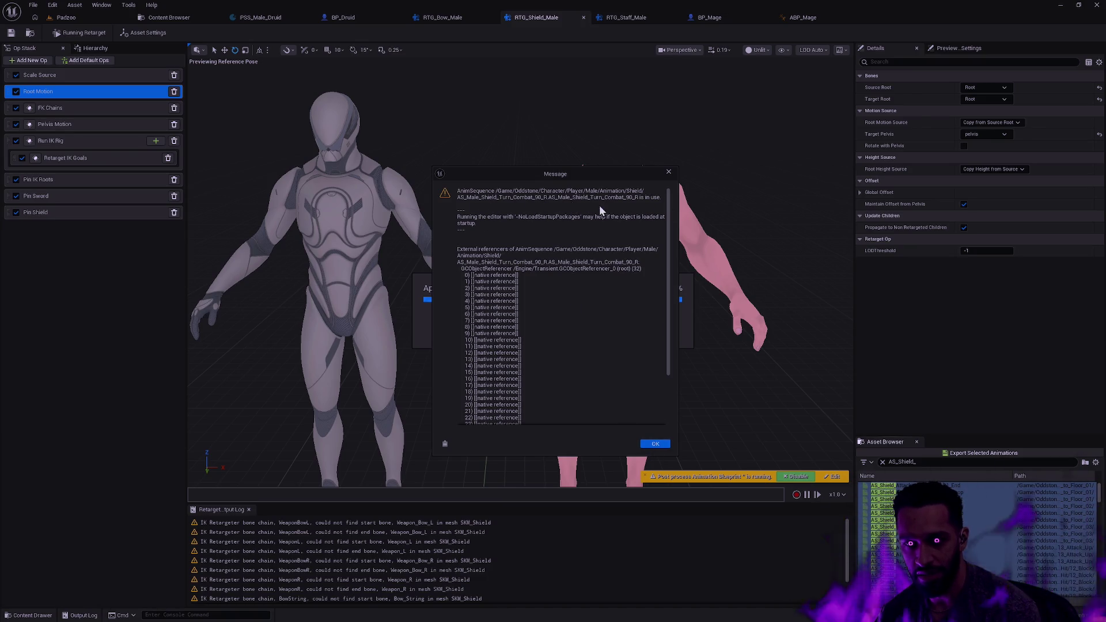
# Step: Dismiss the four 'AnimSequence is in use' warnings for the shield turn animations during curve operations
pyautogui.click(656, 444)
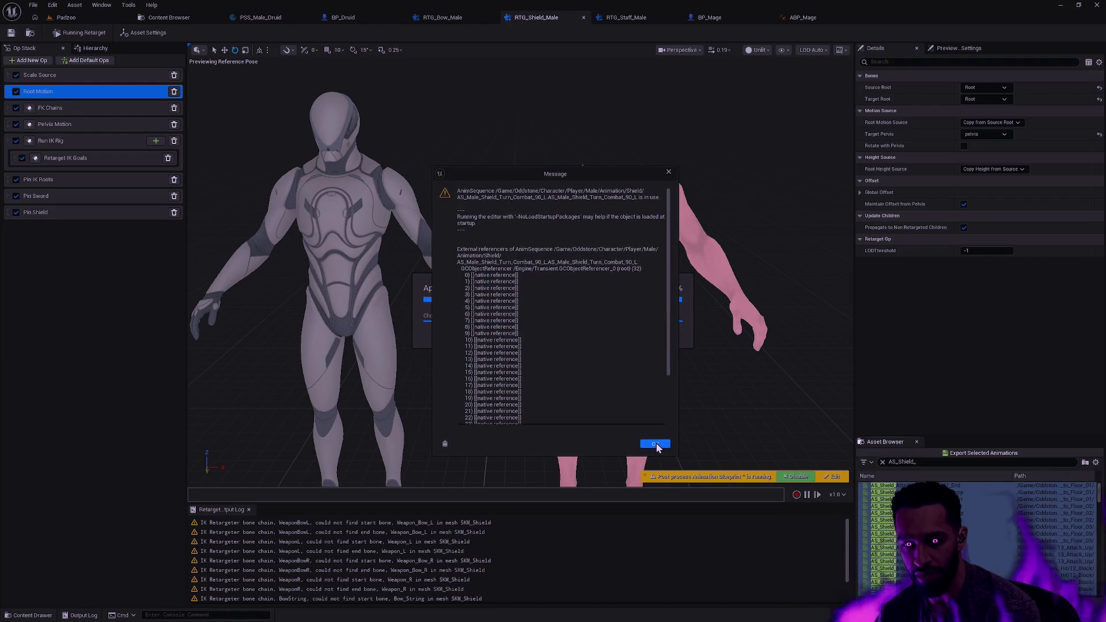
pyautogui.click(656, 444)
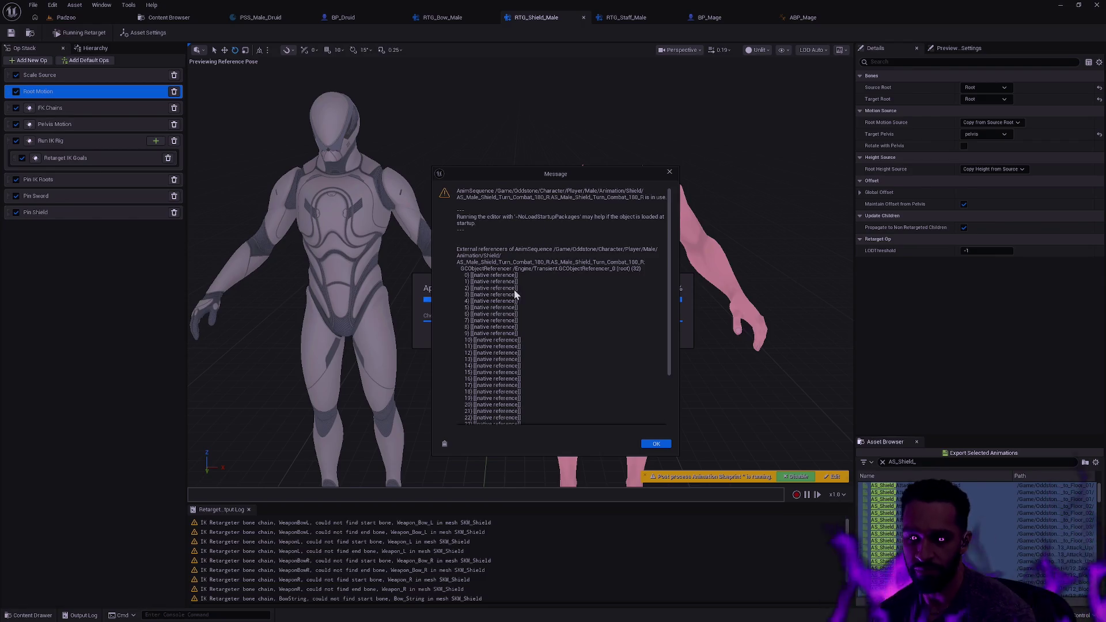
pyautogui.click(652, 443)
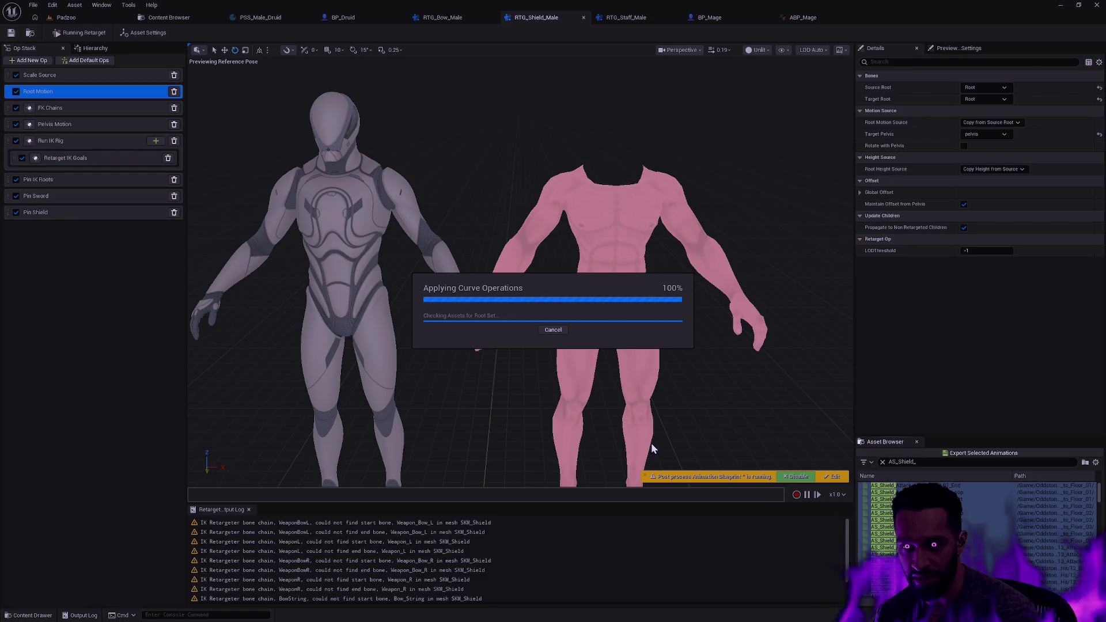
pyautogui.click(651, 443)
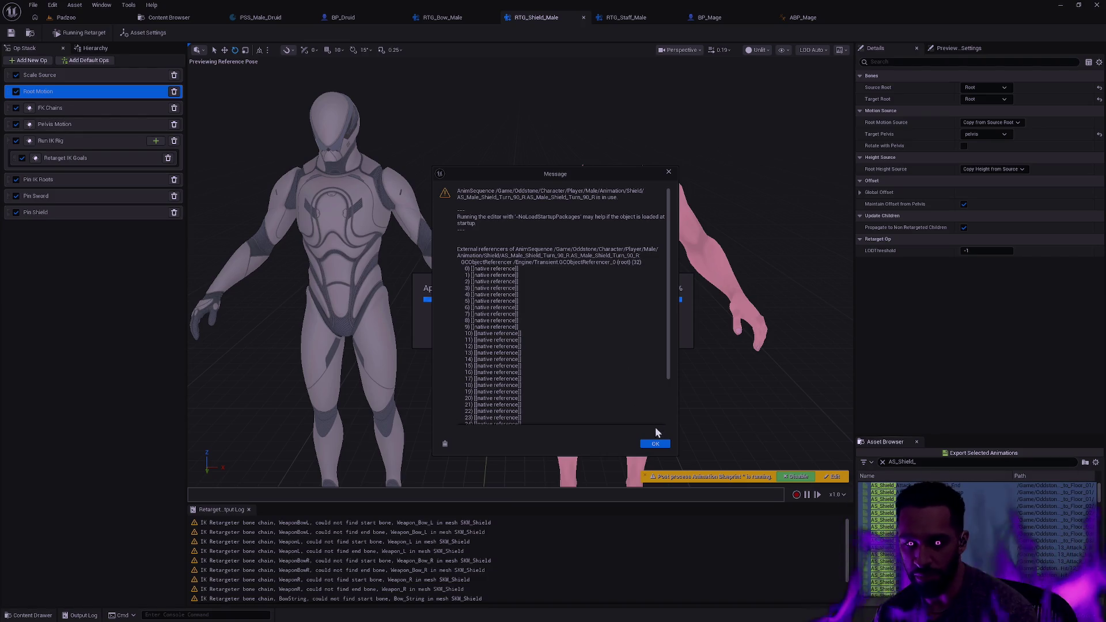
# Step: Dismiss the repeated in-use warnings for Shield Turn_90_R, Turn_90_L and the Run_Stop_F_0 animations
pyautogui.click(655, 443)
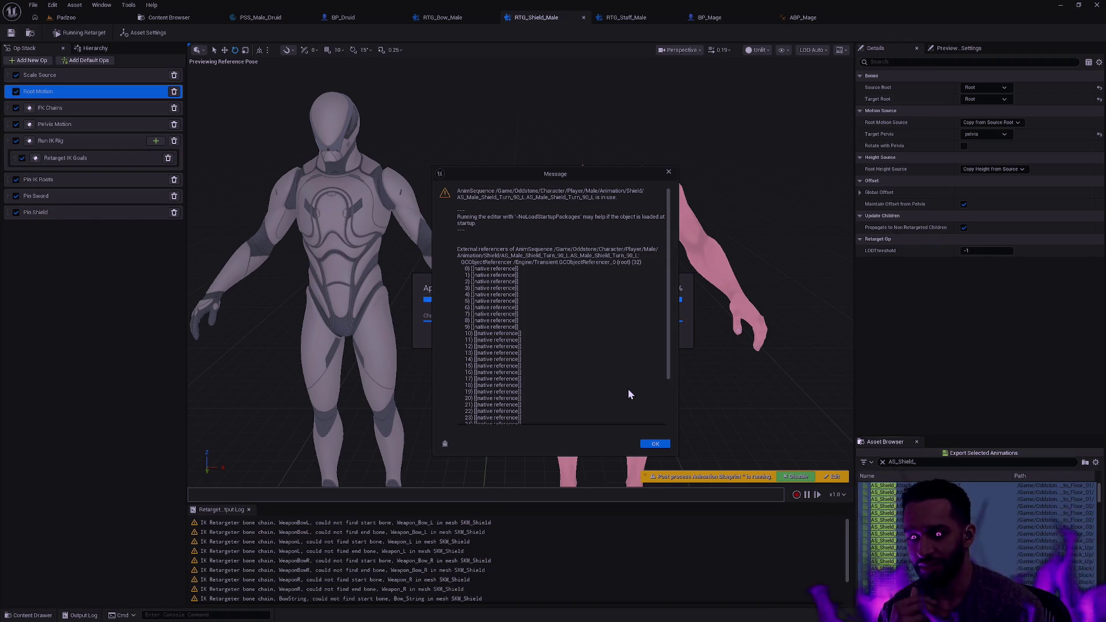
pyautogui.click(659, 445)
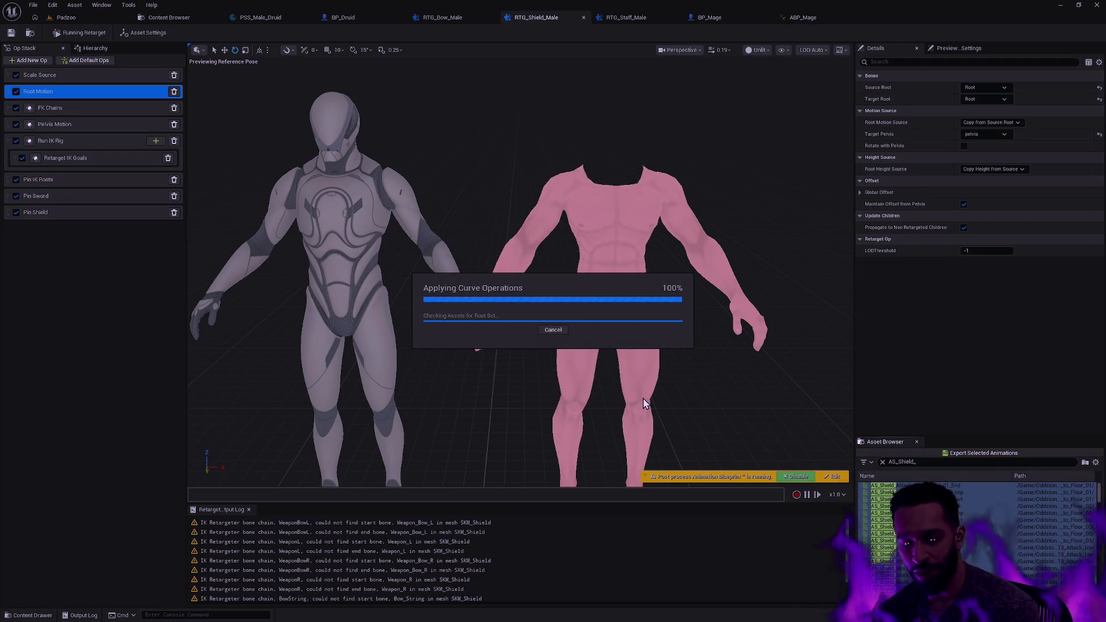
pyautogui.click(658, 445)
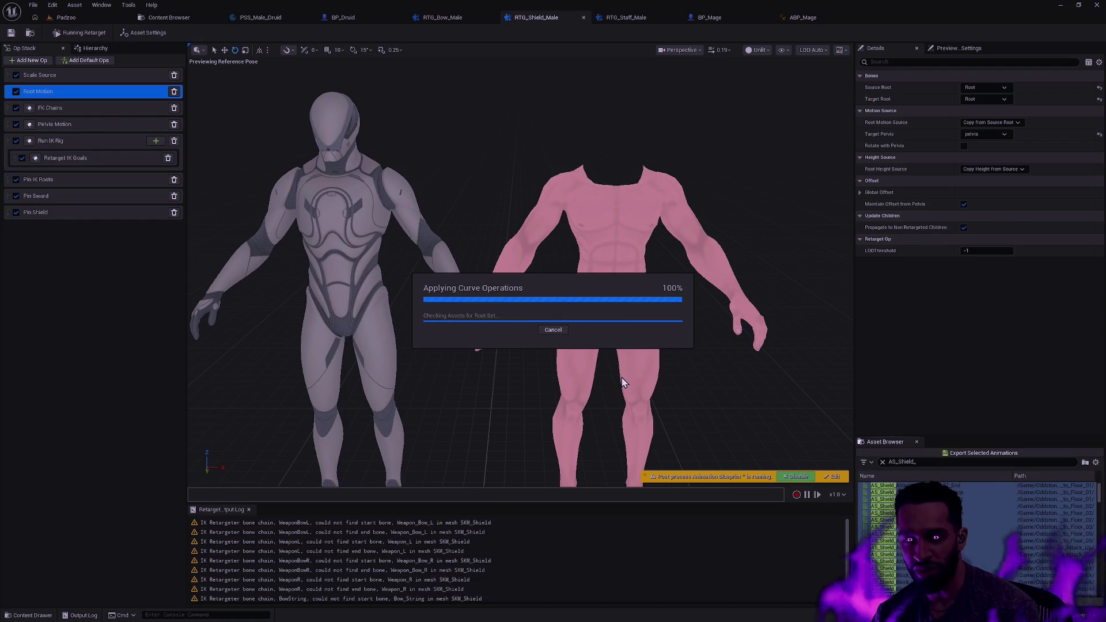
pyautogui.click(658, 444)
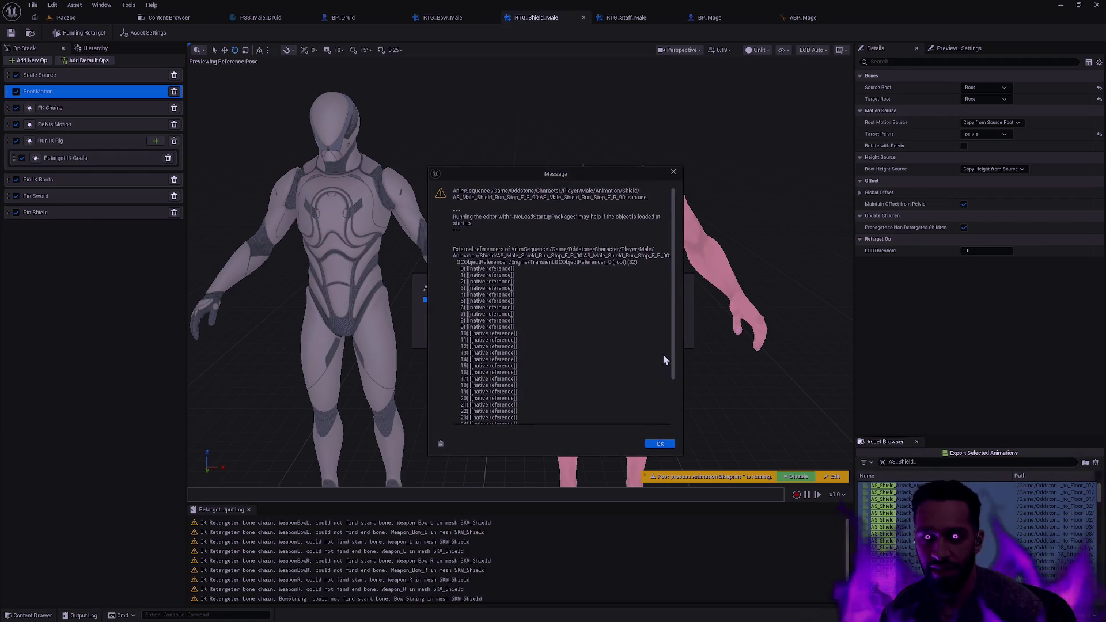
pyautogui.click(660, 444)
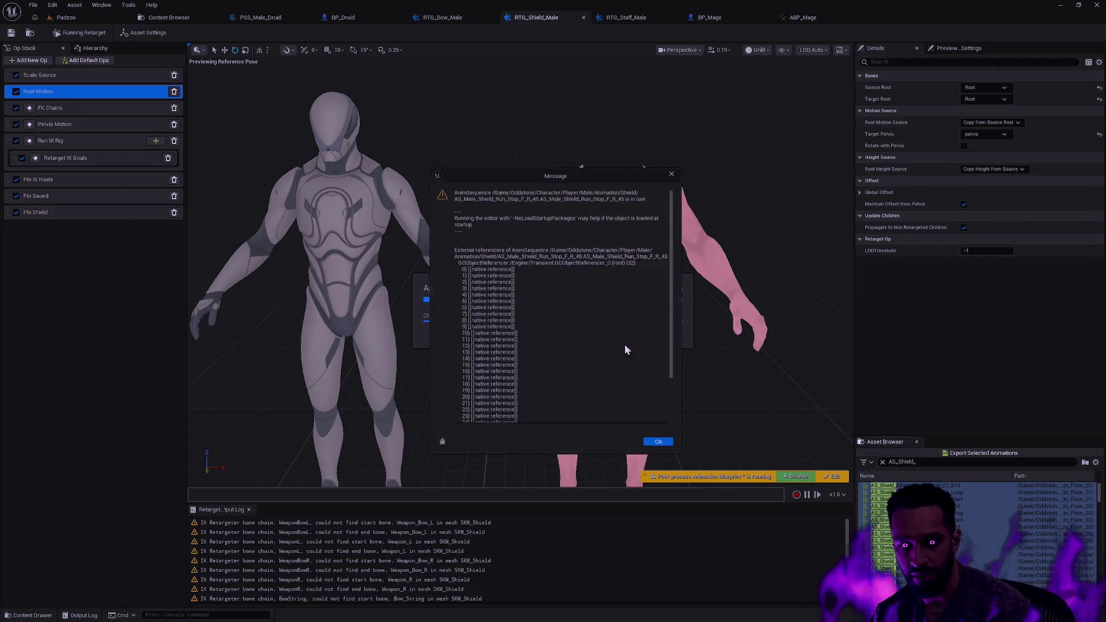
pyautogui.click(657, 445)
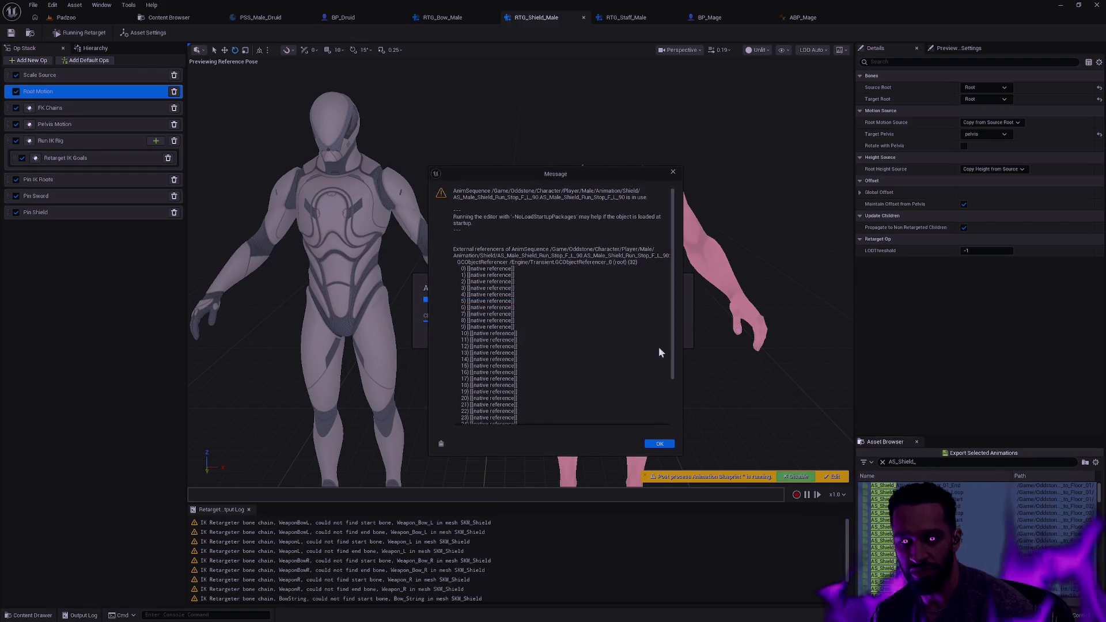
pyautogui.click(663, 444)
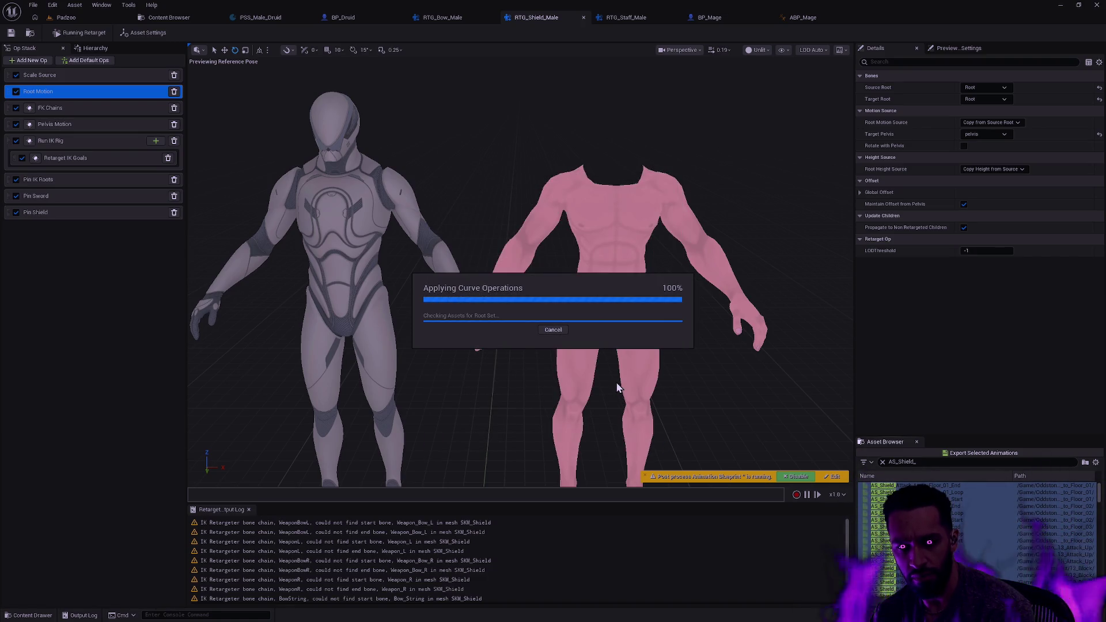
pyautogui.click(658, 447)
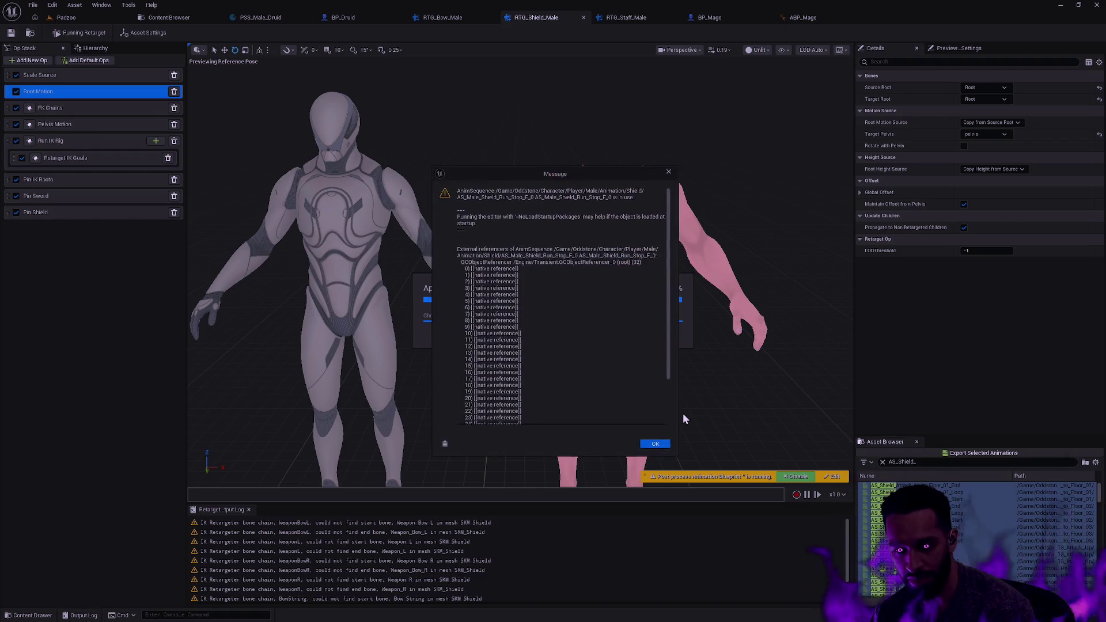
pyautogui.click(669, 172)
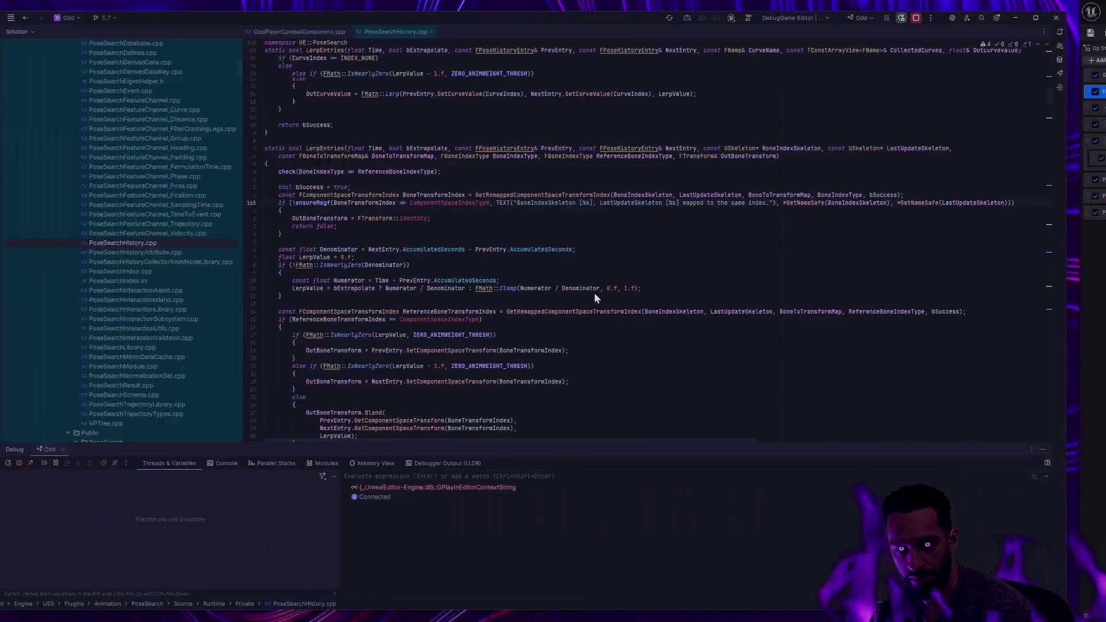
# Step: Stop the Rider debug session, close PoseSearchHistory.cpp, and glance at the UnrealLink editor log
pyautogui.click(943, 22)
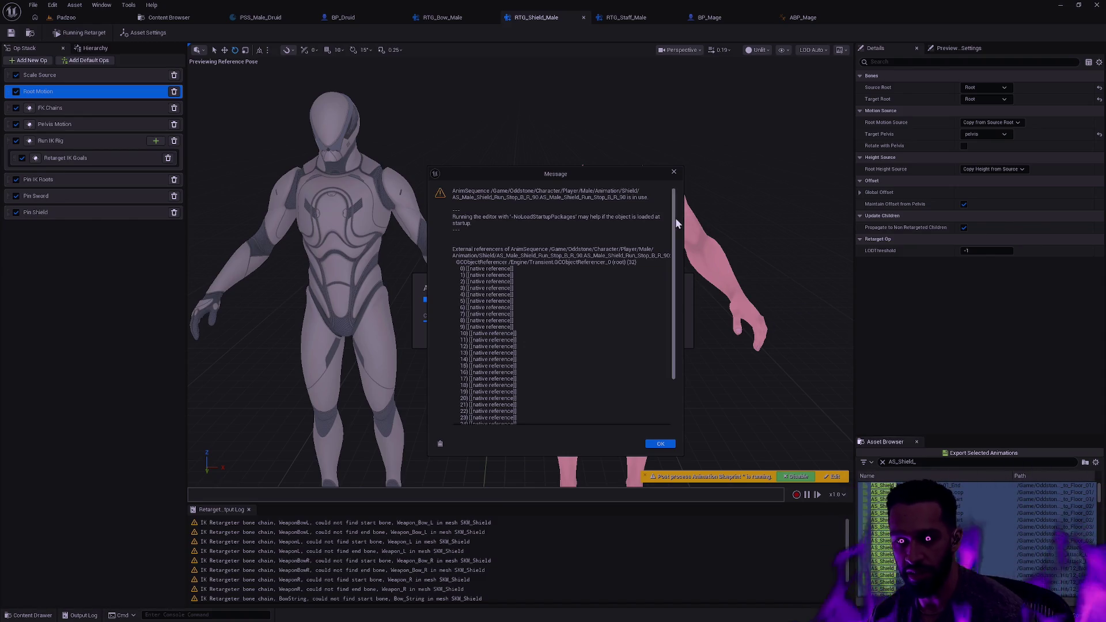
pyautogui.hotkey('alt', 'Tab')
pyautogui.click(940, 19)
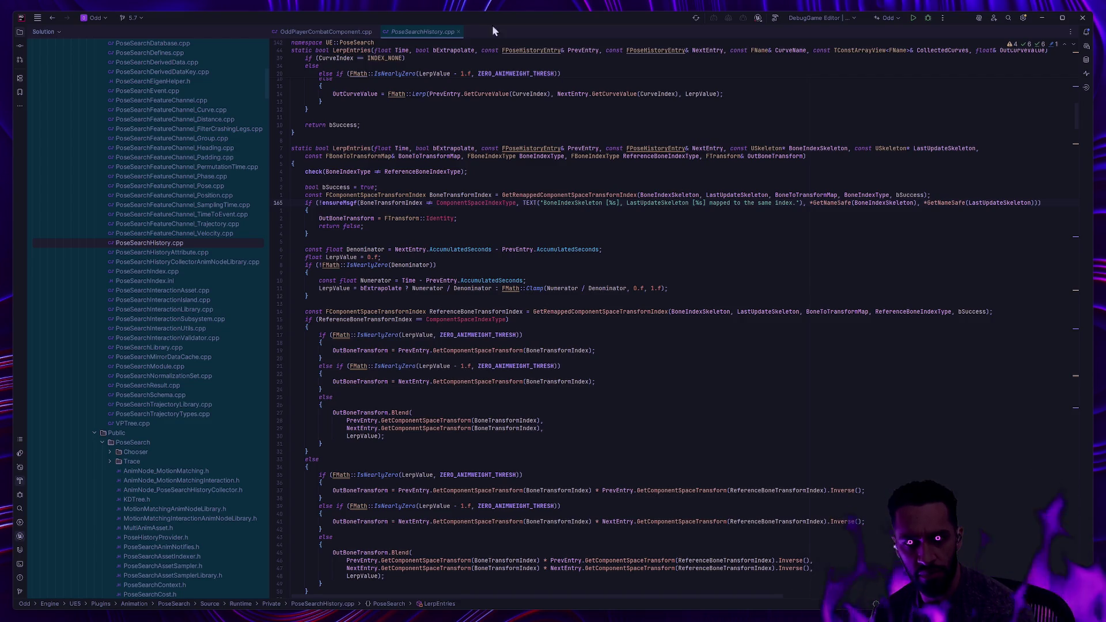
pyautogui.click(459, 31)
pyautogui.hotkey('alt', 'Tab')
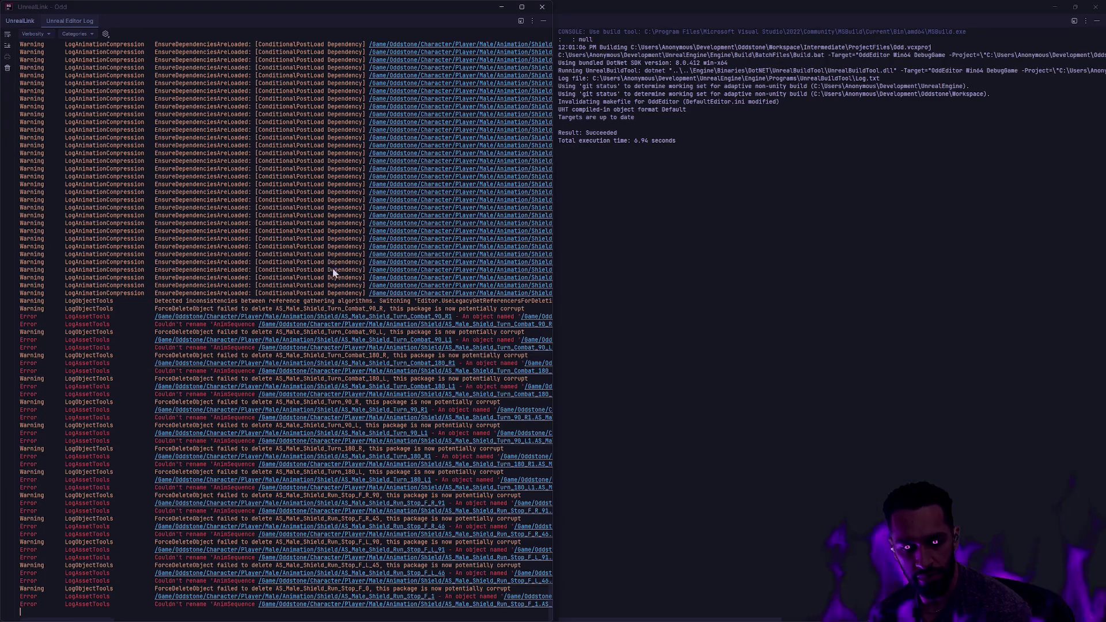
pyautogui.hotkey('alt', 'Tab')
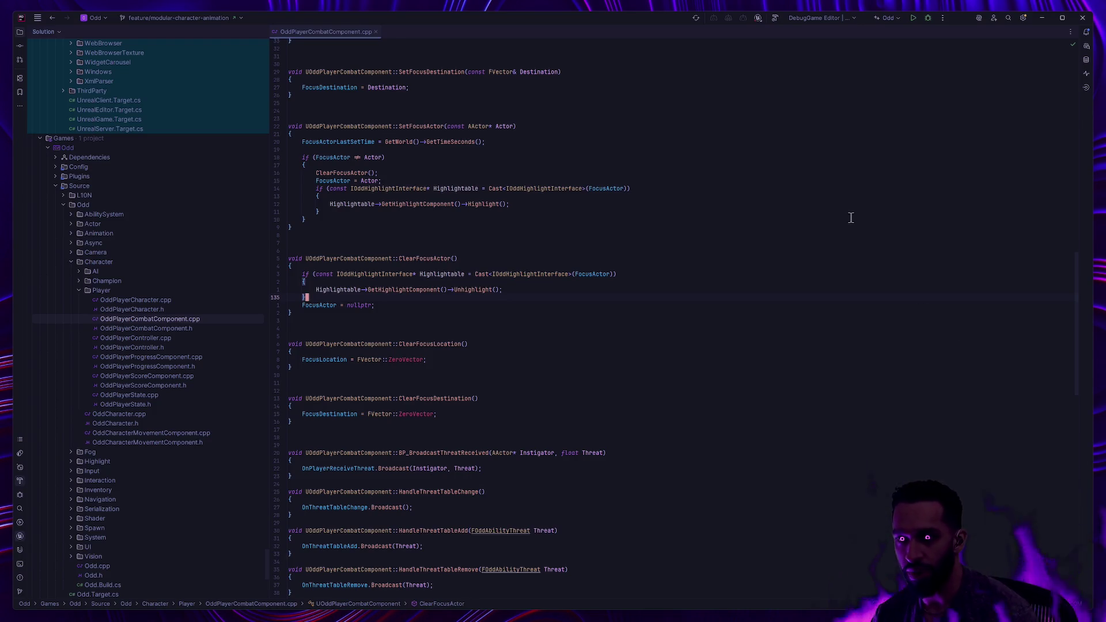
# Step: Append -NoLoadStartupPackages to the Odd run configuration's program arguments
pyautogui.click(943, 18)
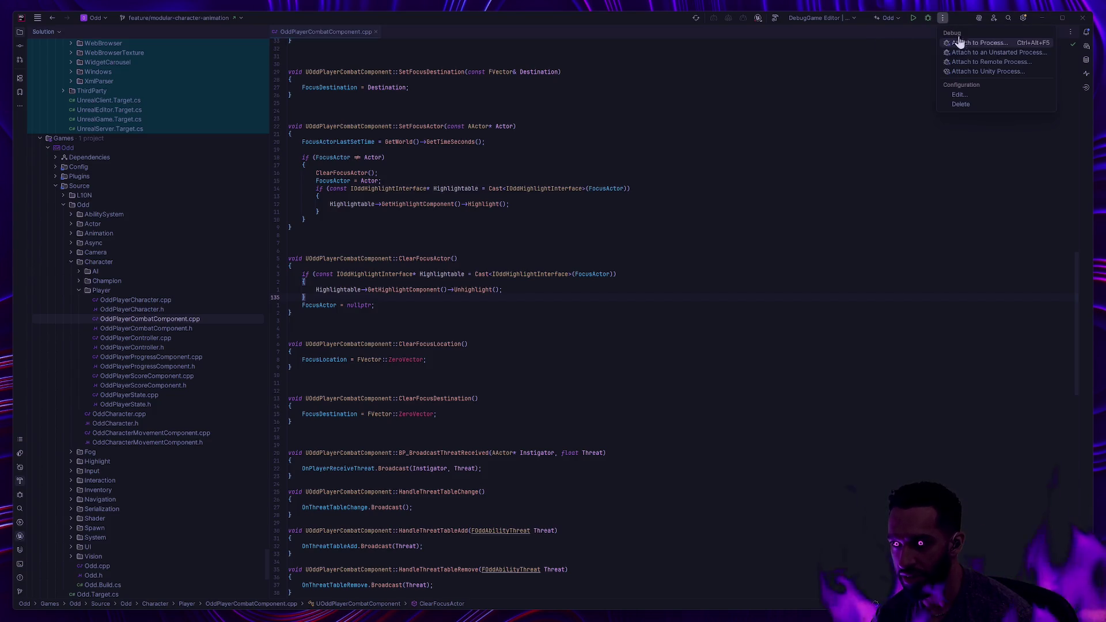
pyautogui.click(960, 95)
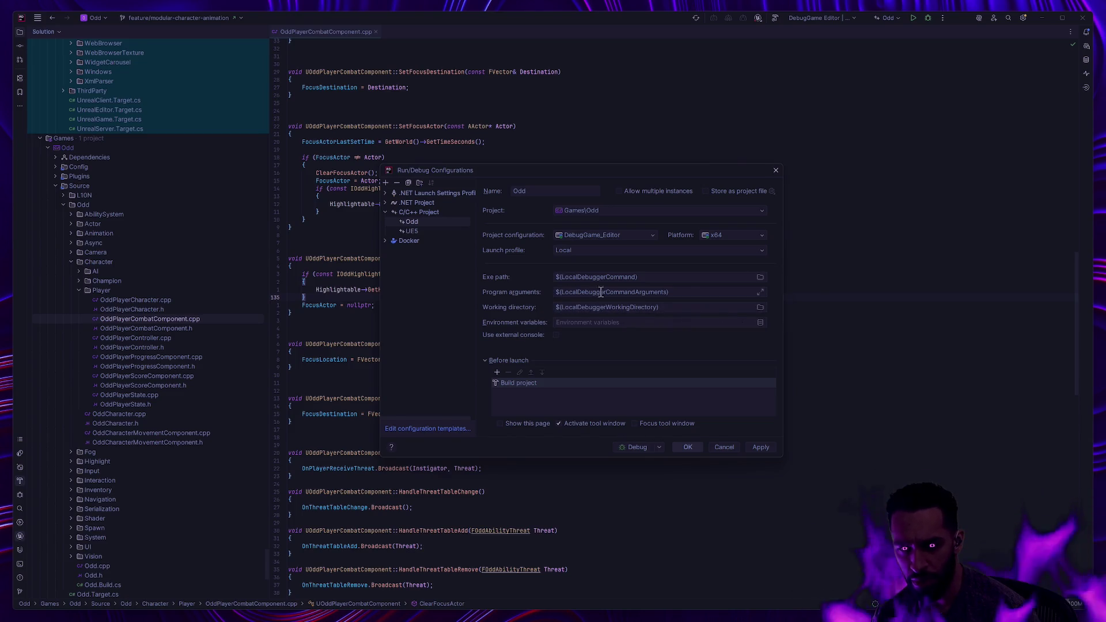
pyautogui.moveTo(691, 292)
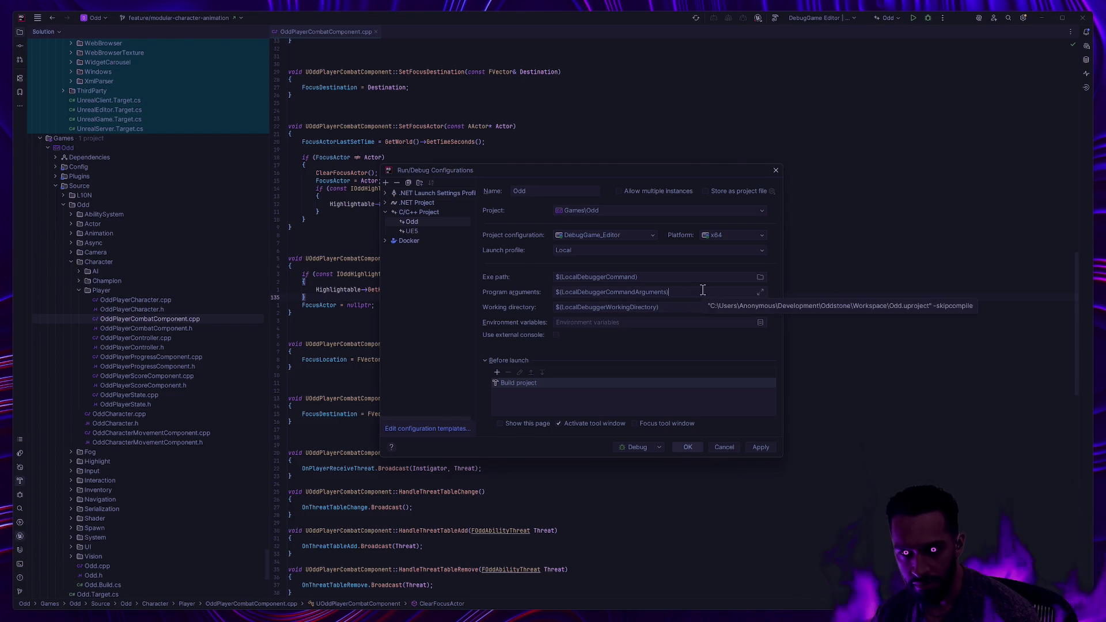
pyautogui.click(703, 291)
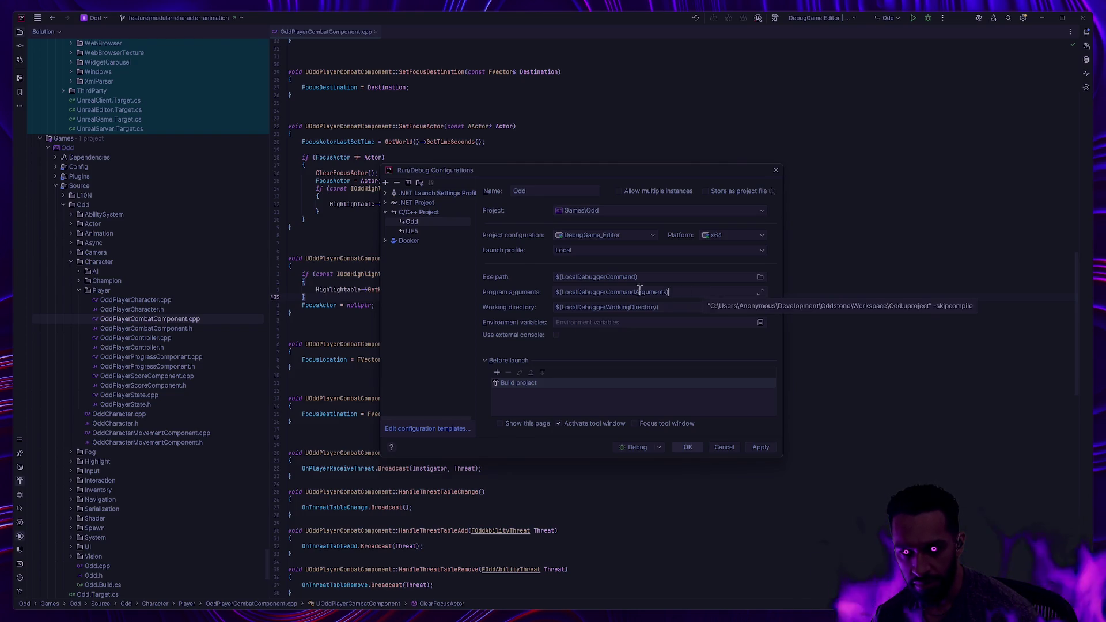
pyautogui.write('-NoLoadStartupPackages')
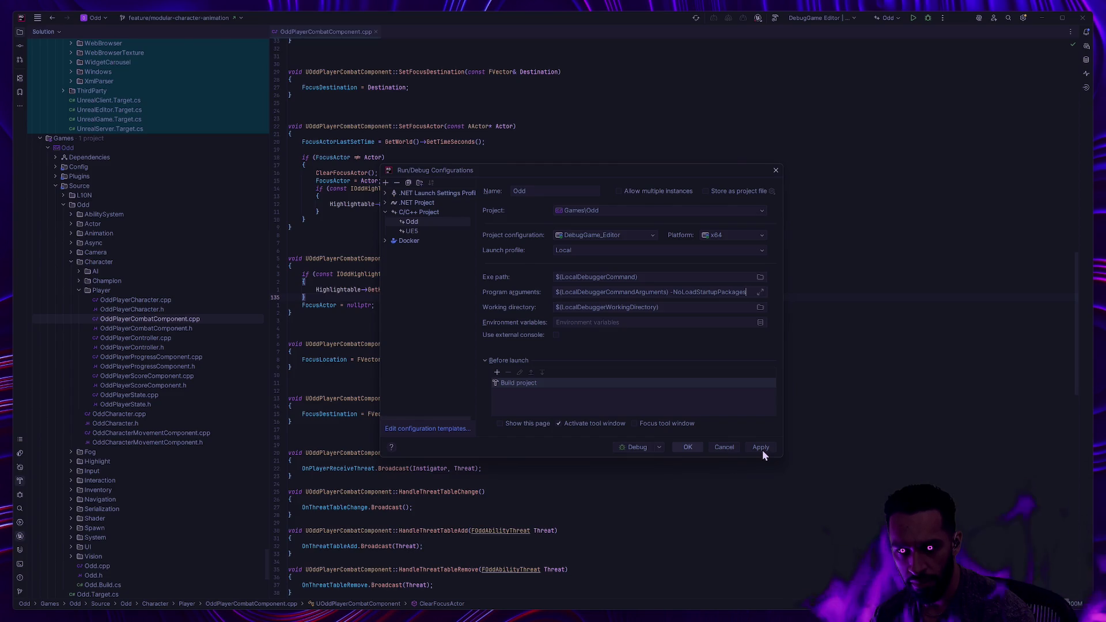
# Step: Check git status in Git Bash with the gs alias and begin a git restore of Content/Oddstone/
pyautogui.hotkey('alt', 'Tab')
pyautogui.write('gs')
pyautogui.press('Return')
pyautogui.write('git restore Content/Oddstone/')
# Step: Discard the changes under Content/Oddstone/Character/ with git restore, correcting the folder name
pyautogui.scroll(7, 867, 319)
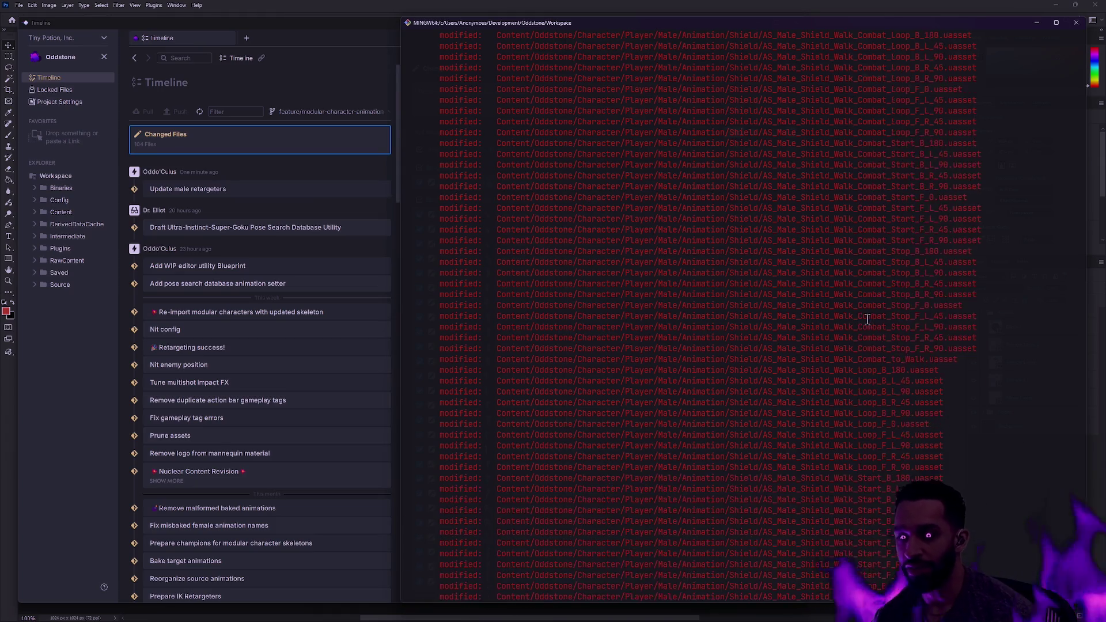
pyautogui.scroll(20, 867, 319)
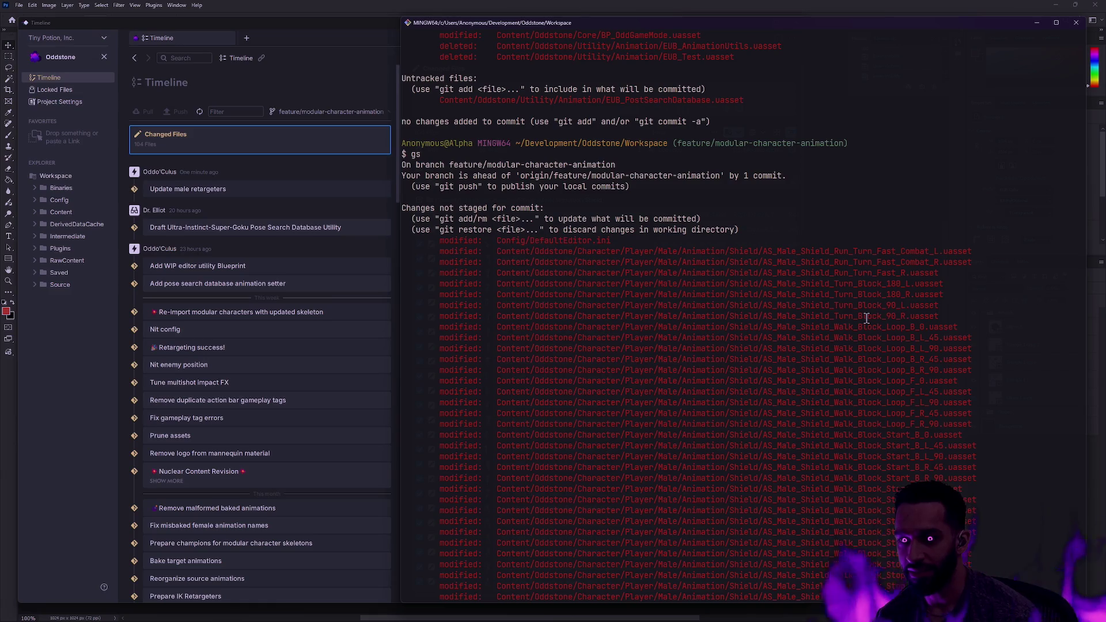
pyautogui.scroll(-6, 944, 324)
pyautogui.scroll(-20, 959, 326)
pyautogui.write('git restore Content/Oddstone/')
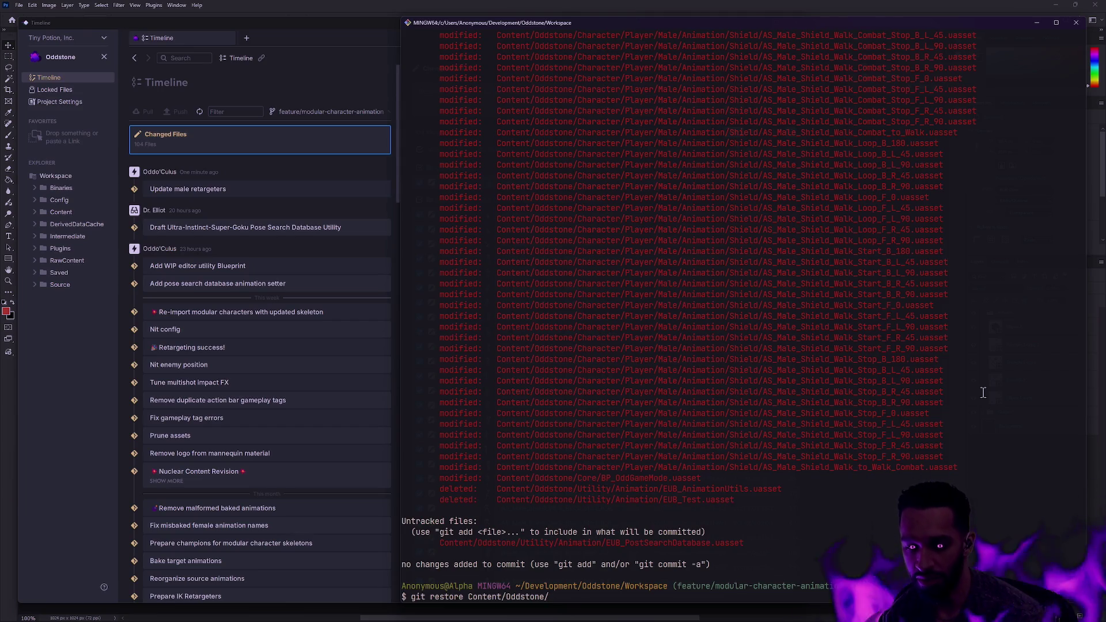
pyautogui.write('Champ')
pyautogui.press('BackSpace')
pyautogui.press('BackSpace')
pyautogui.press('BackSpace')
pyautogui.write('aracters/')
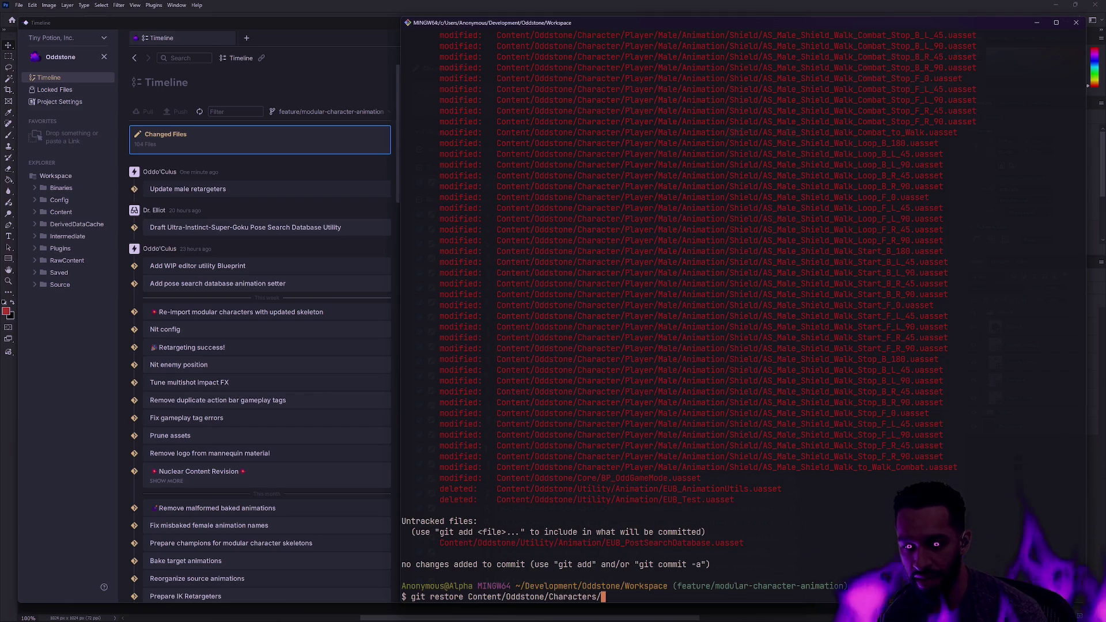
pyautogui.press('Return')
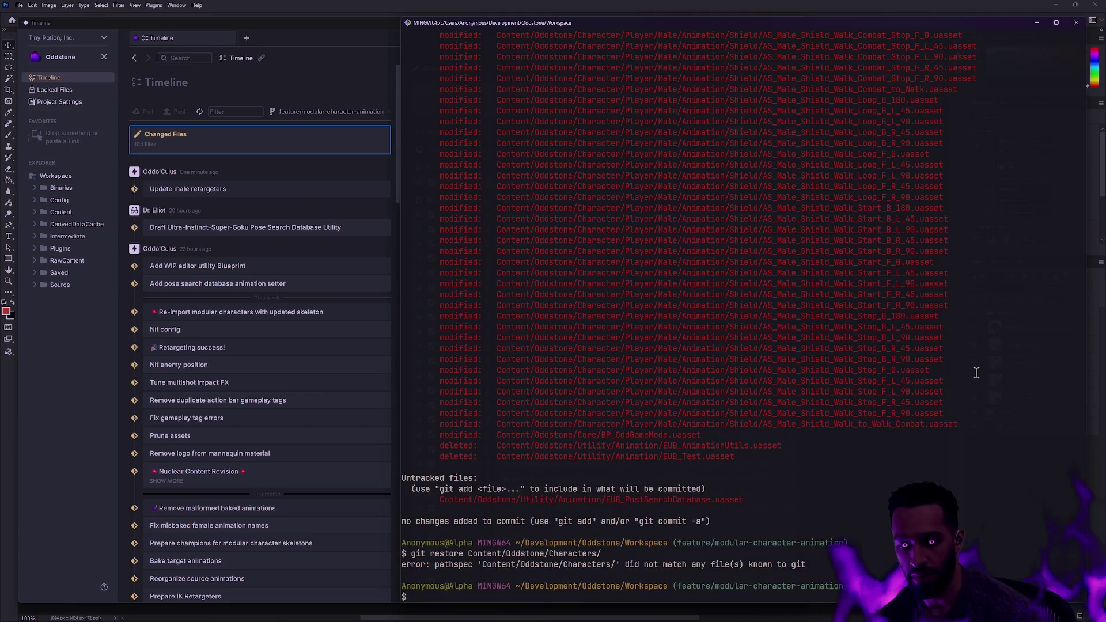
pyautogui.write('git restore')
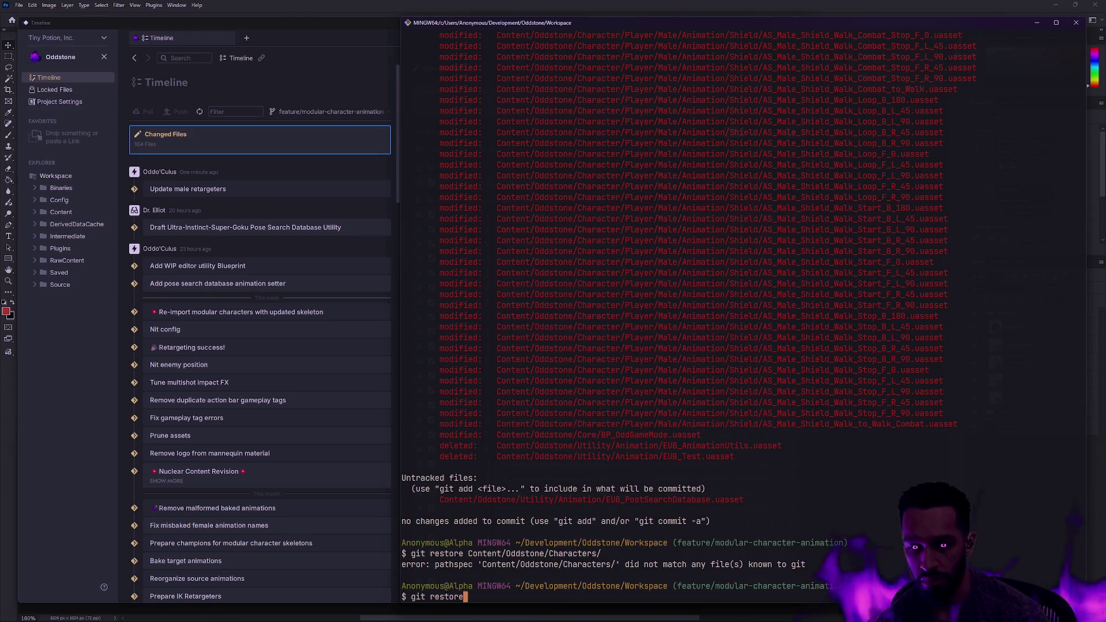
pyautogui.write(' Content/Oddstone/Character/')
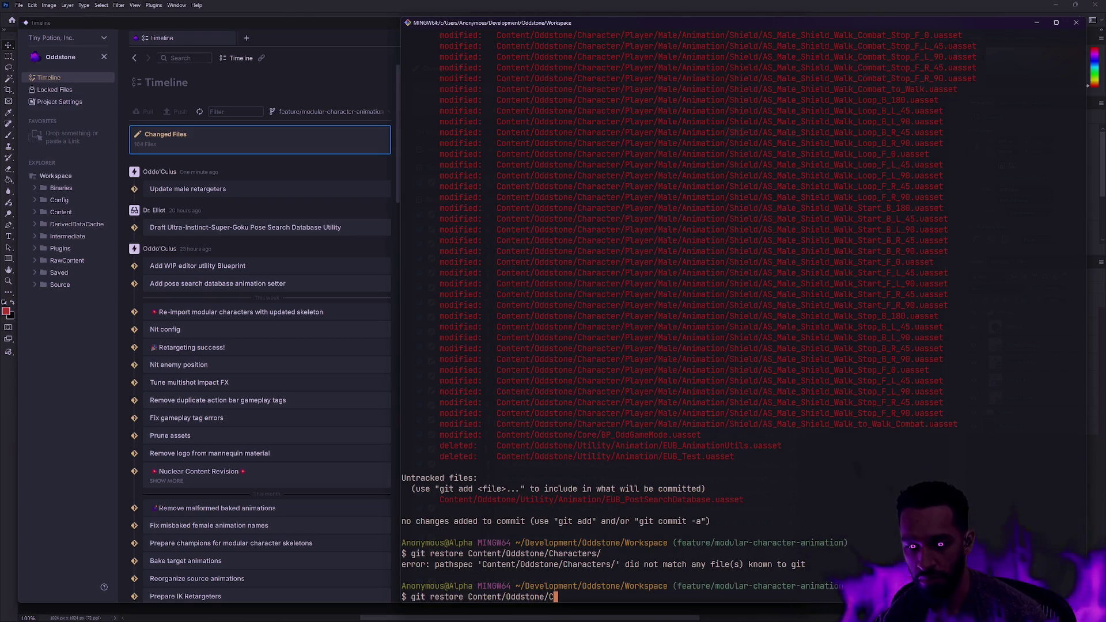
pyautogui.press('Return')
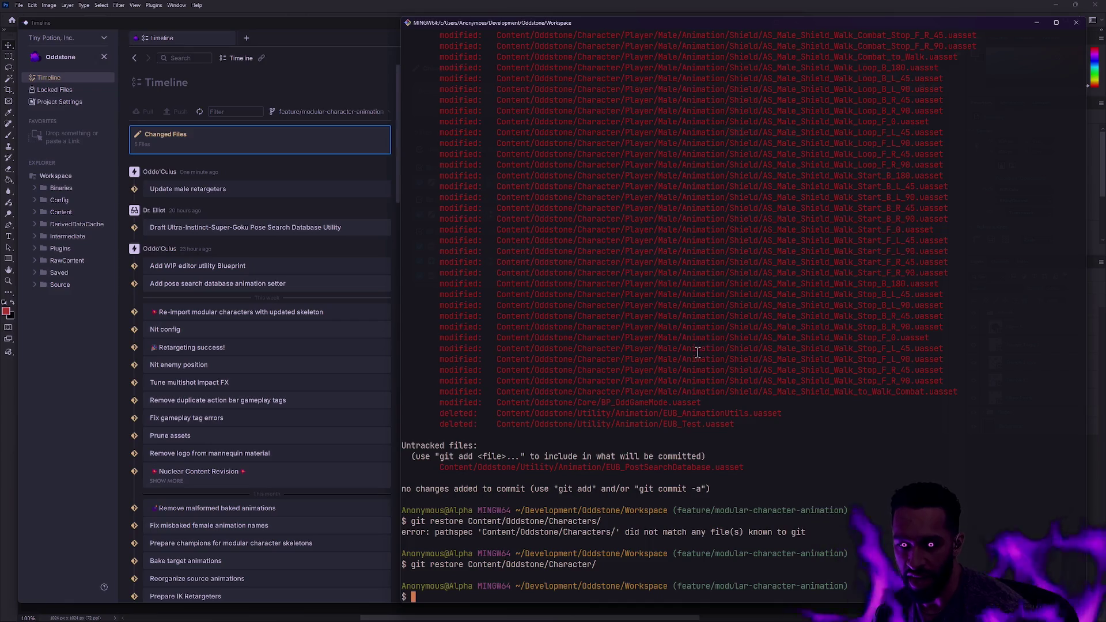
# Step: Re-run gs to confirm only config, game mode and utility asset changes remain
pyautogui.write('gs')
pyautogui.press('Return')
pyautogui.write('gs')
pyautogui.press('Return')
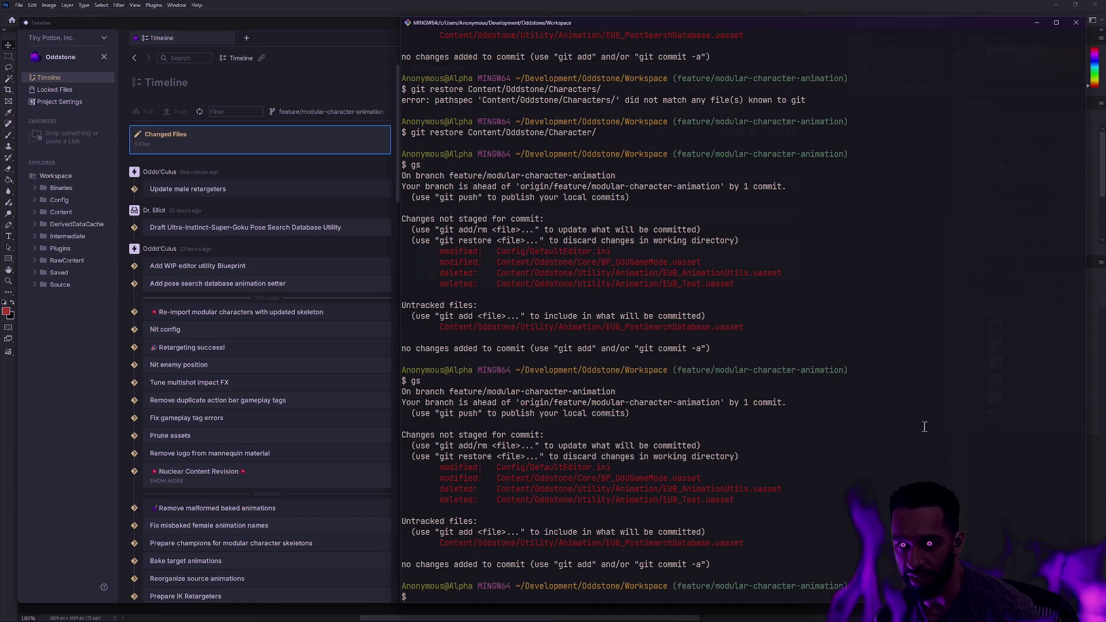
pyautogui.write('gs')
pyautogui.press('Return')
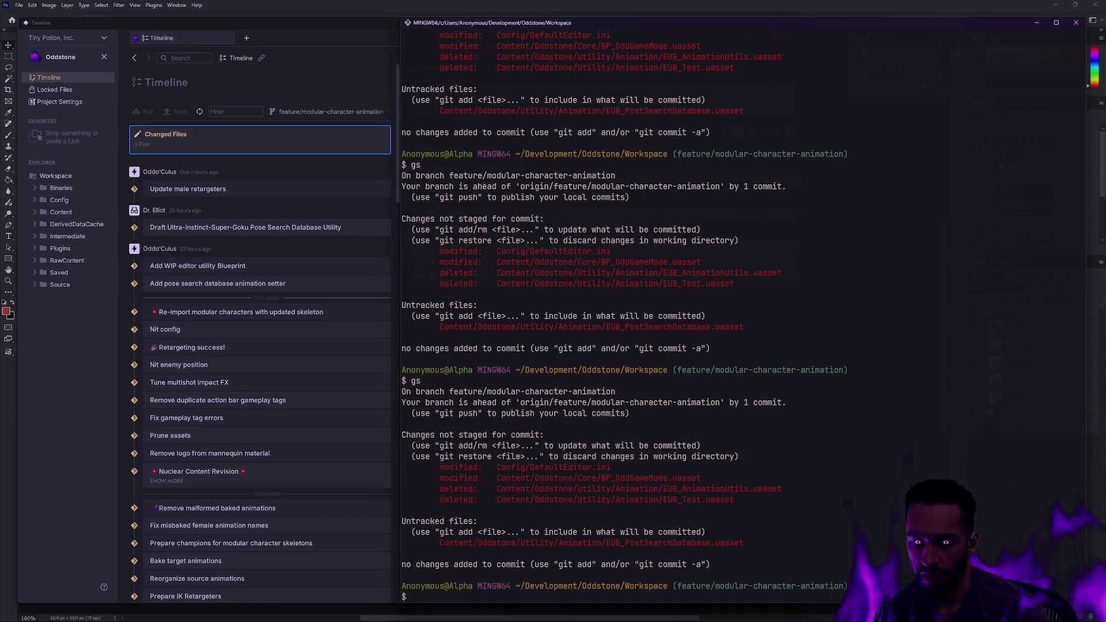
pyautogui.hotkey('alt', 'Tab')
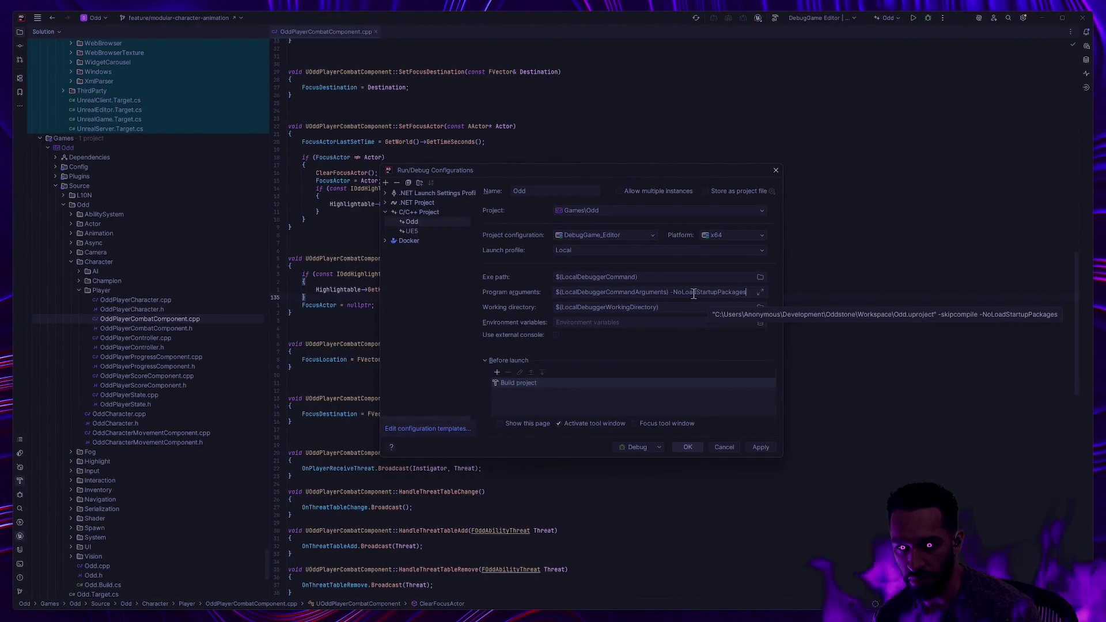
# Step: Save the Odd run configuration, launch the DebugGame Editor build, and clear the Unreal Editor log
pyautogui.click(693, 444)
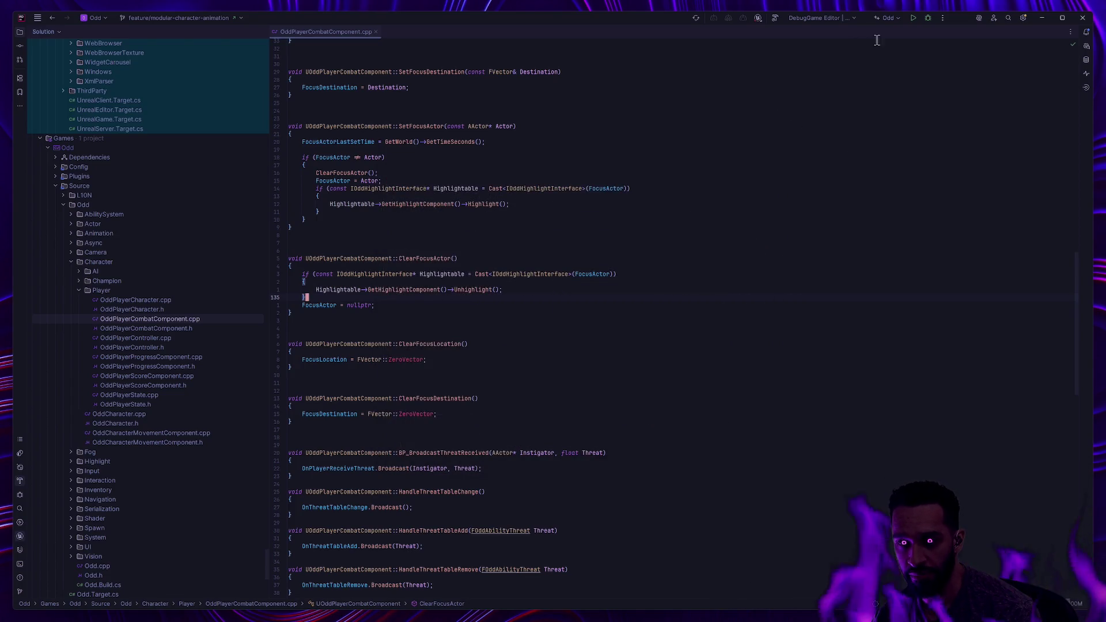
pyautogui.click(931, 18)
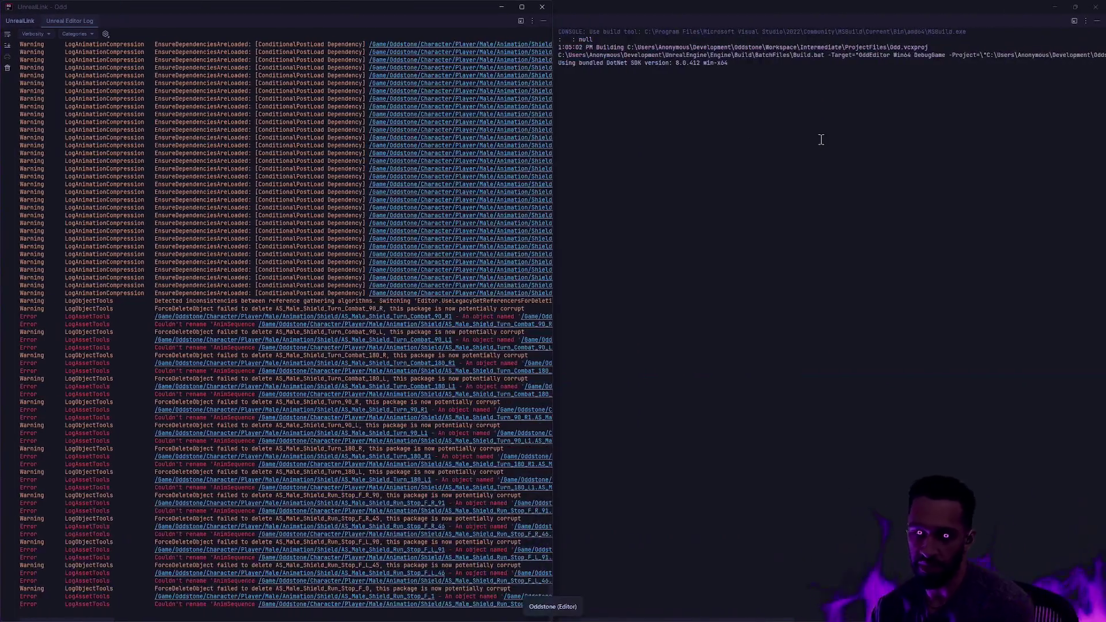
pyautogui.rightClick(364, 262)
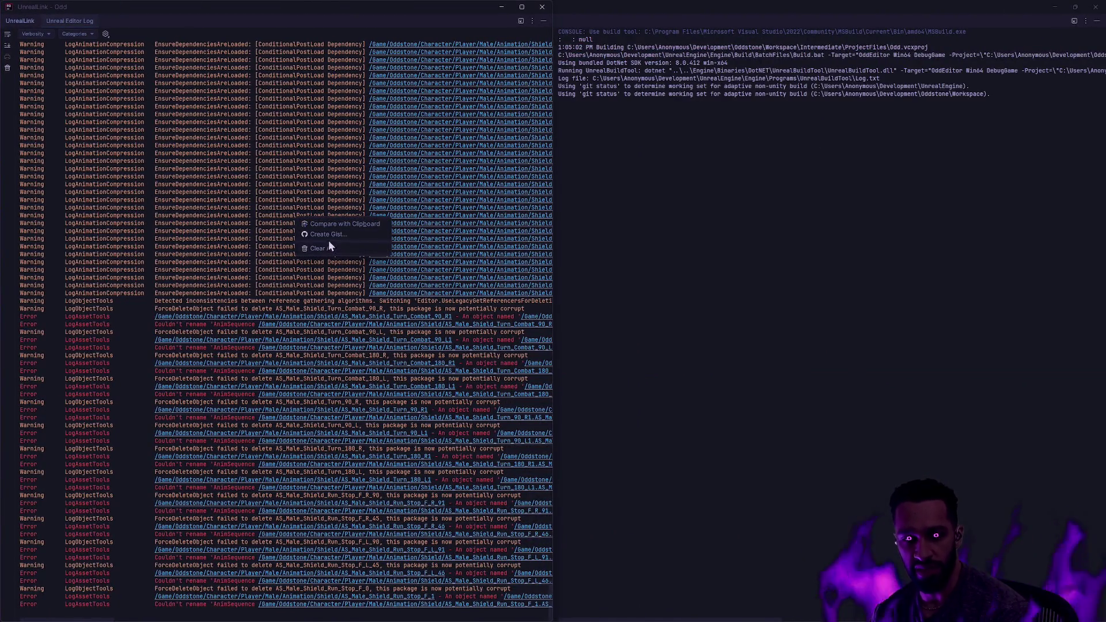
pyautogui.click(328, 248)
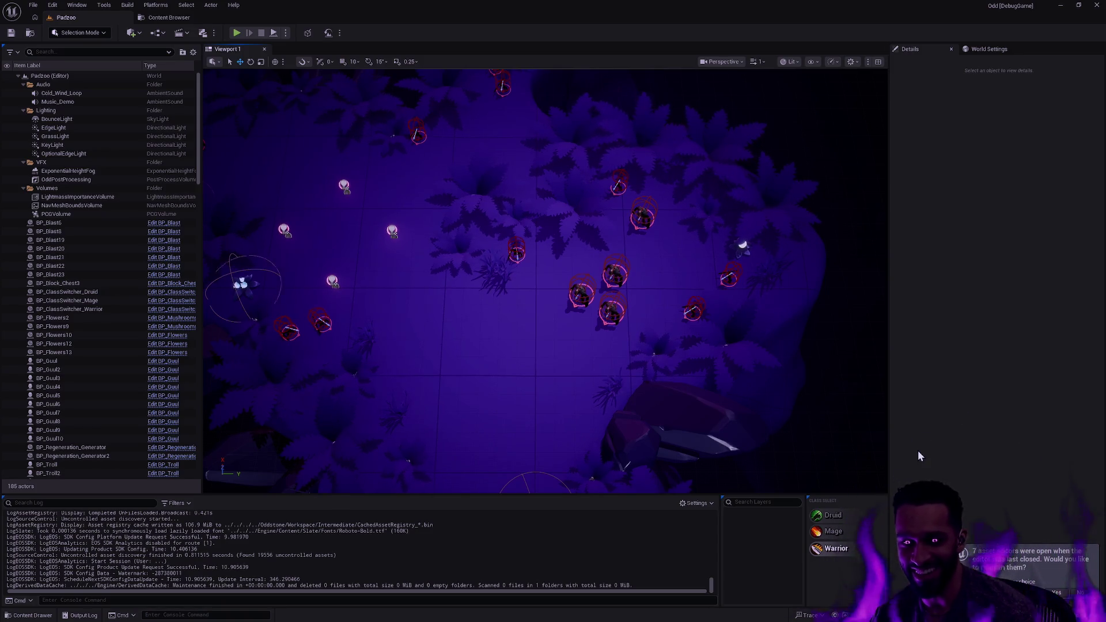
# Step: Open the Content Drawer and shorten it to show more of the viewport
pyautogui.hotkey('ctrl', 'space')
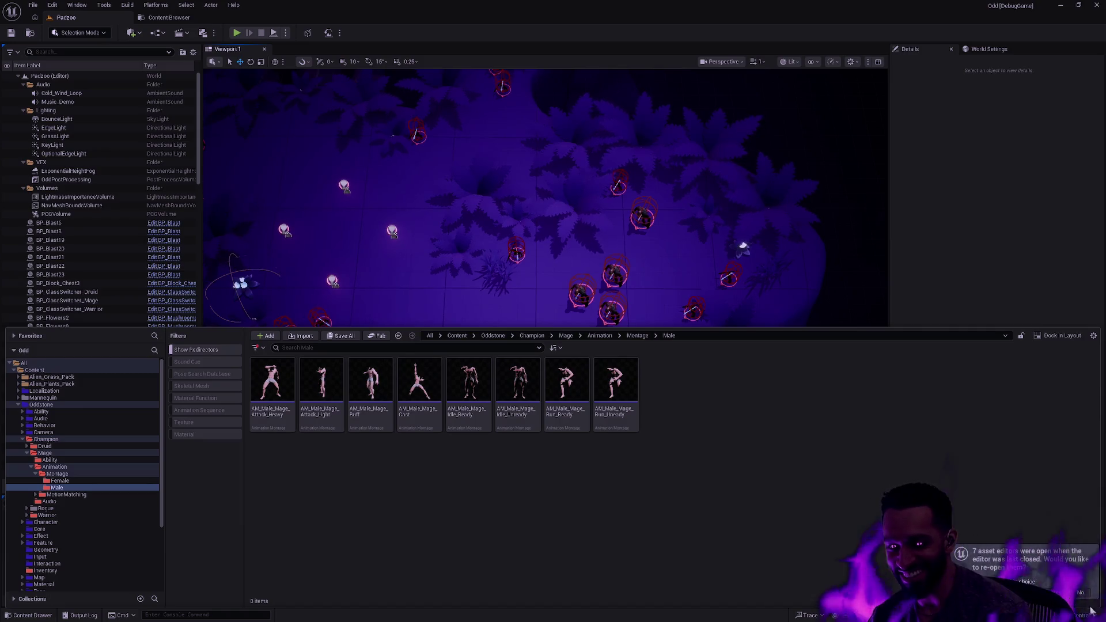
pyautogui.hotkey('ctrl', 'space')
pyautogui.hotkey('ctrl', 'space')
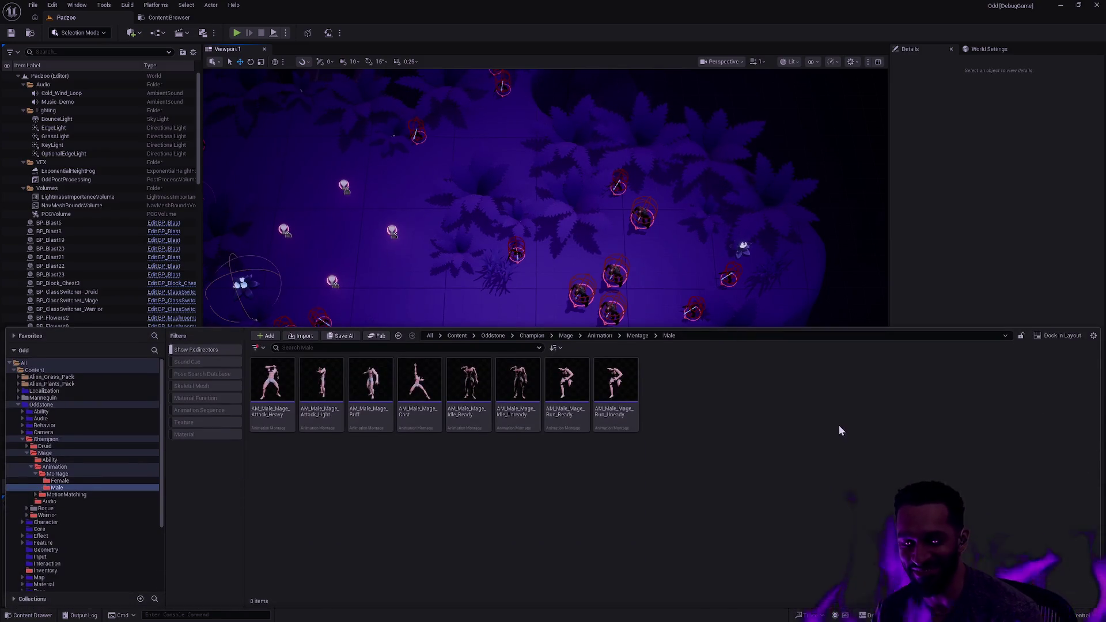
pyautogui.hotkey('ctrl', 'space')
pyautogui.hotkey('ctrl', 'space')
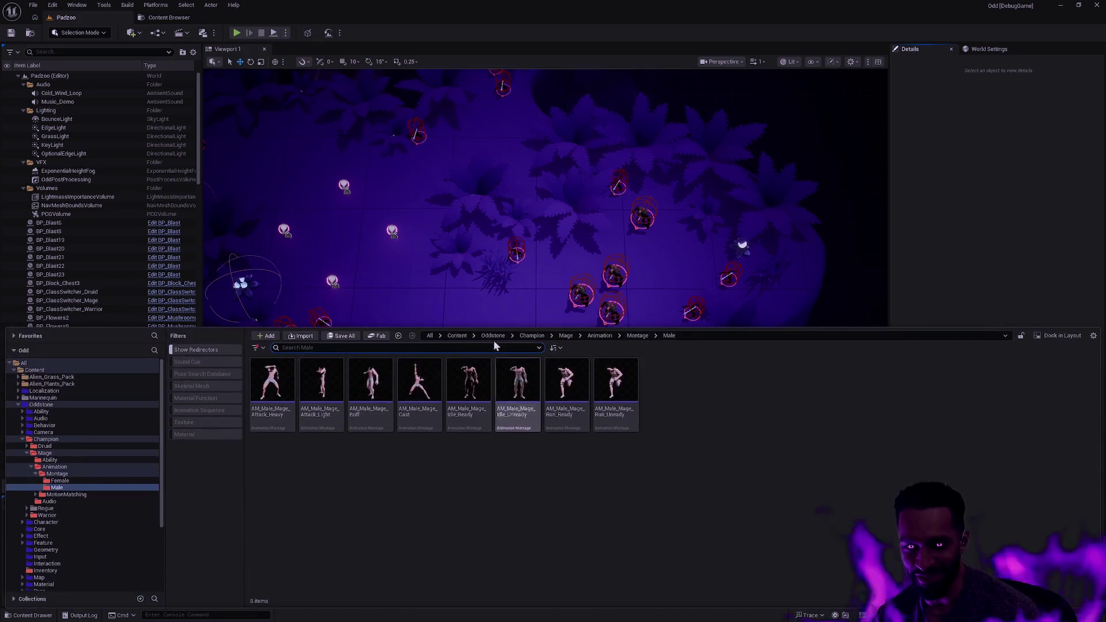
pyautogui.moveTo(474, 326); pyautogui.dragTo(475, 366)
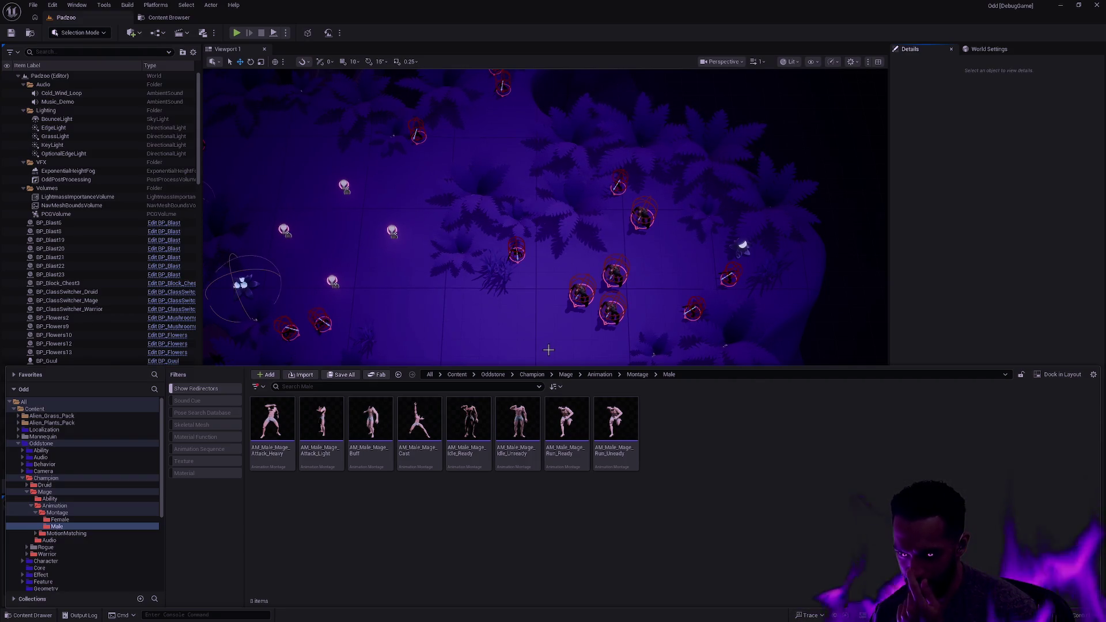
# Step: Browse to Character/Player/Male/Animation and open the RTG_Shield_Male retargeter
pyautogui.click(27, 527)
pyautogui.click(68, 534)
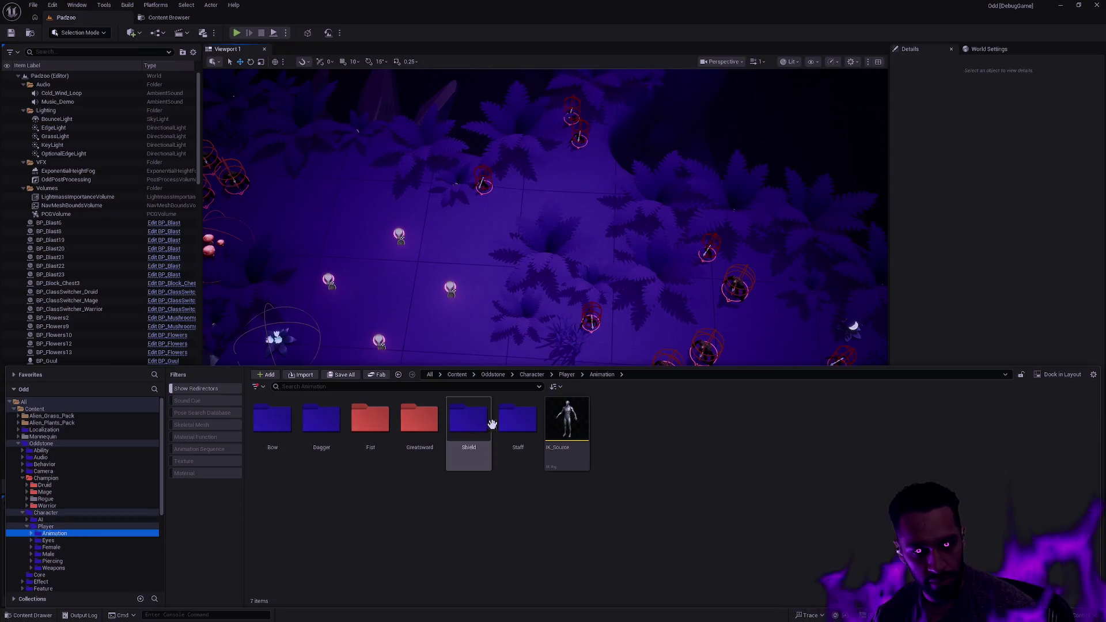
pyautogui.doubleClick(469, 429)
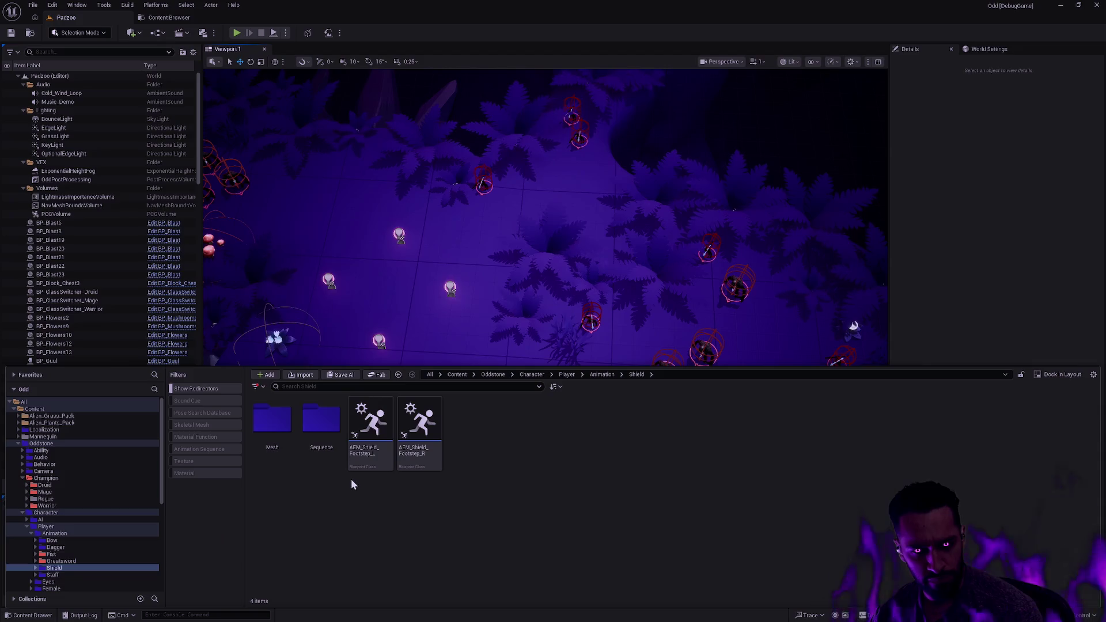
pyautogui.scroll(-2, 101, 518)
pyautogui.click(64, 569)
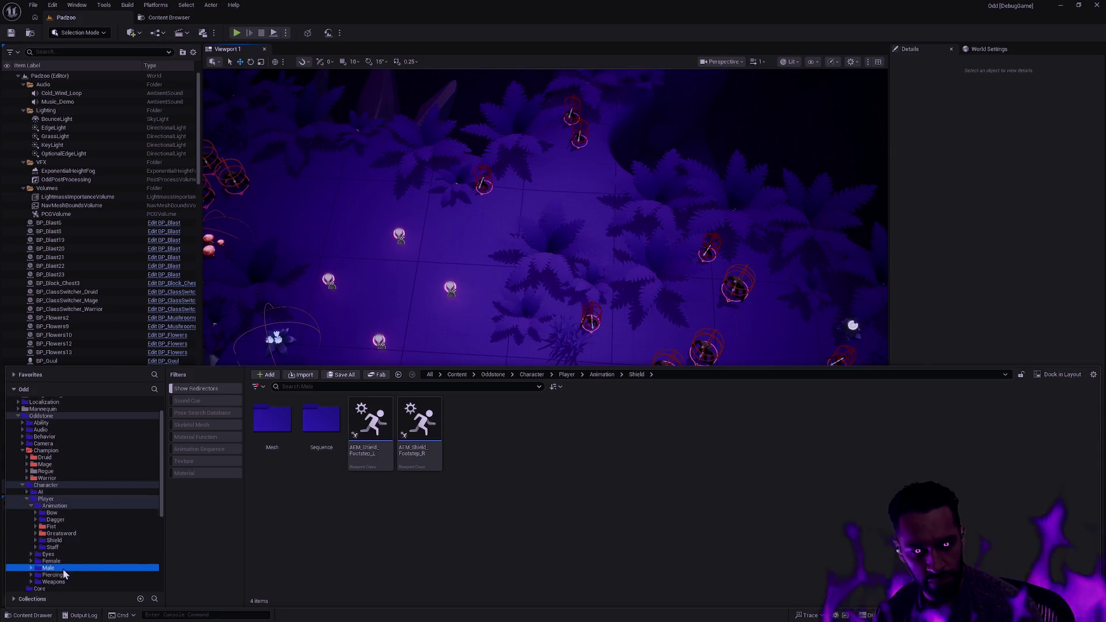
pyautogui.click(267, 441)
pyautogui.doubleClick(266, 441)
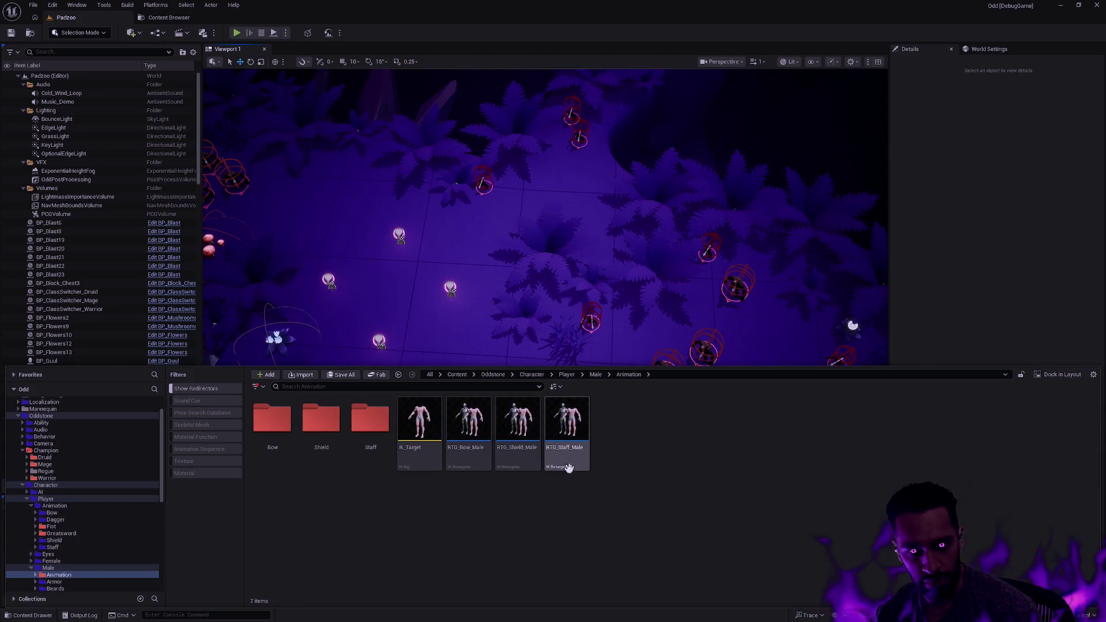
pyautogui.doubleClick(514, 463)
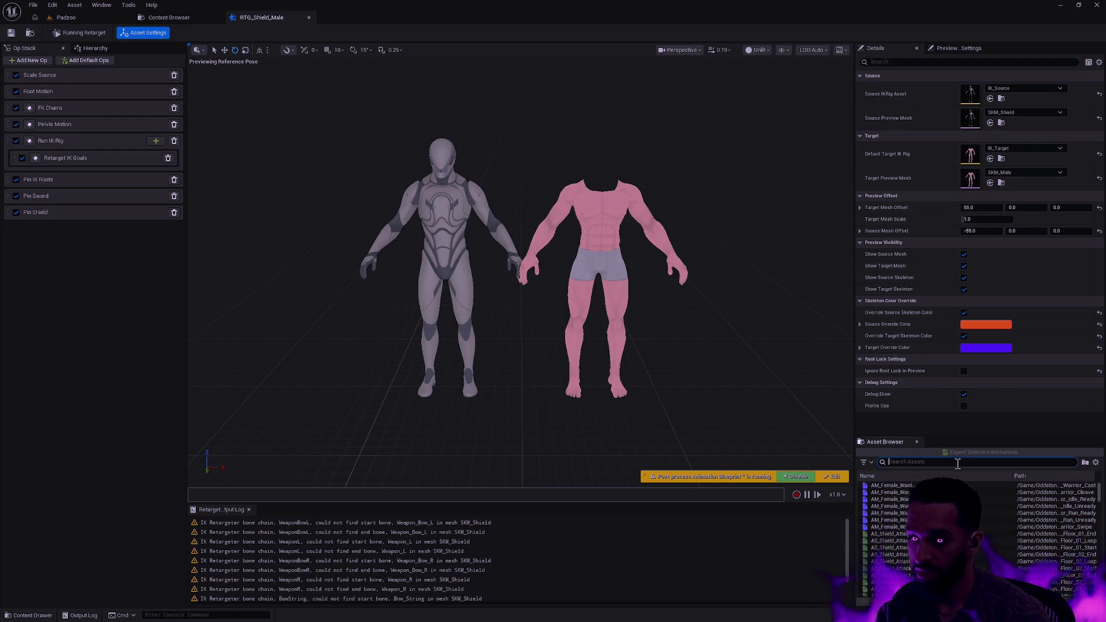
# Step: Filter the retargeter's asset list to AS_Shield_Run_Loop_F_0 and select it
pyautogui.write('AS_Shield_')
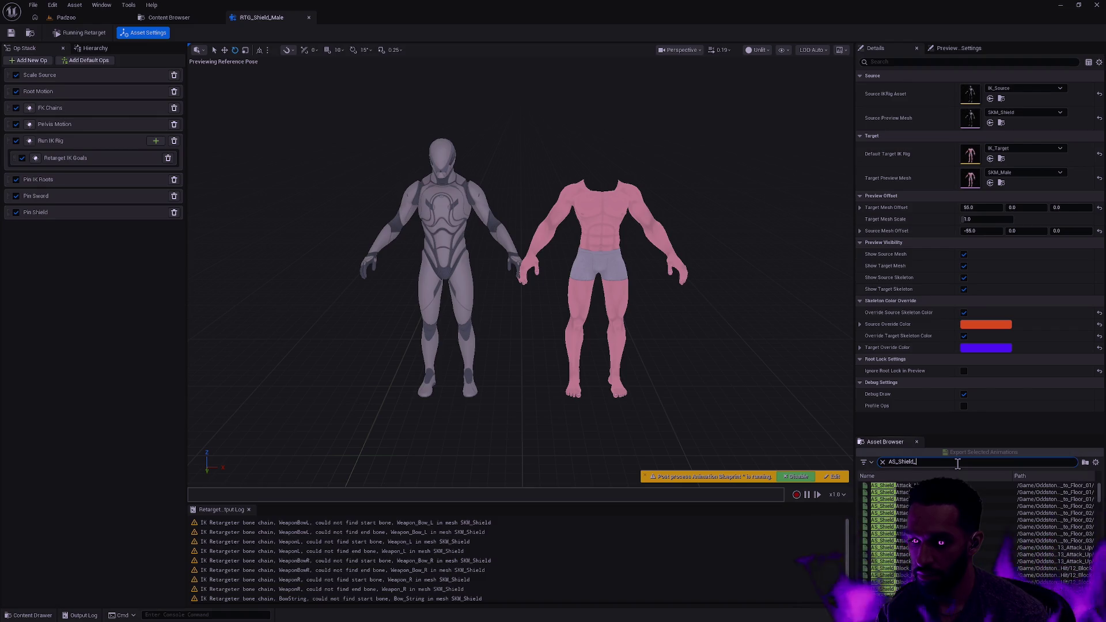
pyautogui.write('Run_Loop_F')
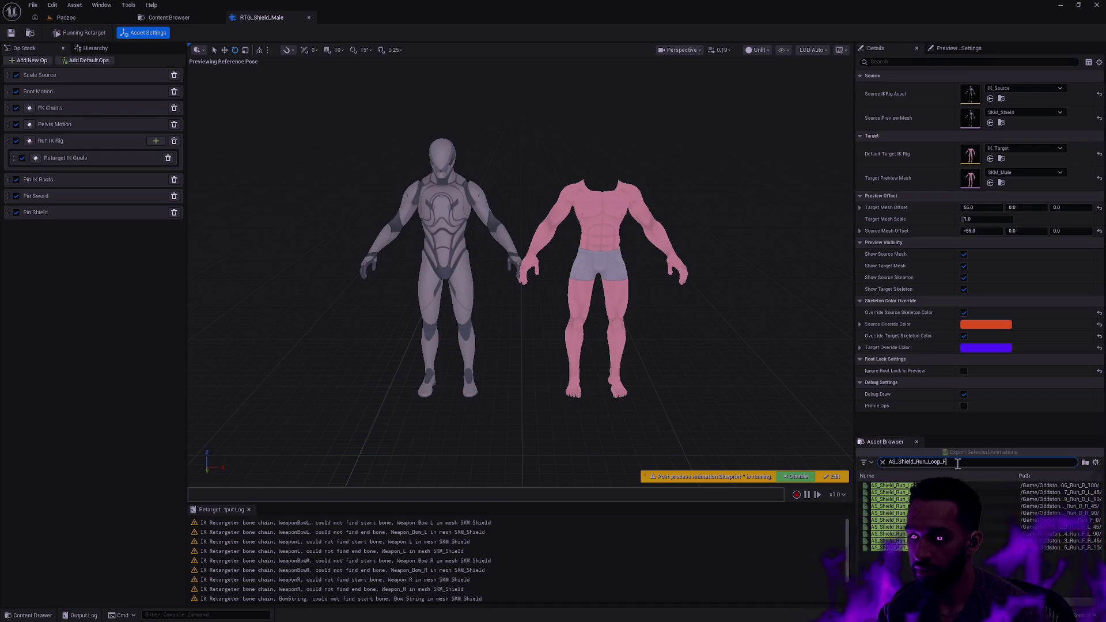
pyautogui.write('_0')
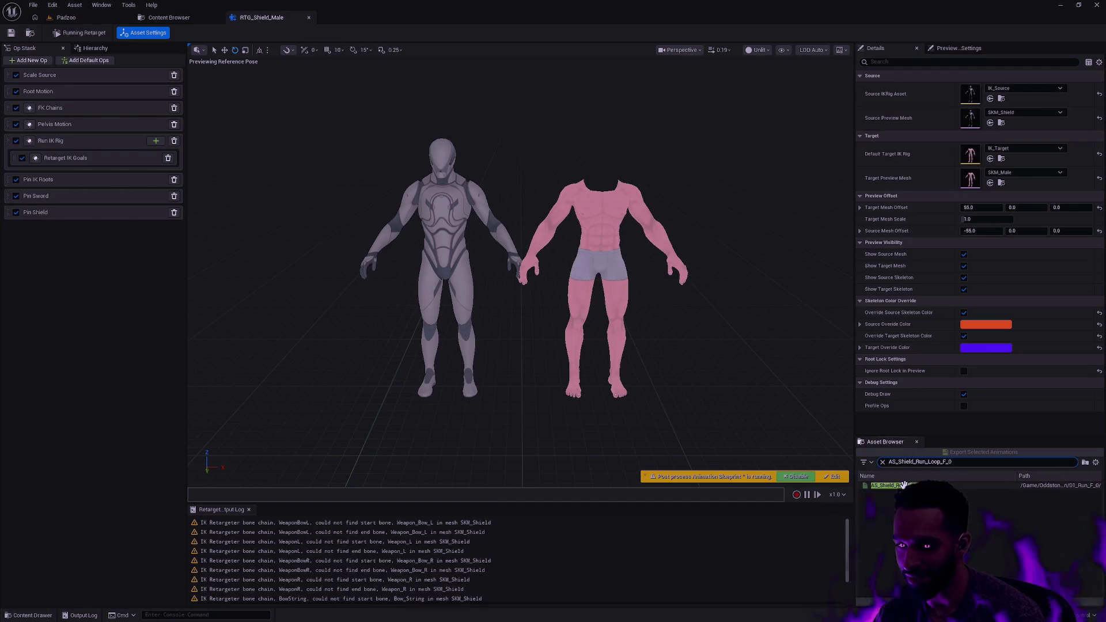
pyautogui.click(904, 486)
# Step: Export the selected run loop with Male/Animation/Shield chosen as the destination folder
pyautogui.click(979, 453)
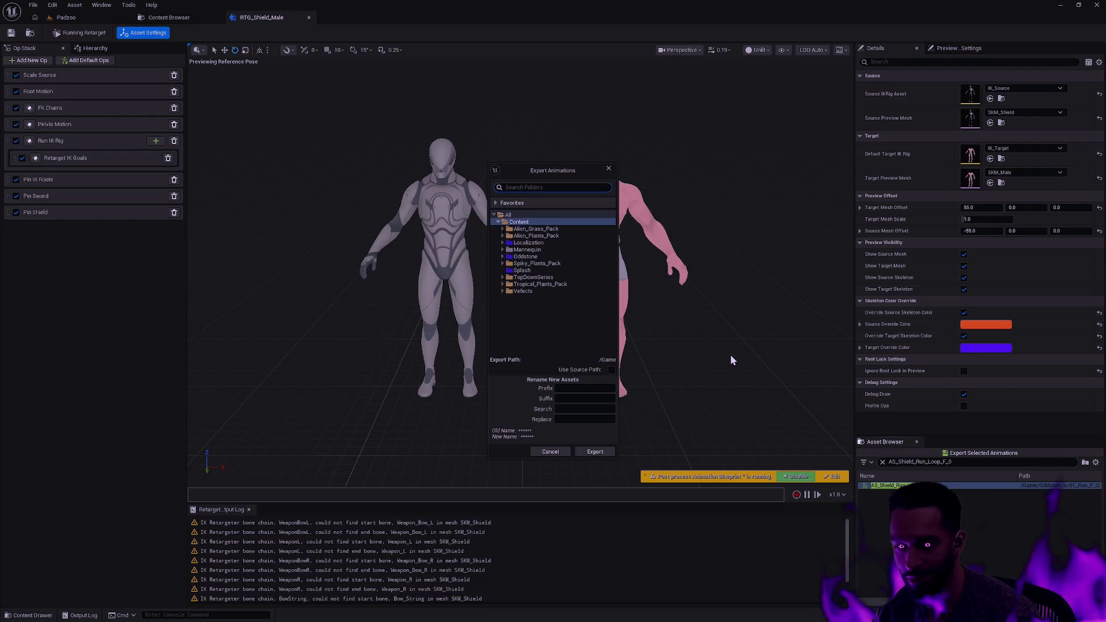
pyautogui.click(503, 257)
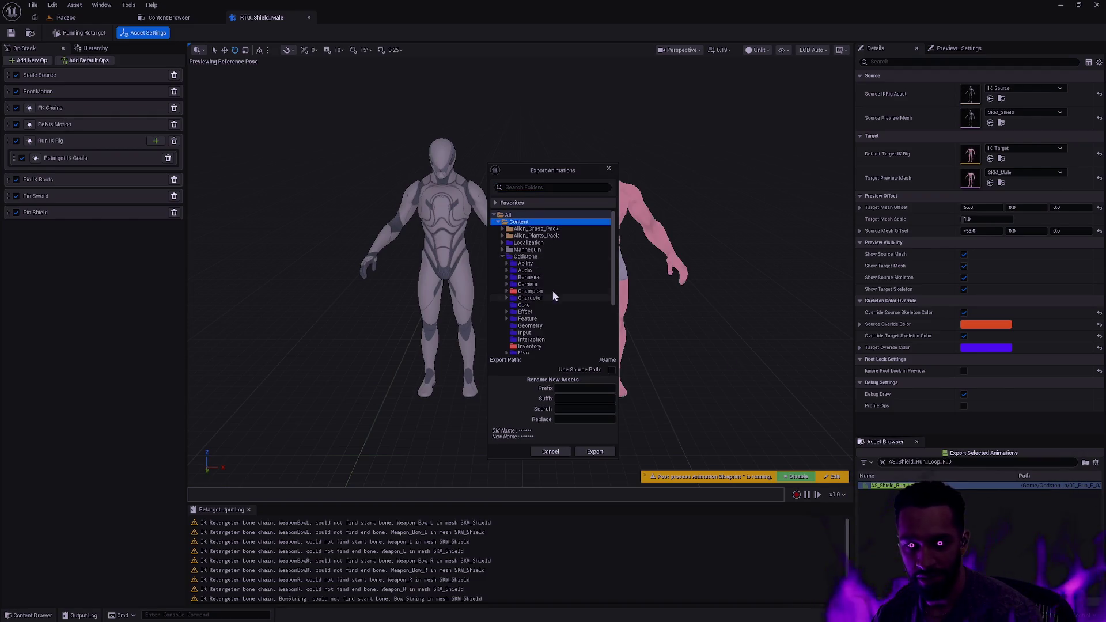
pyautogui.click(507, 297)
pyautogui.click(510, 312)
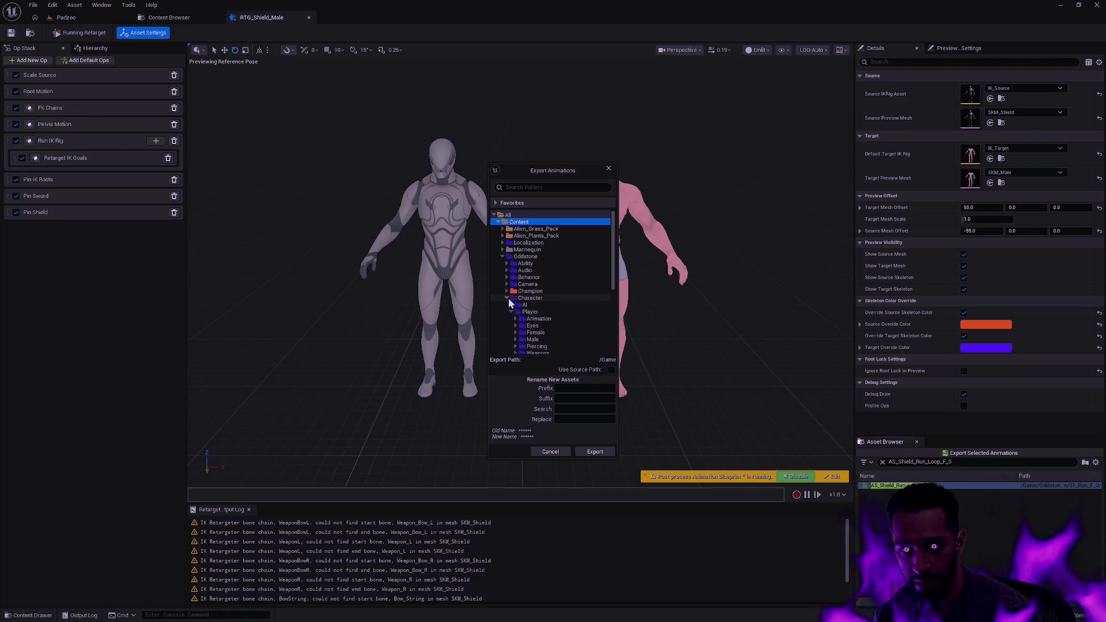
pyautogui.click(516, 339)
pyautogui.scroll(-2, 535, 299)
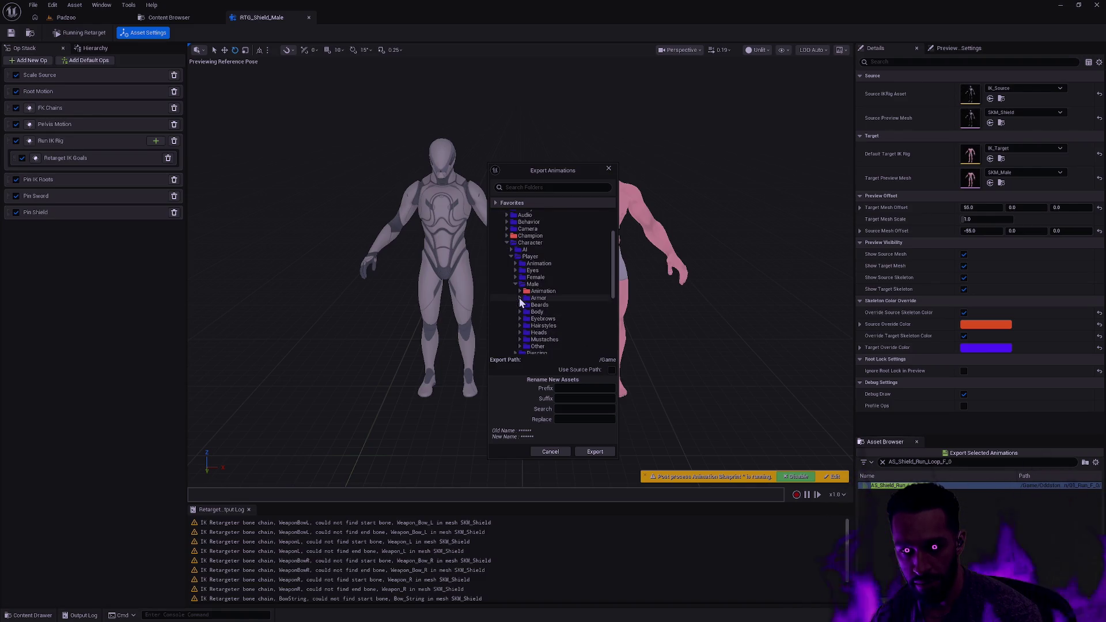
pyautogui.doubleClick(541, 291)
pyautogui.click(540, 305)
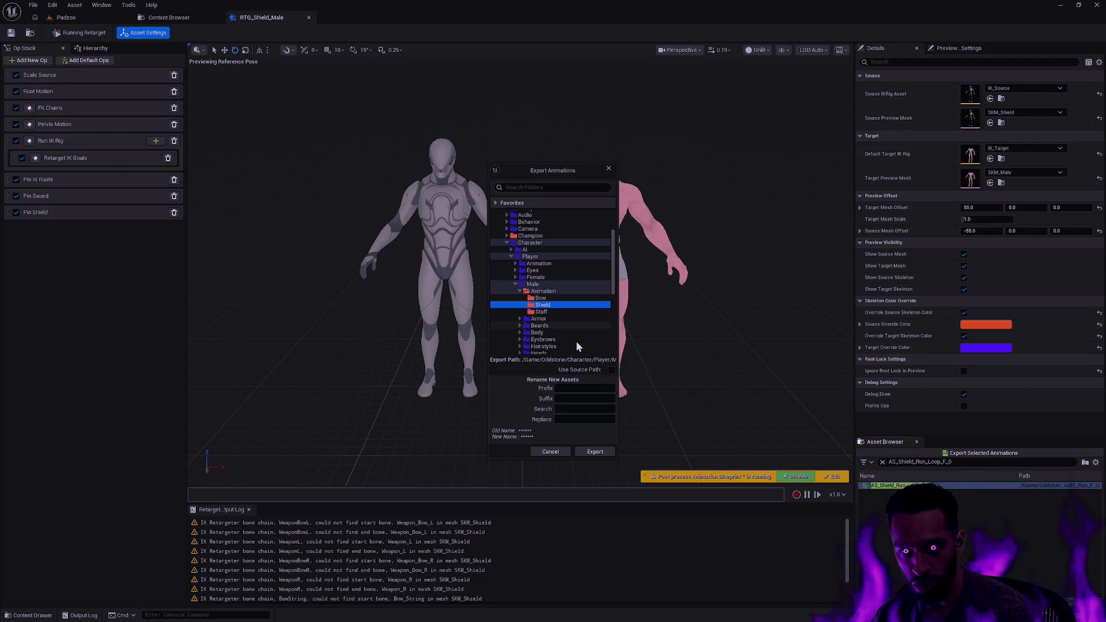
# Step: Rename AS_ to AS_Male_, enable Overwrite Existing Files, and start the export
pyautogui.click(584, 408)
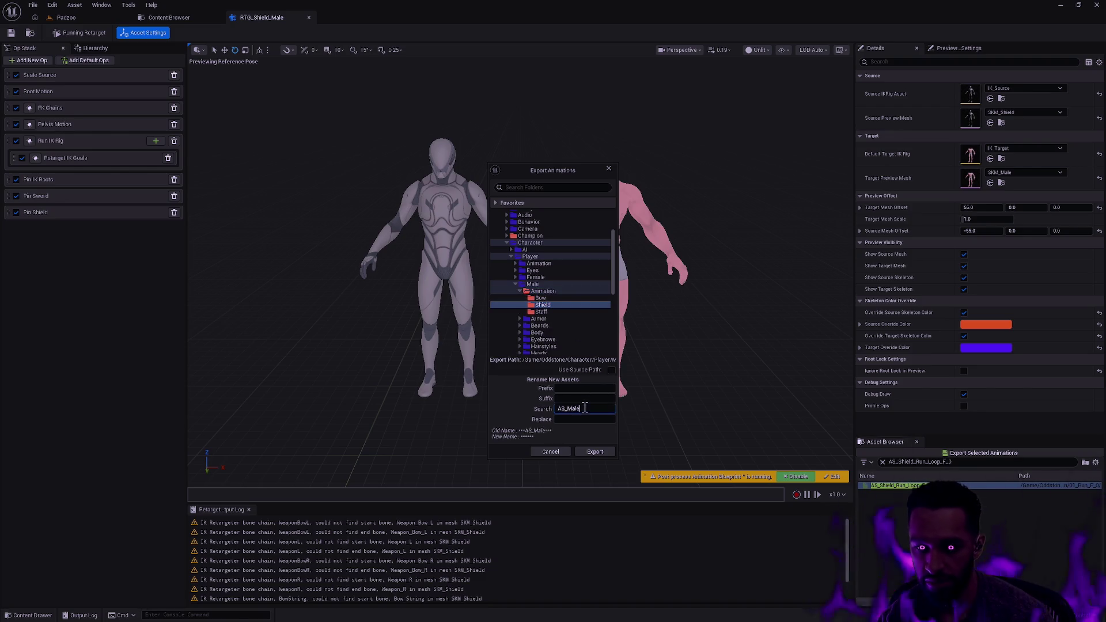
pyautogui.write('AS_Male_')
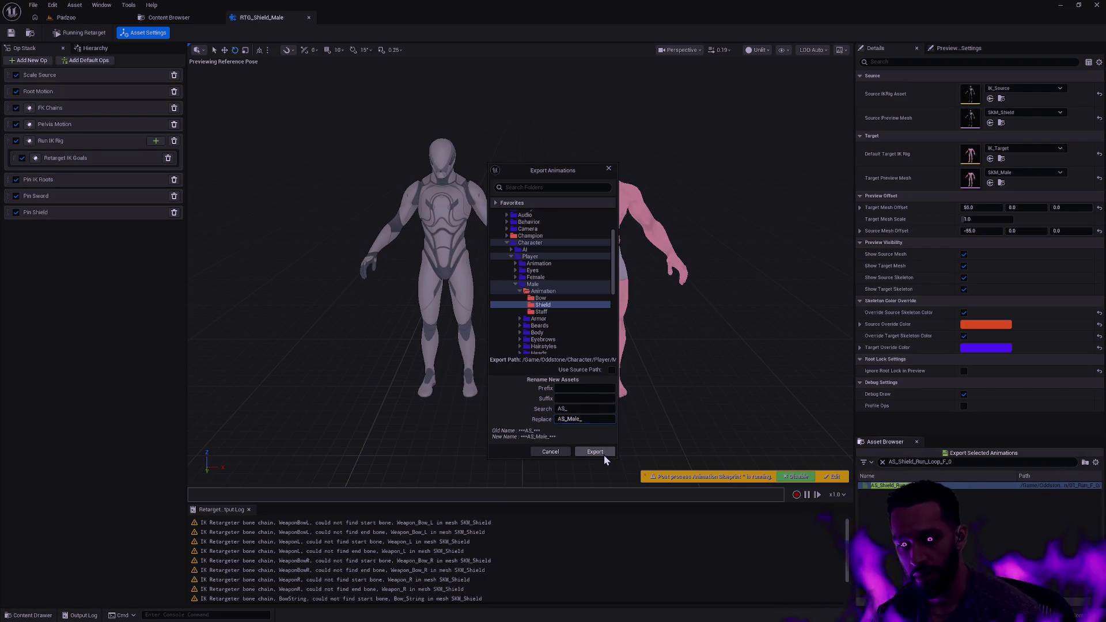
pyautogui.click(604, 454)
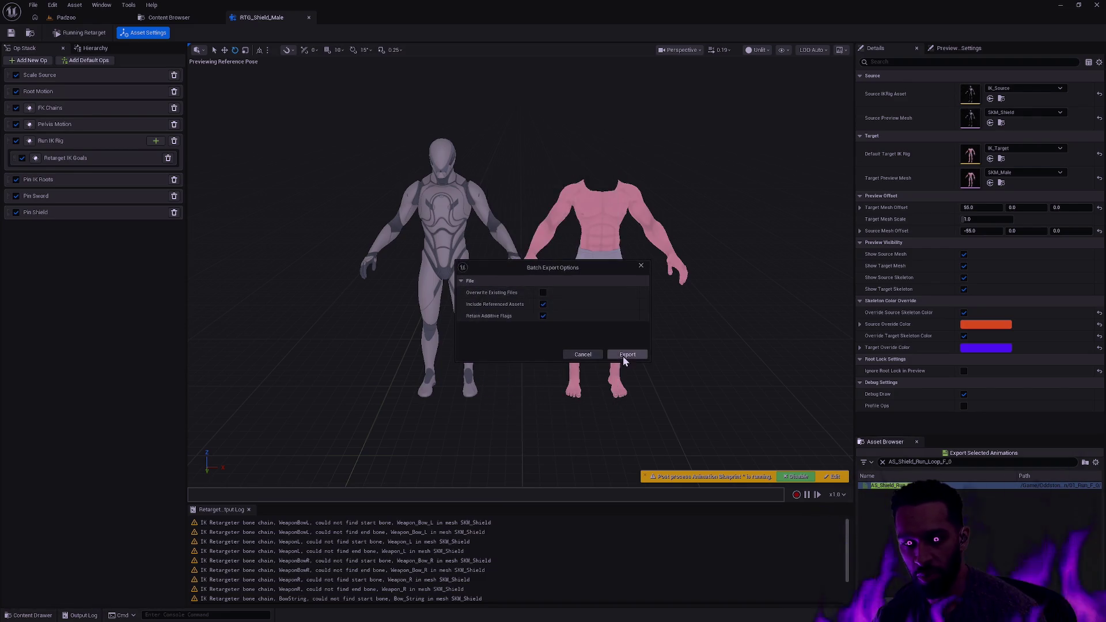
pyautogui.click(542, 293)
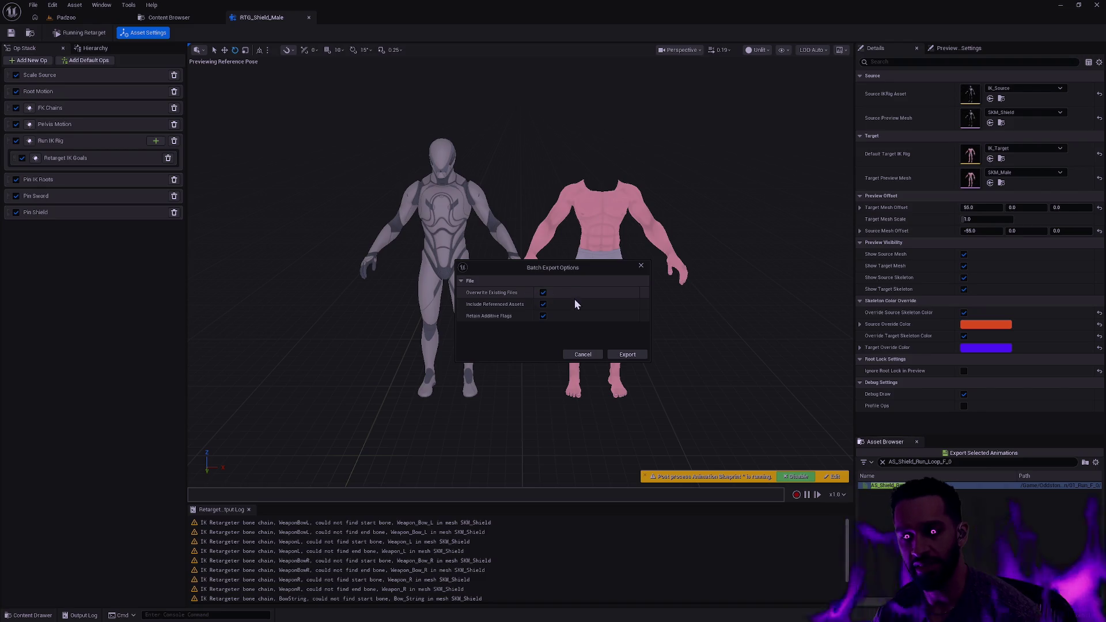
pyautogui.click(638, 355)
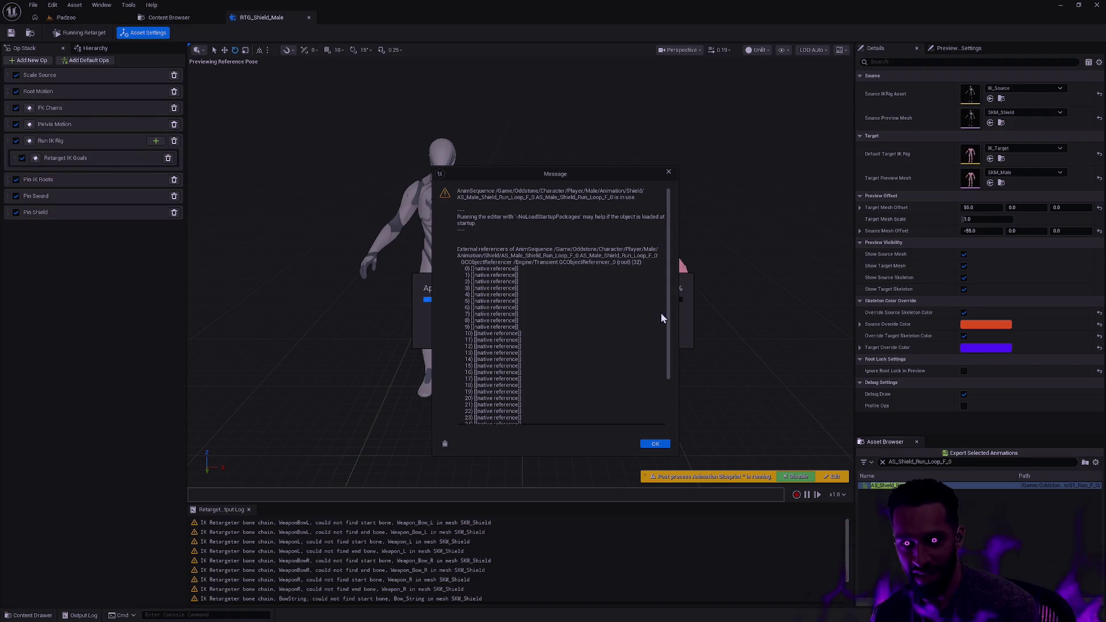
# Step: Return to Rider once the export warns AS_Male_Shield_Run_Loop_F_0 is in use
pyautogui.hotkey('alt', 'Tab')
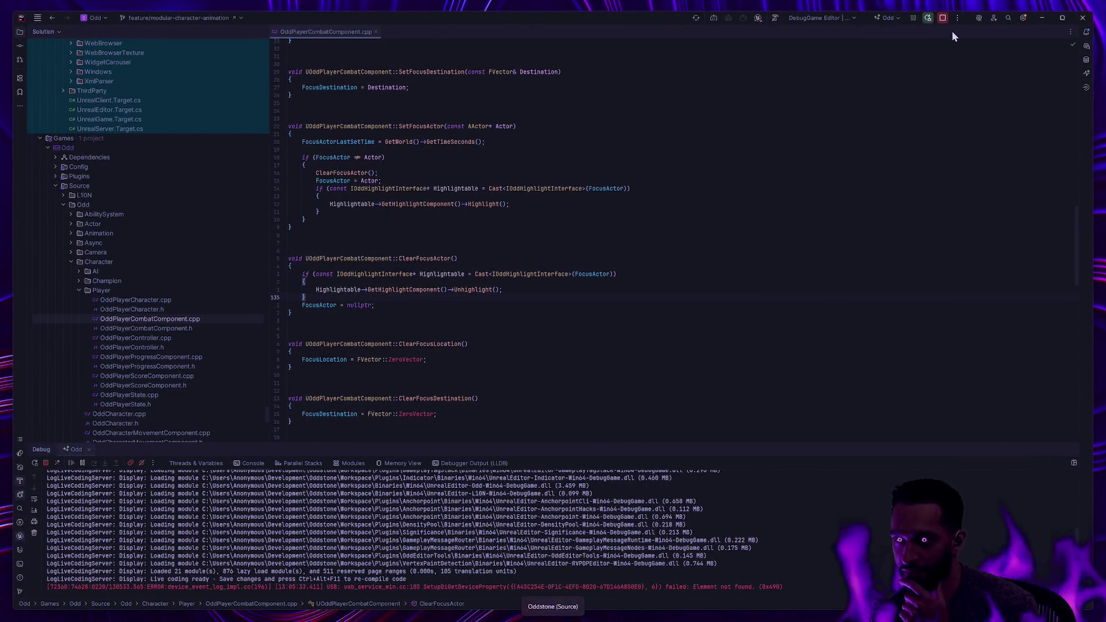
# Step: Confirm the -NoLoadStartupPackages launch argument, dismiss Unreal's asset-in-use message, and close the run settings
pyautogui.click(958, 18)
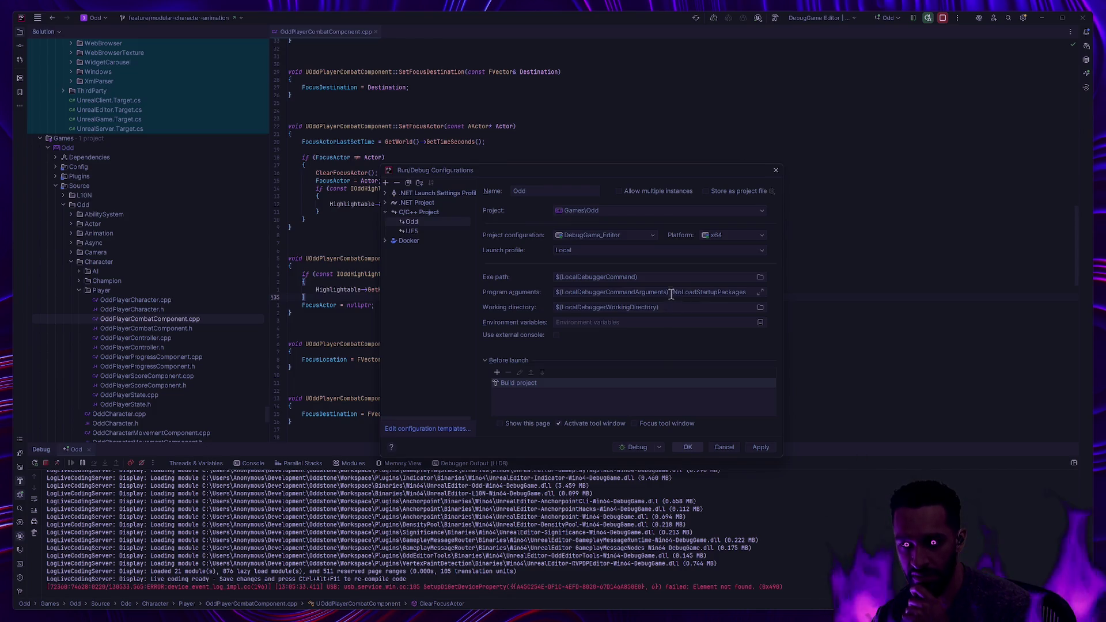
pyautogui.moveTo(670, 293); pyautogui.dragTo(793, 293)
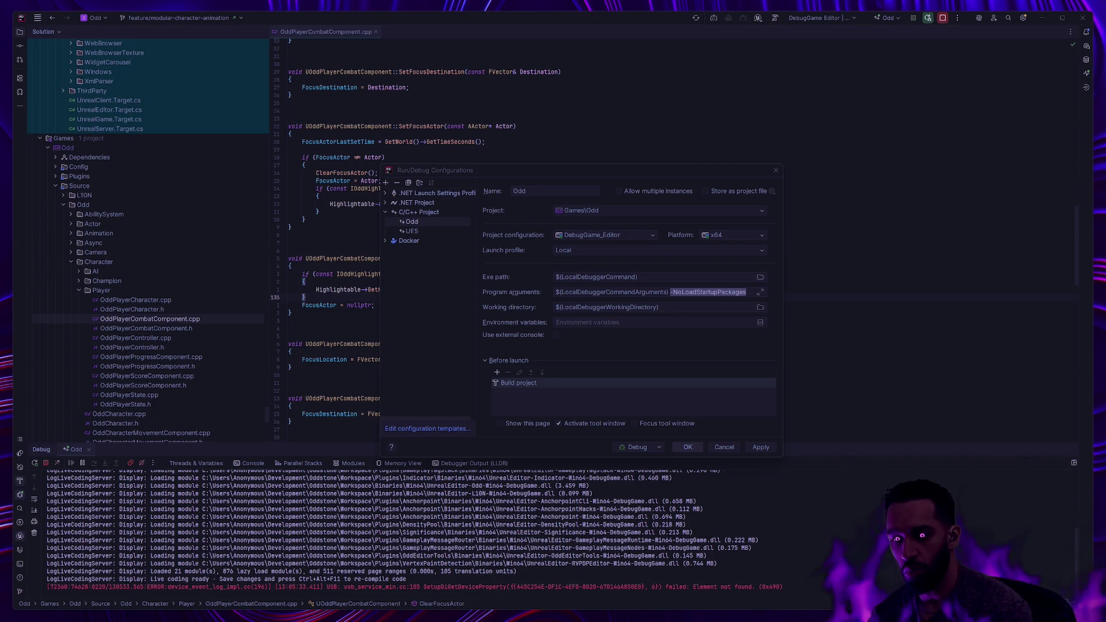
pyautogui.hotkey('alt', 'Tab')
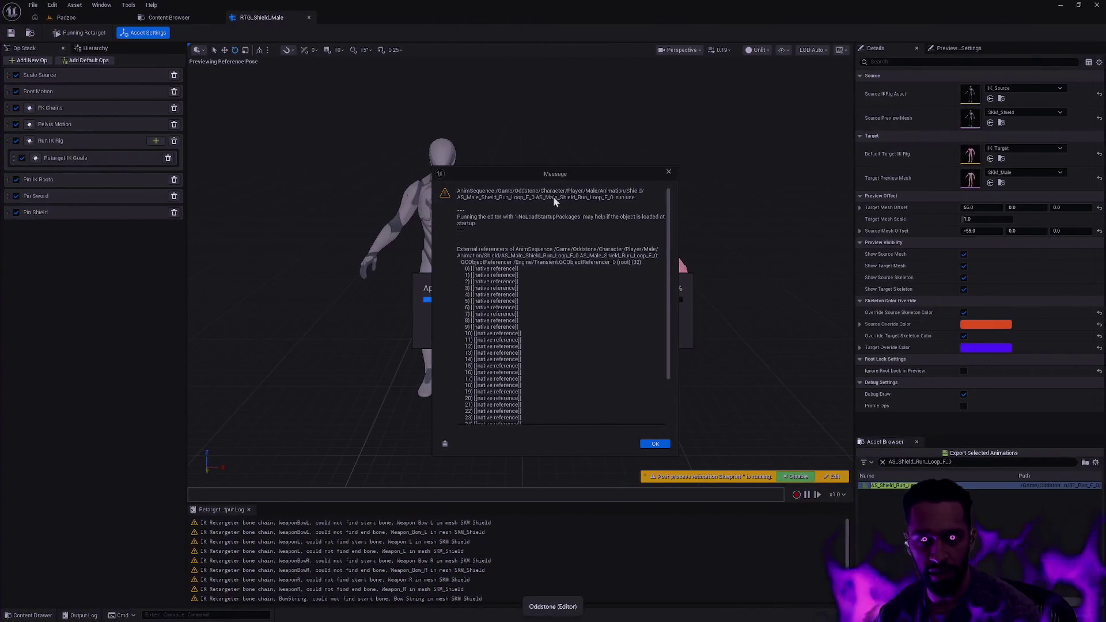
pyautogui.click(663, 443)
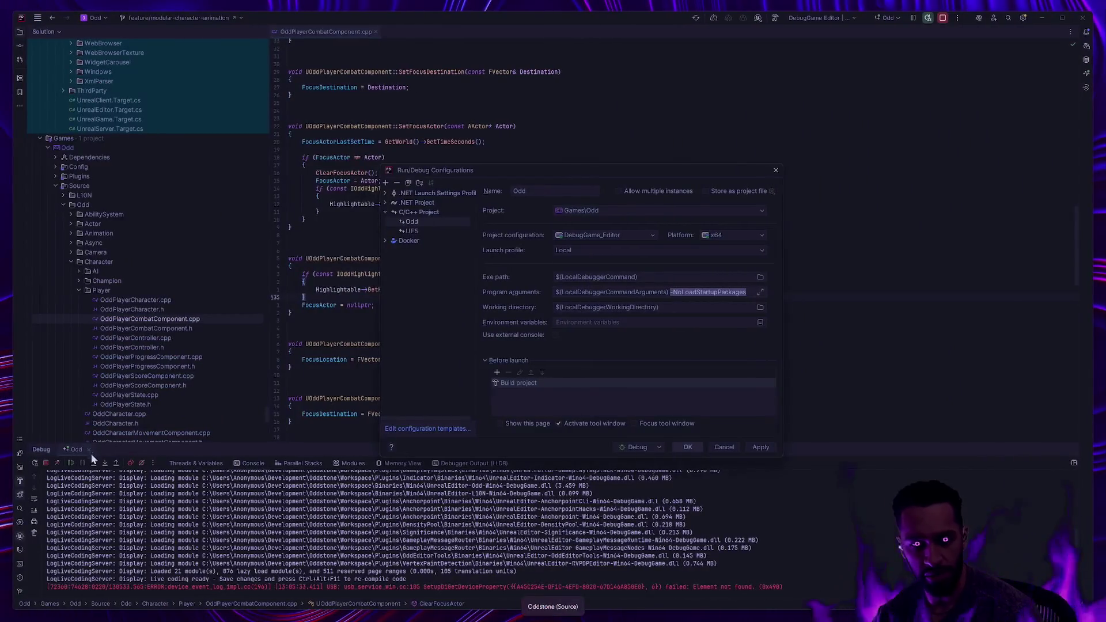
pyautogui.click(725, 448)
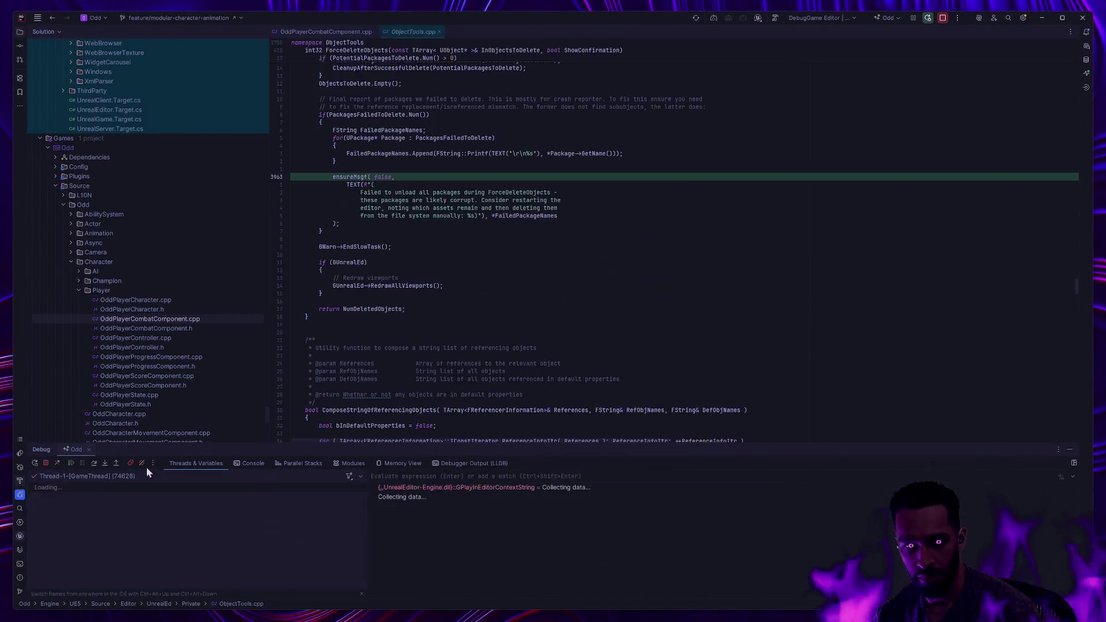
# Step: Resume the debugger, force-delete AS_Male_Shield_Run_Loop_F_1, and close the content drawer
pyautogui.click(71, 464)
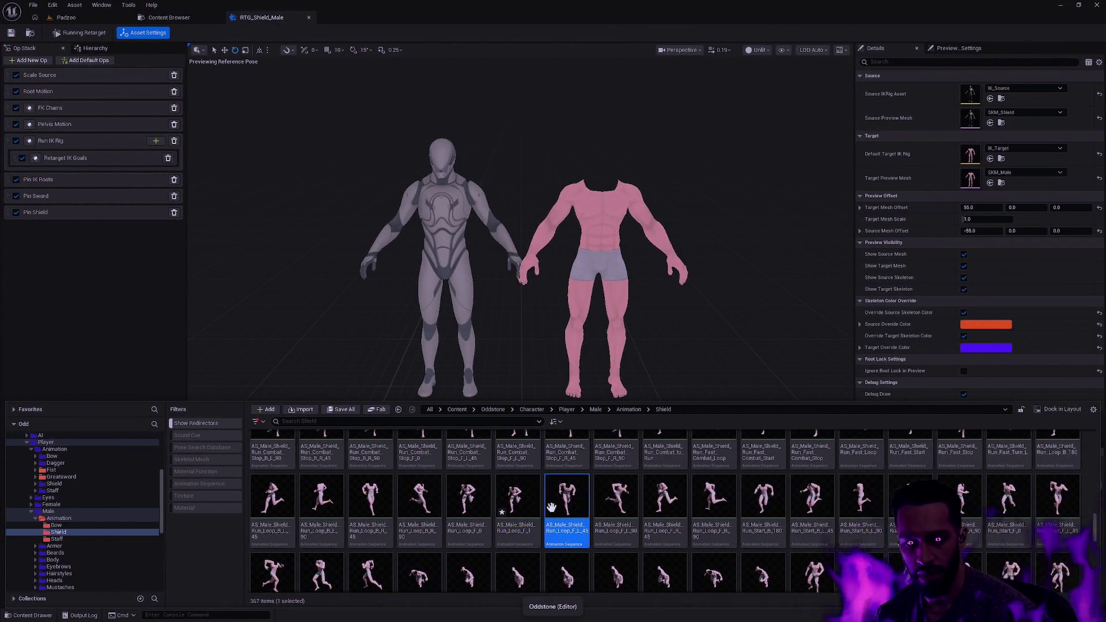
pyautogui.press('Delete')
pyautogui.click(520, 455)
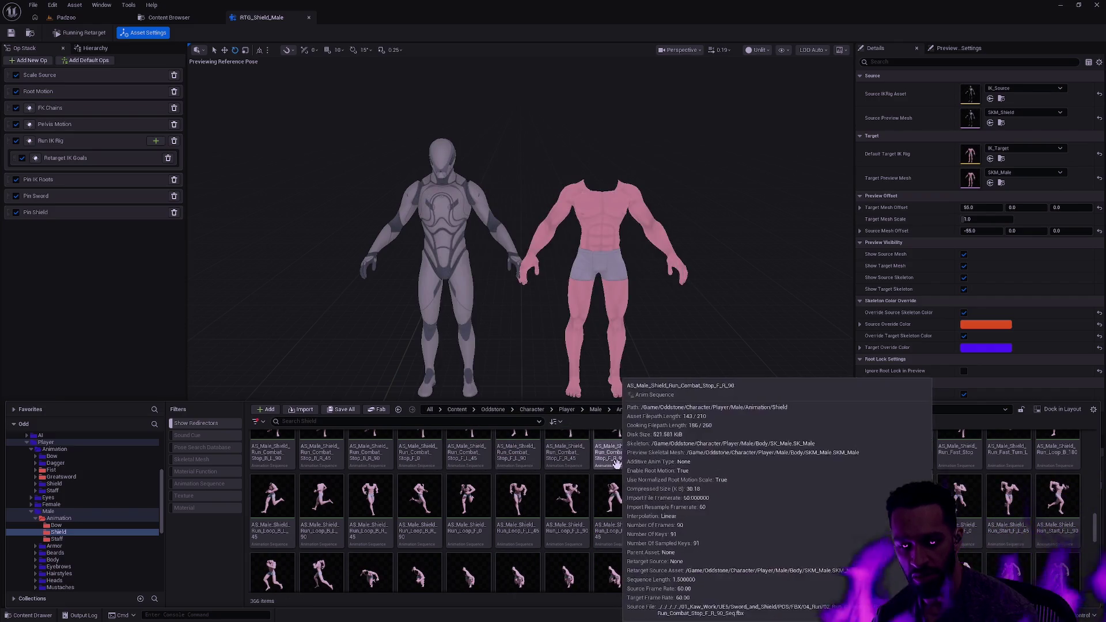
pyautogui.click(326, 132)
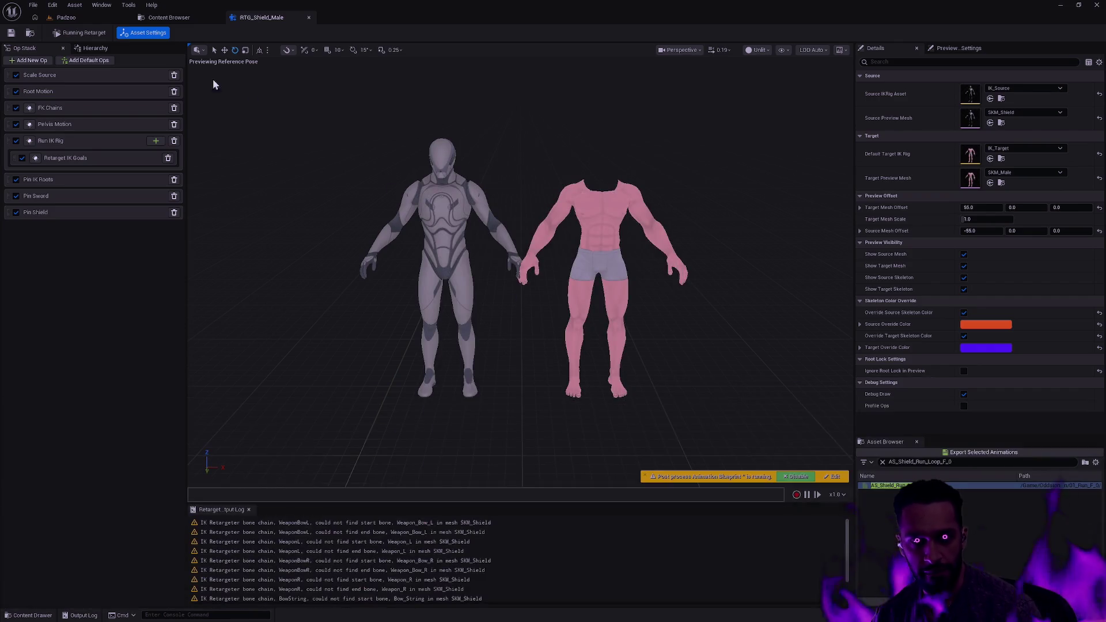
# Step: Open the Plugins window and filter it by 'Motion Mat'
pyautogui.click(52, 4)
pyautogui.click(87, 84)
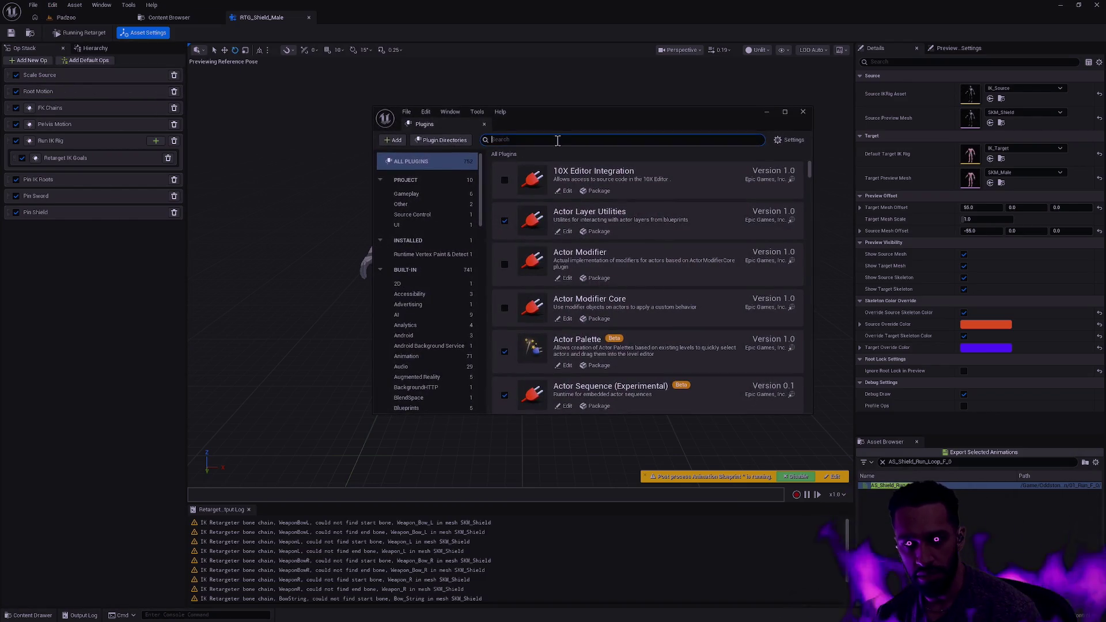
pyautogui.write('Motion')
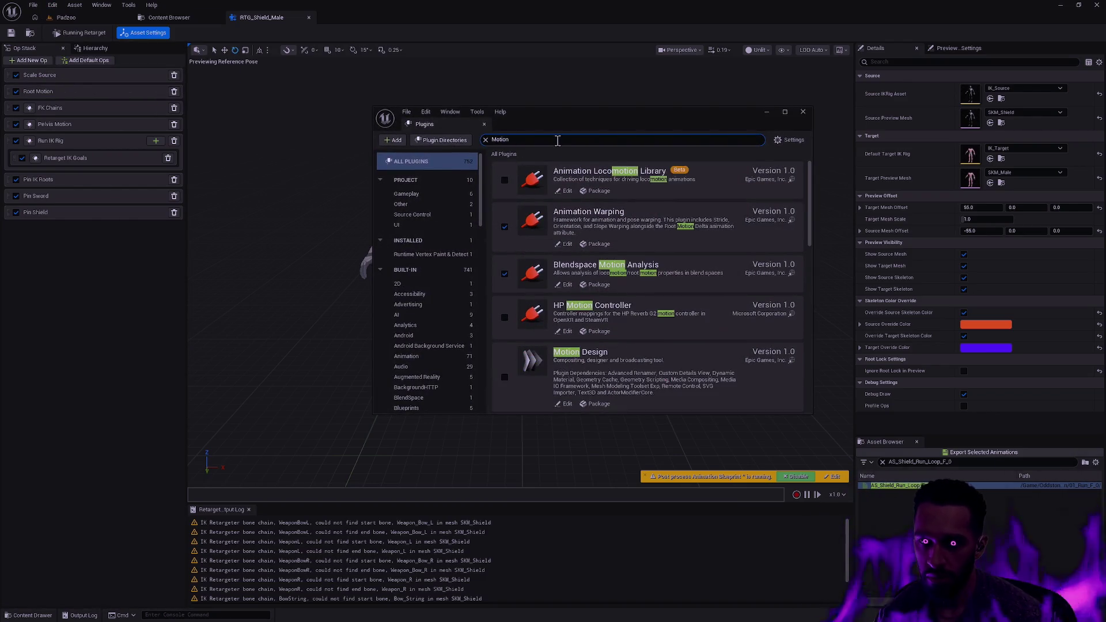
pyautogui.write(' Mat')
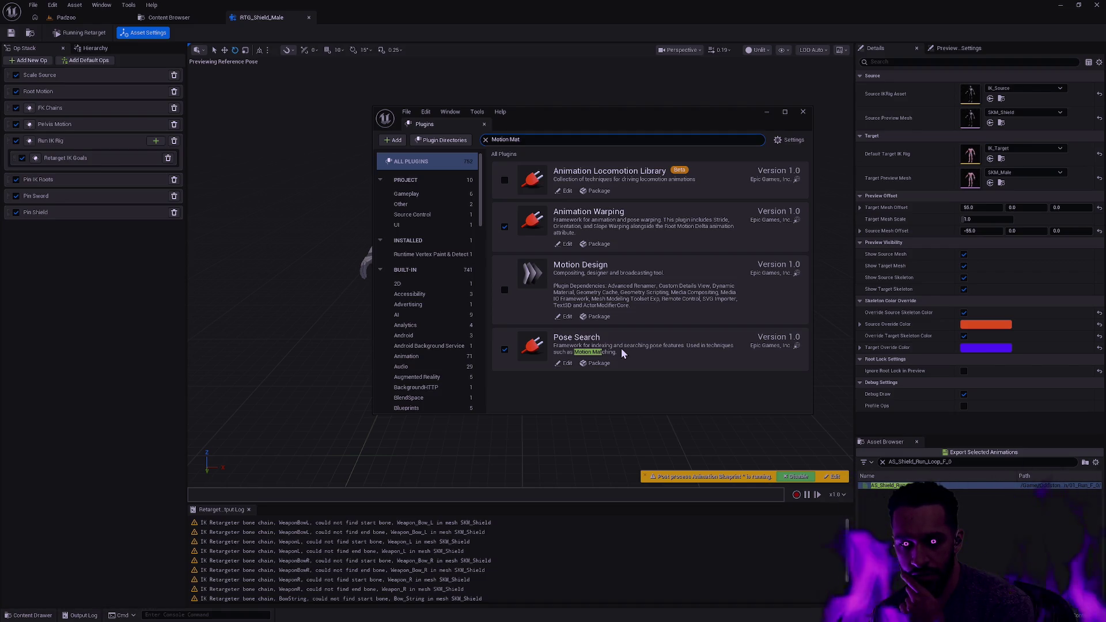
# Step: Disable Pose Search and MotionTrajectory, keep OddEditorTools enabled, and restart the editor
pyautogui.click(505, 350)
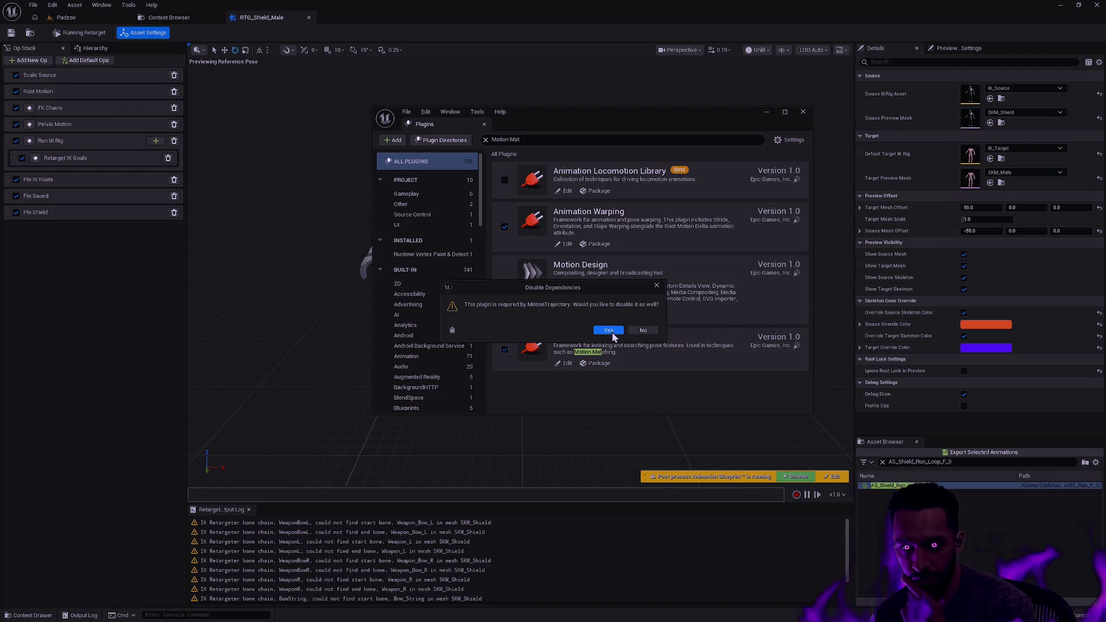
pyautogui.click(612, 332)
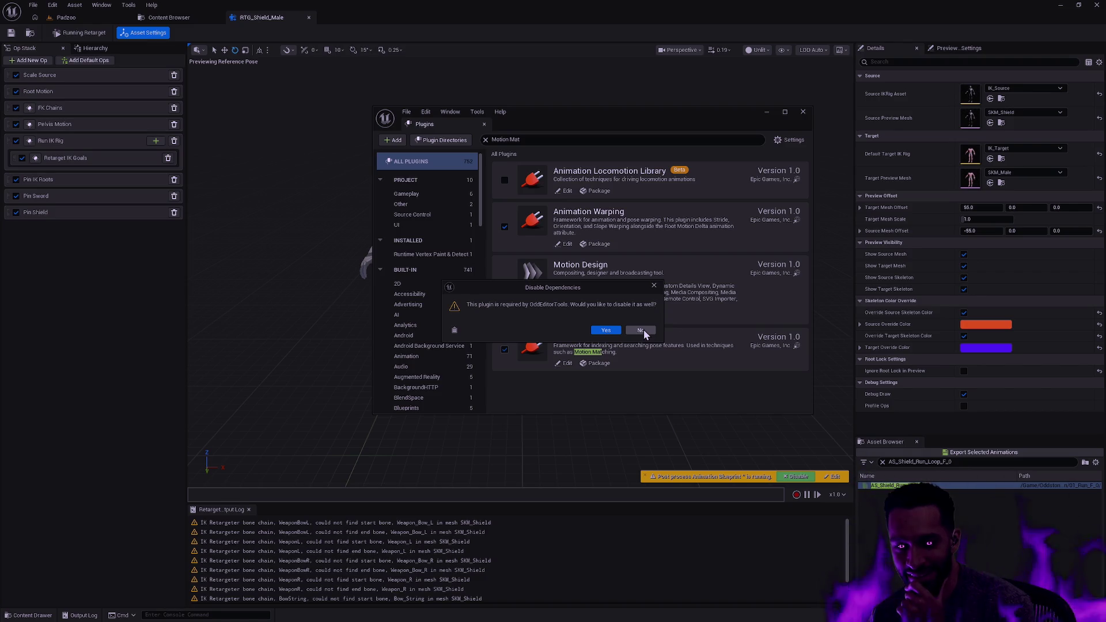
pyautogui.click(607, 336)
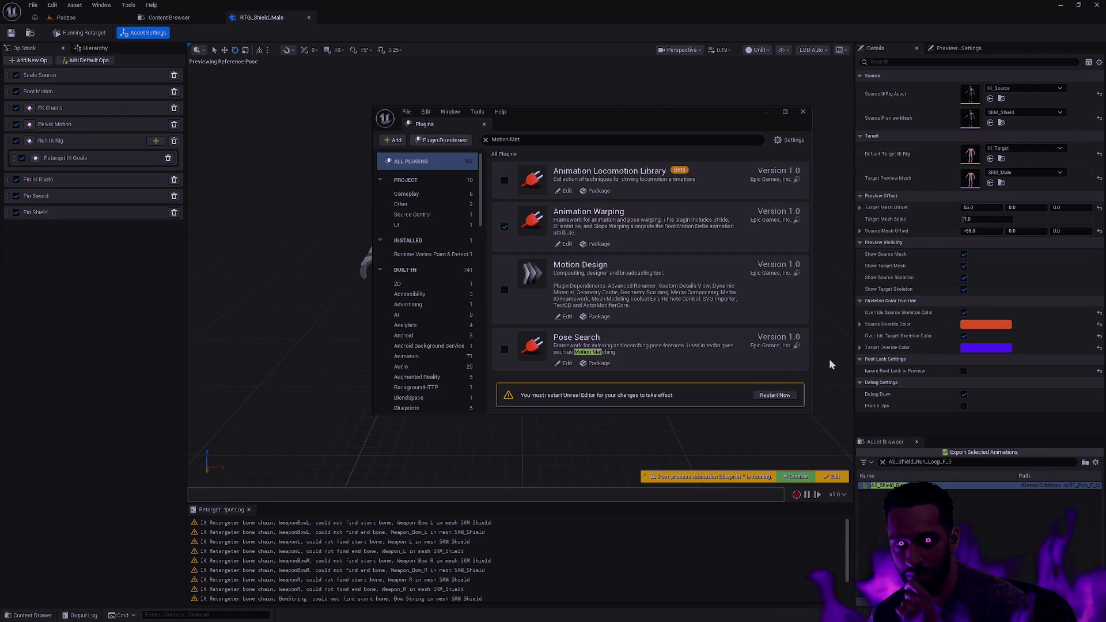
pyautogui.hotkey('ctrl', 'shift', 's')
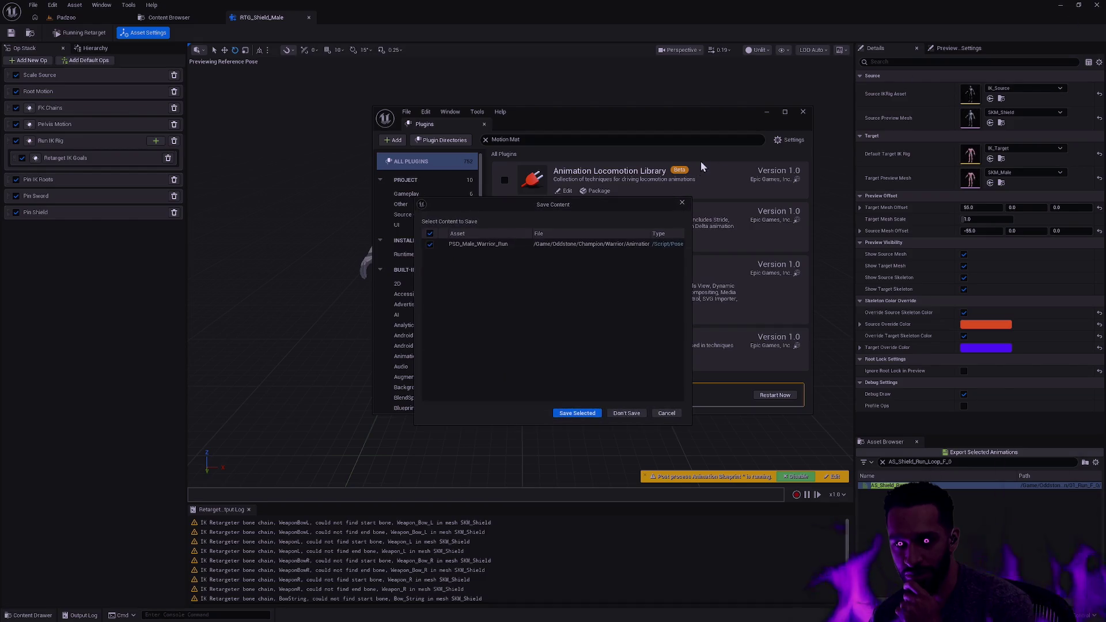
pyautogui.click(627, 413)
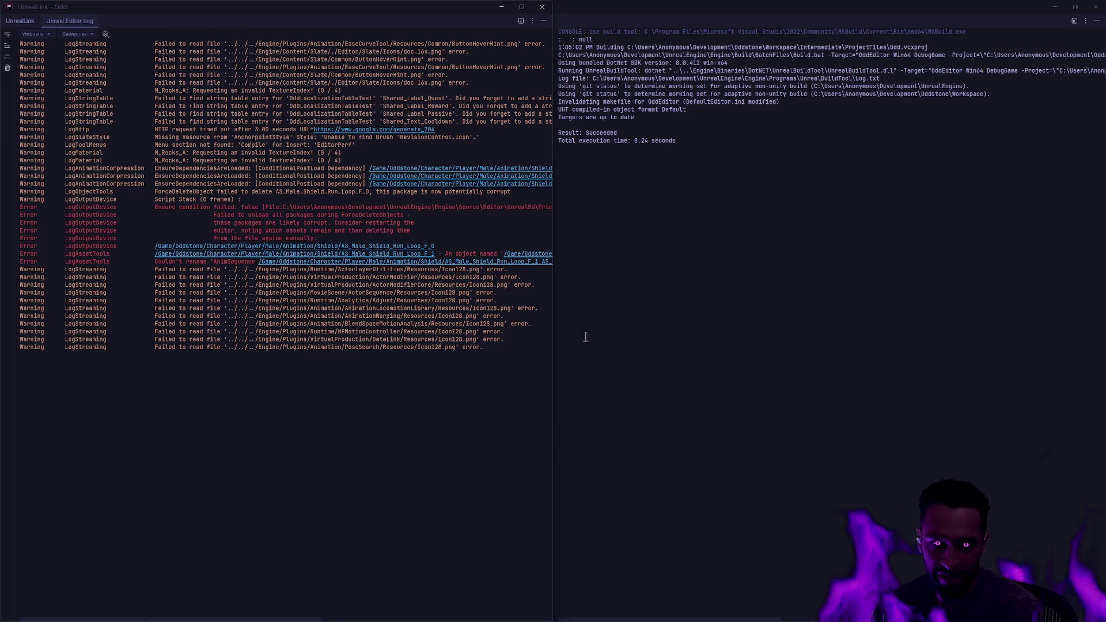
# Step: Clear the UnrealLink log, close the log windows, and relaunch the editor under the debugger
pyautogui.rightClick(403, 351)
pyautogui.click(434, 391)
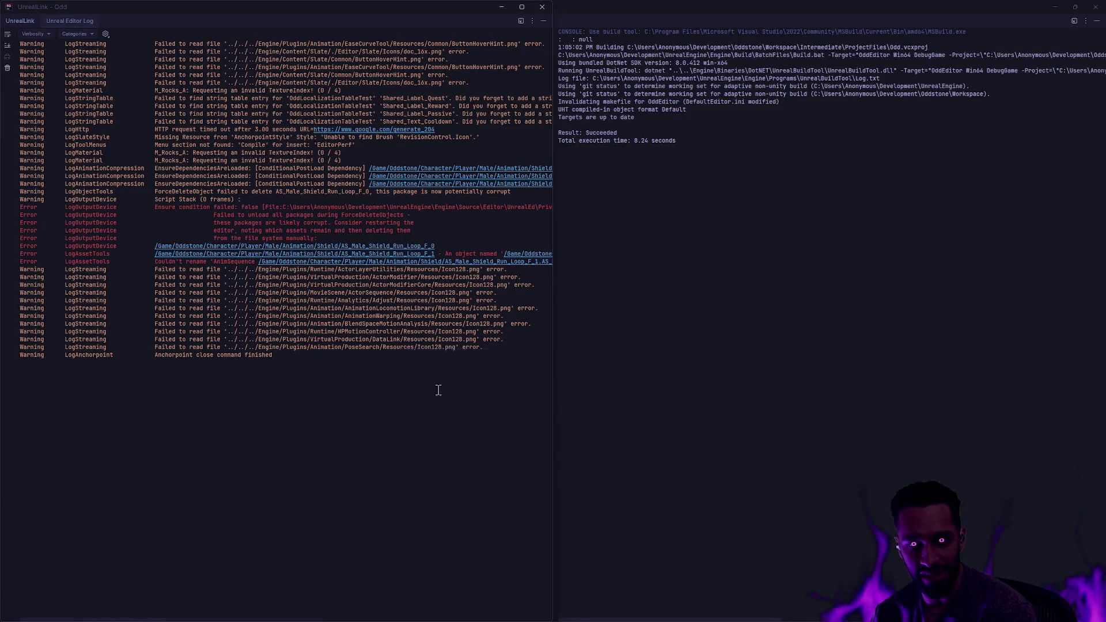
pyautogui.press('Escape')
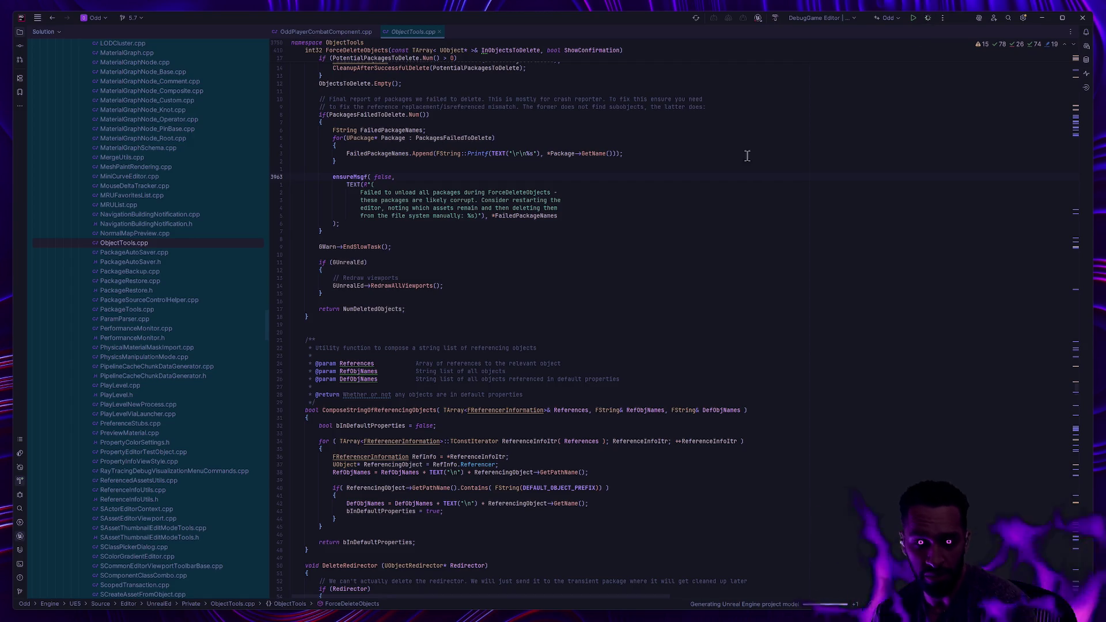
pyautogui.press('F5')
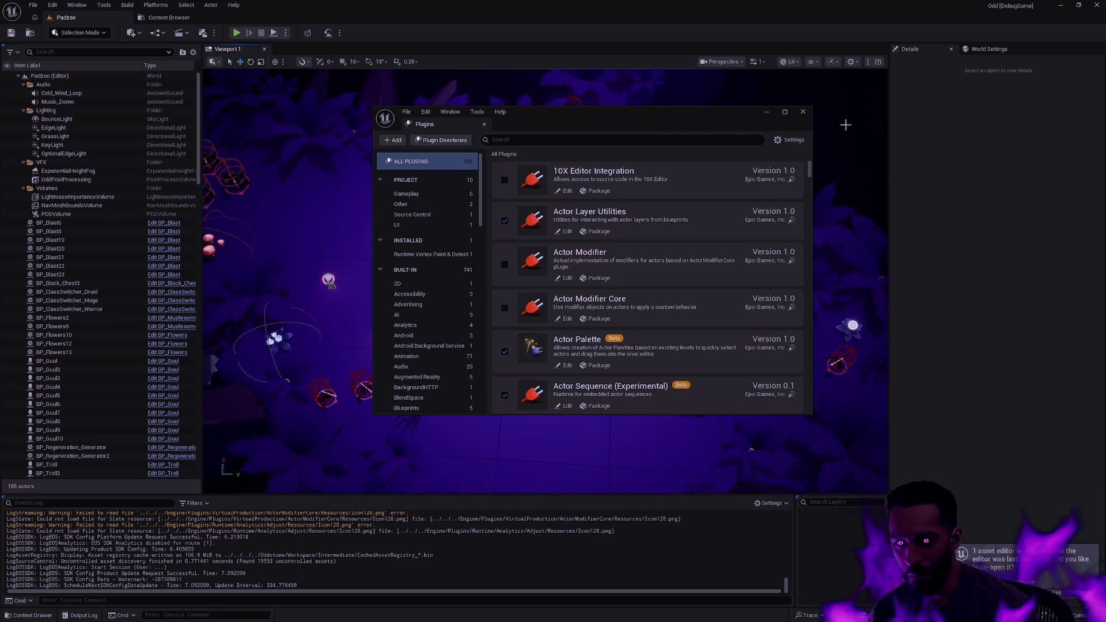
# Step: Close the Plugins window to get back to the level viewport
pyautogui.click(803, 112)
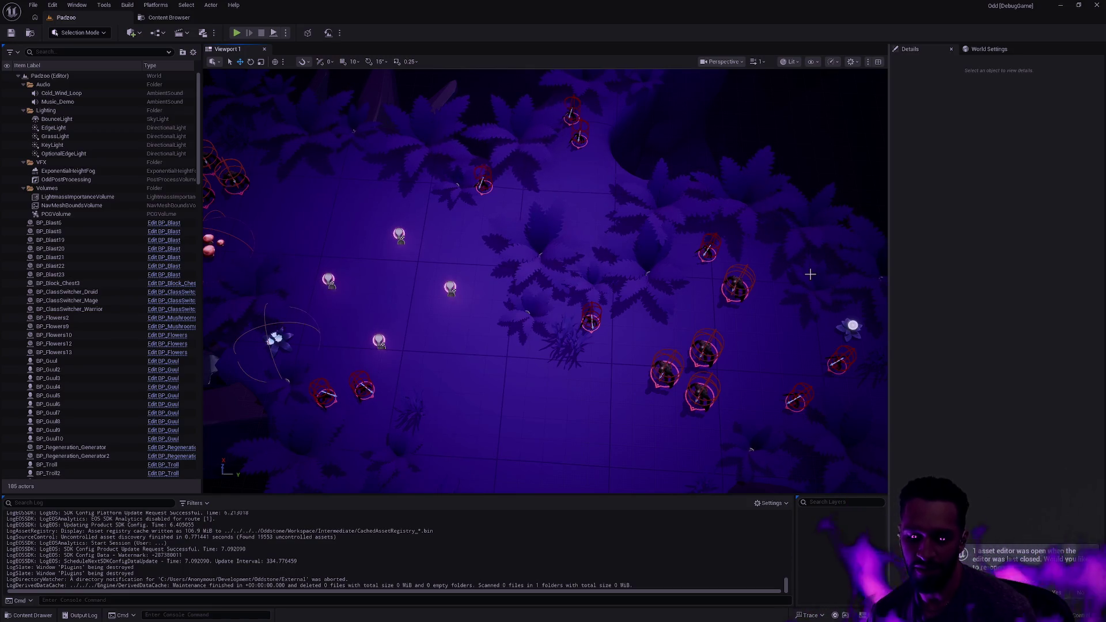
pyautogui.moveTo(640, 294)
pyautogui.mouseDown()
pyautogui.moveTo(611, 277)
pyautogui.moveTo(640, 293)
pyautogui.mouseUp()
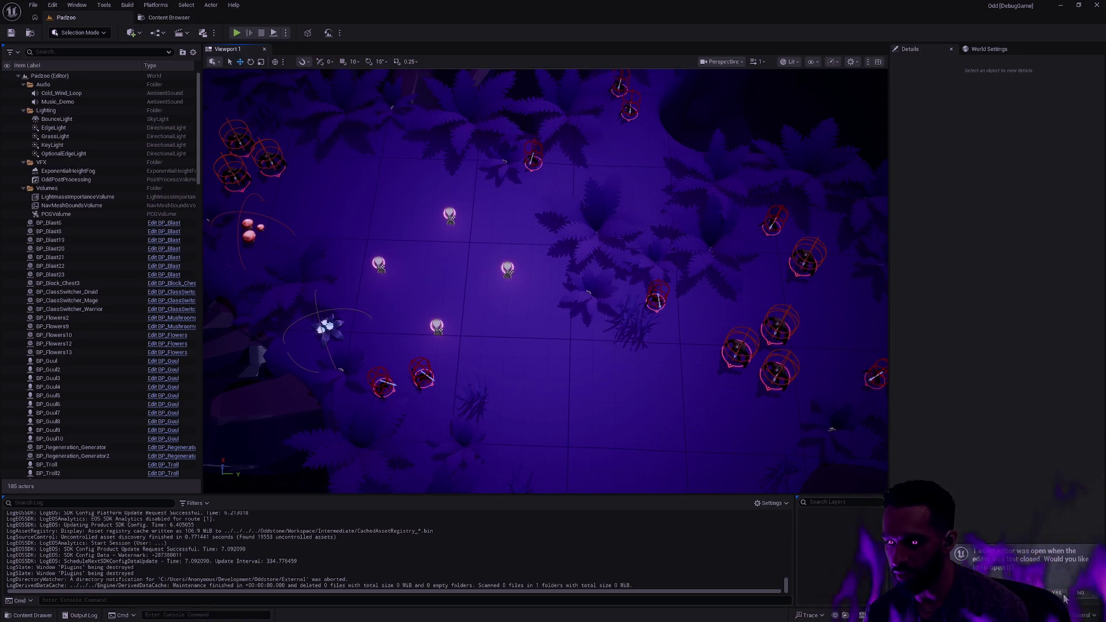
# Step: Reopen the RTG_Shield_Male retargeter that the restart closed
pyautogui.click(1063, 593)
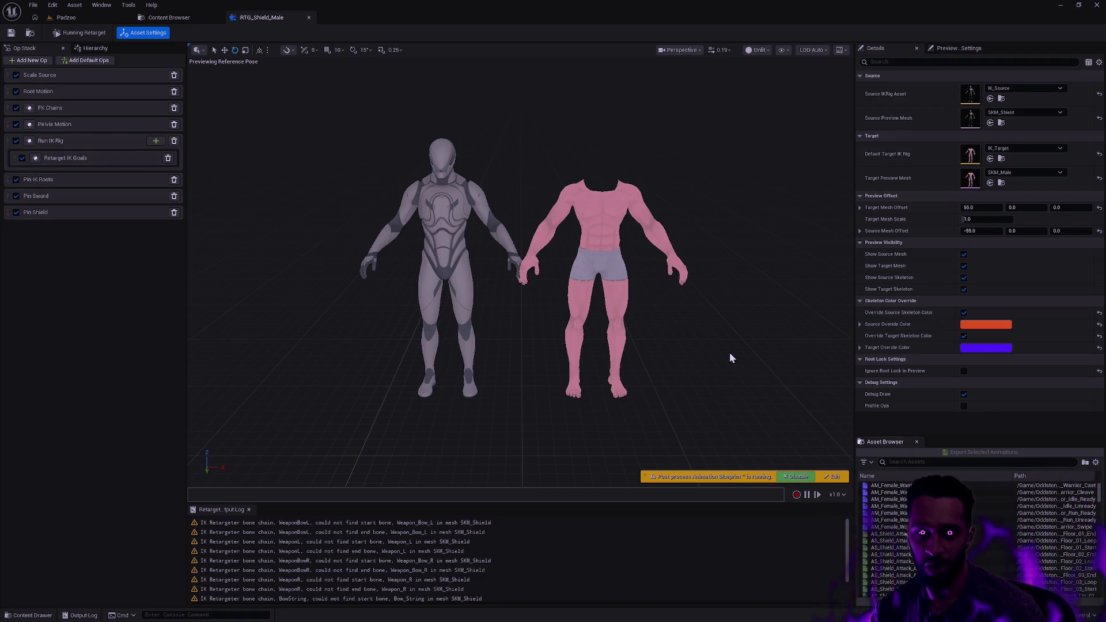
# Step: Zoom the preview closer and filter the Asset Browser for AS_Shield_Run_Loop_F_0
pyautogui.moveTo(685, 321); pyautogui.dragTo(710, 330)
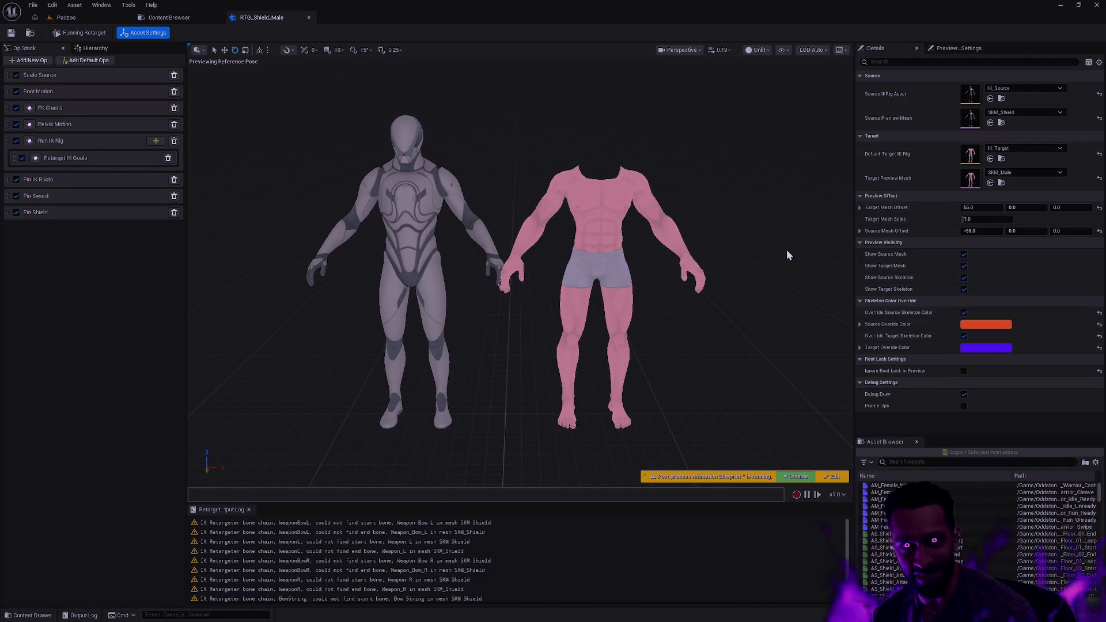
pyautogui.click(960, 462)
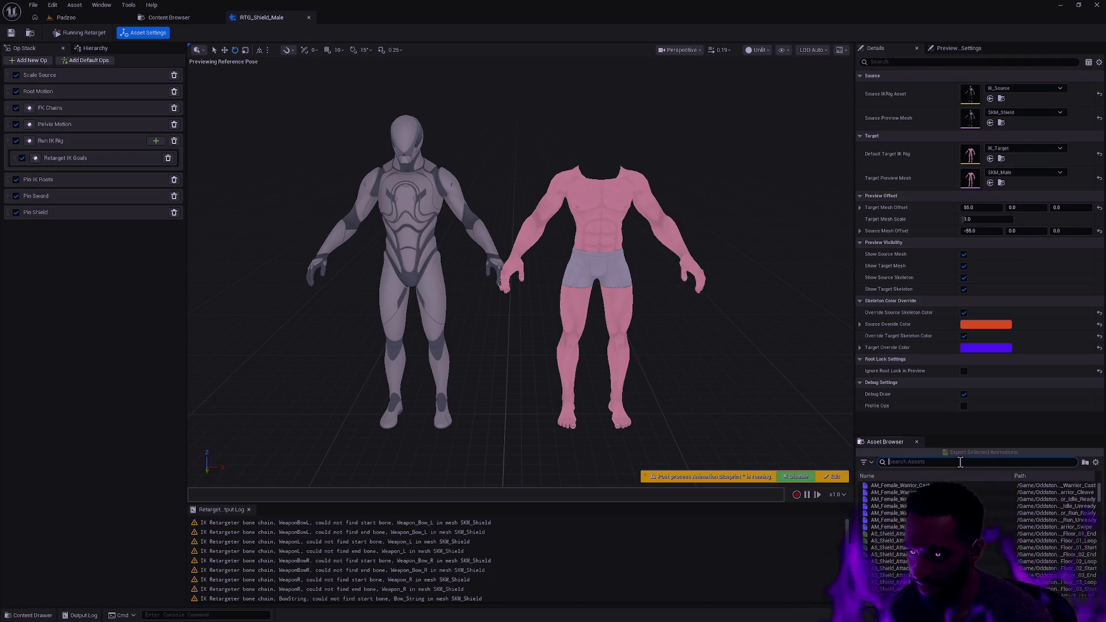
pyautogui.write('AS_ShieldAS_Shie')
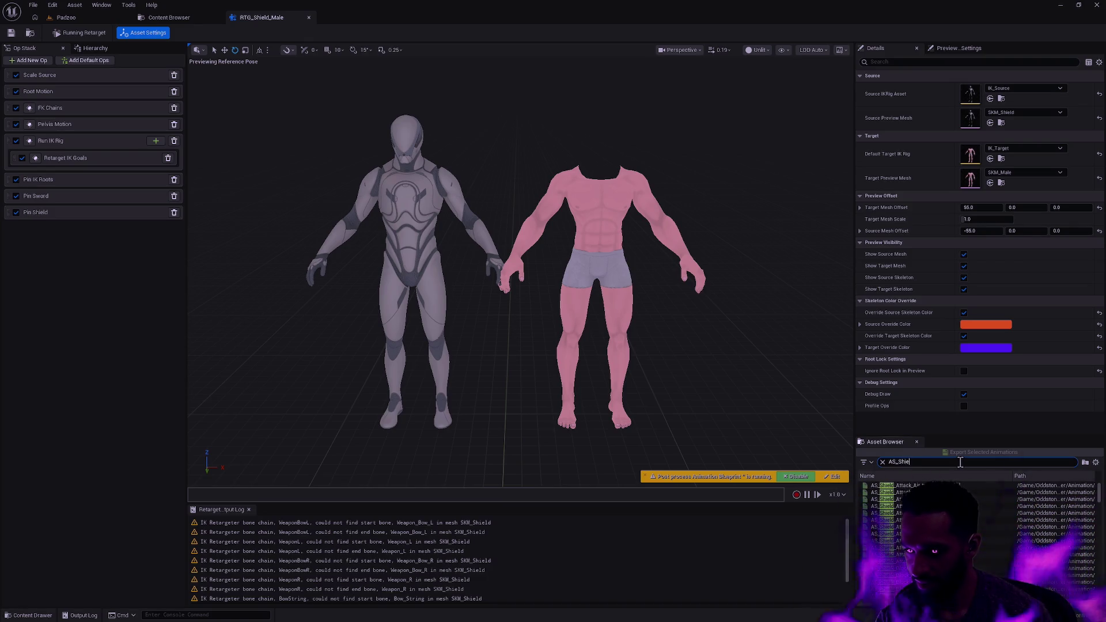
pyautogui.write('un')
pyautogui.write('_Loop_F_0')
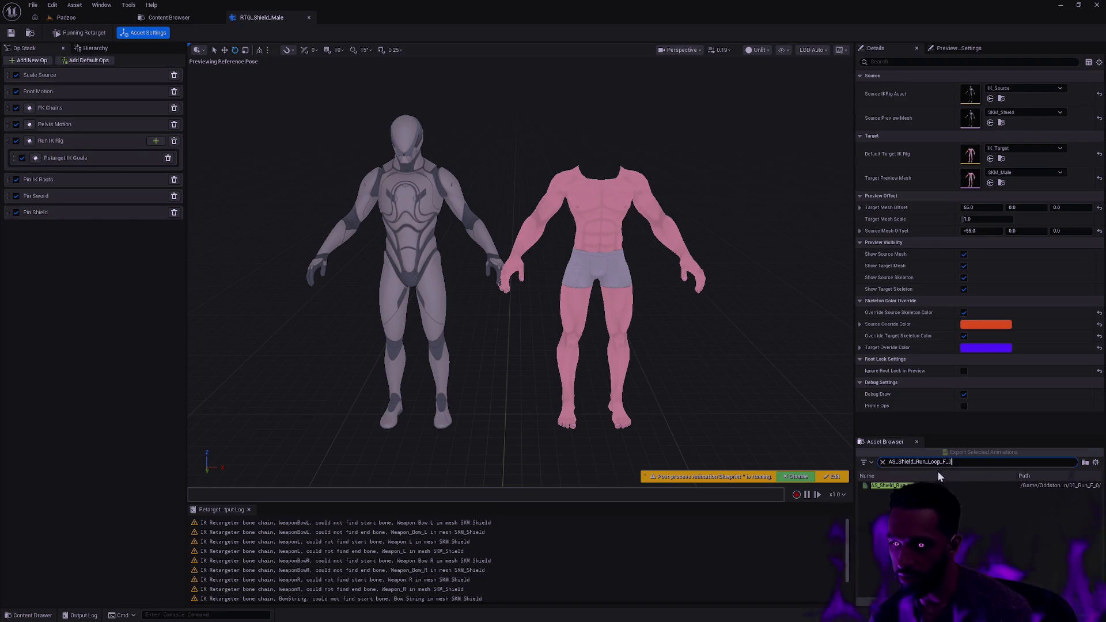
# Step: Export the shield run loop animation to the Male > Animation > Shield folder
pyautogui.click(945, 485)
pyautogui.click(980, 453)
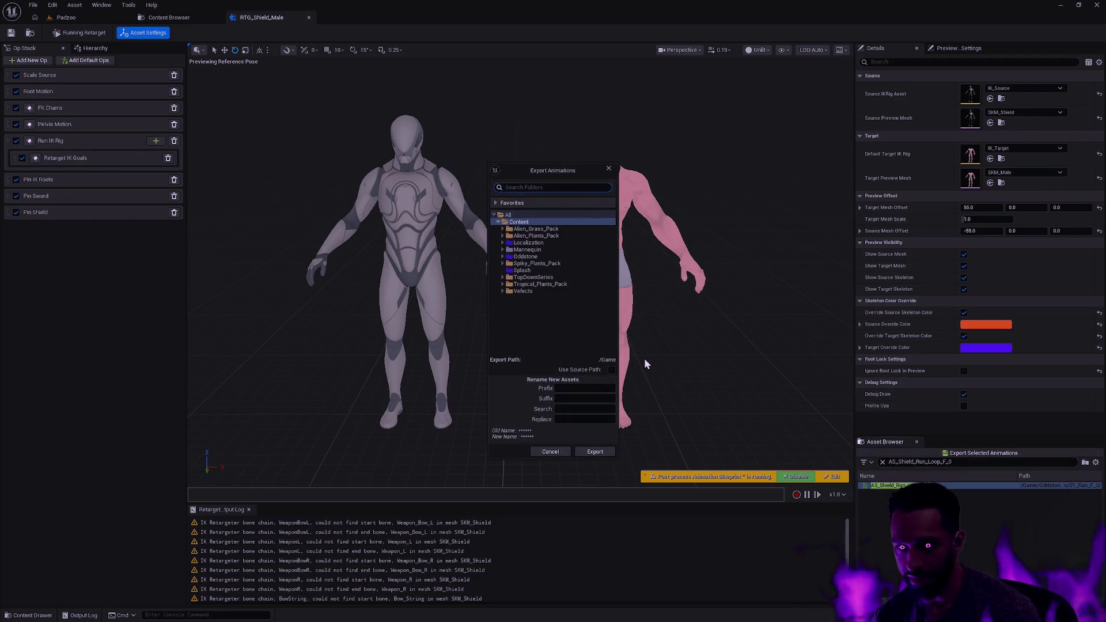
pyautogui.click(502, 257)
pyautogui.click(506, 291)
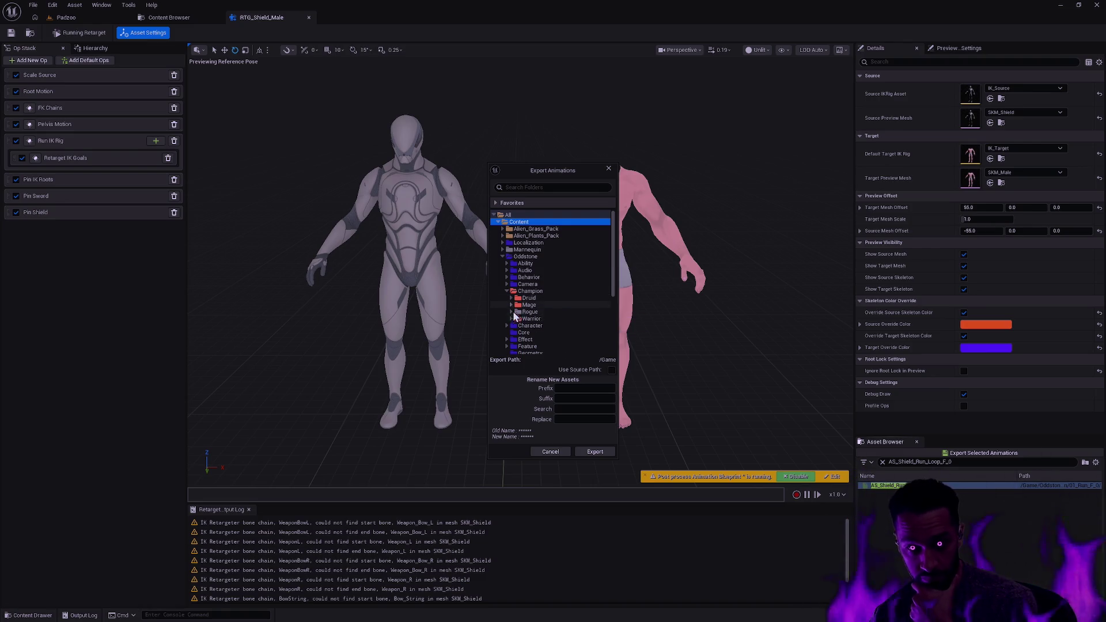
pyautogui.click(507, 292)
pyautogui.click(507, 297)
pyautogui.click(511, 311)
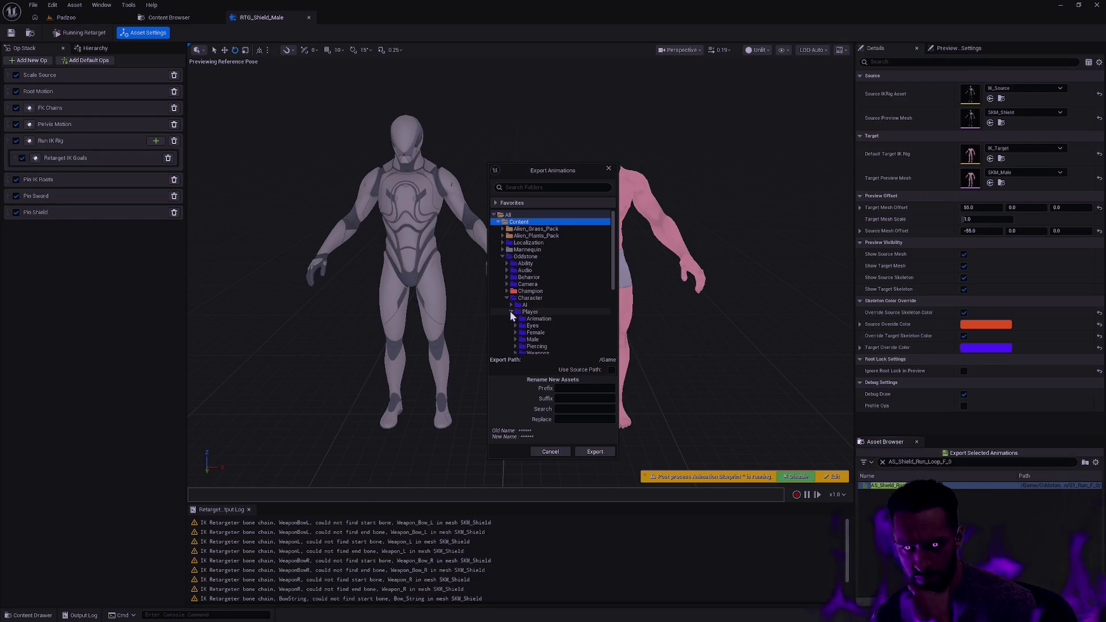
pyautogui.click(516, 339)
pyautogui.doubleClick(538, 347)
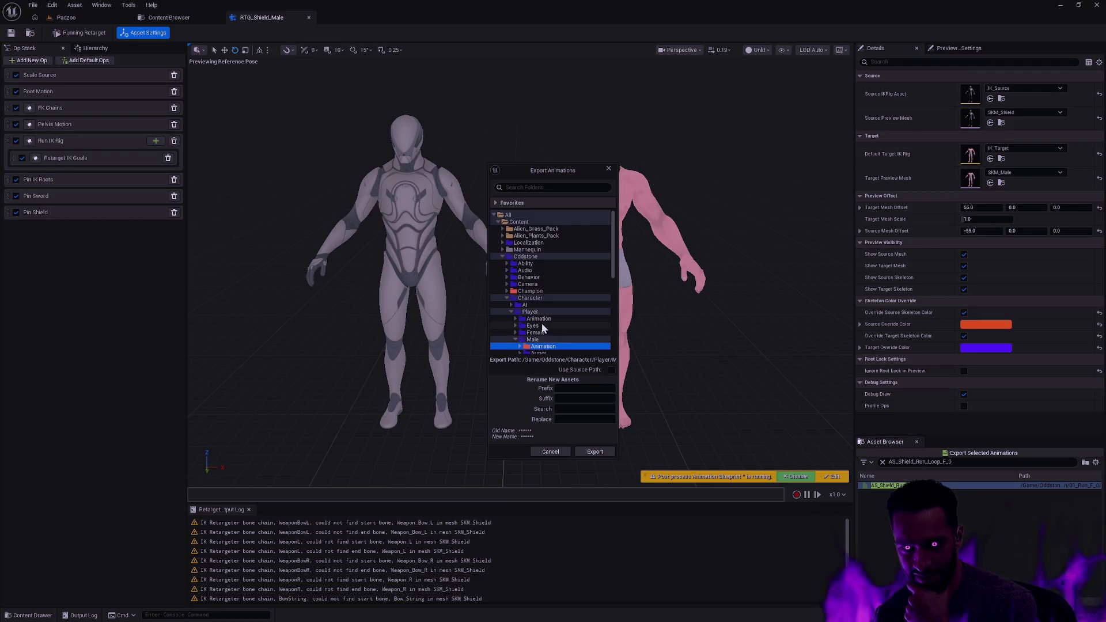
pyautogui.click(543, 333)
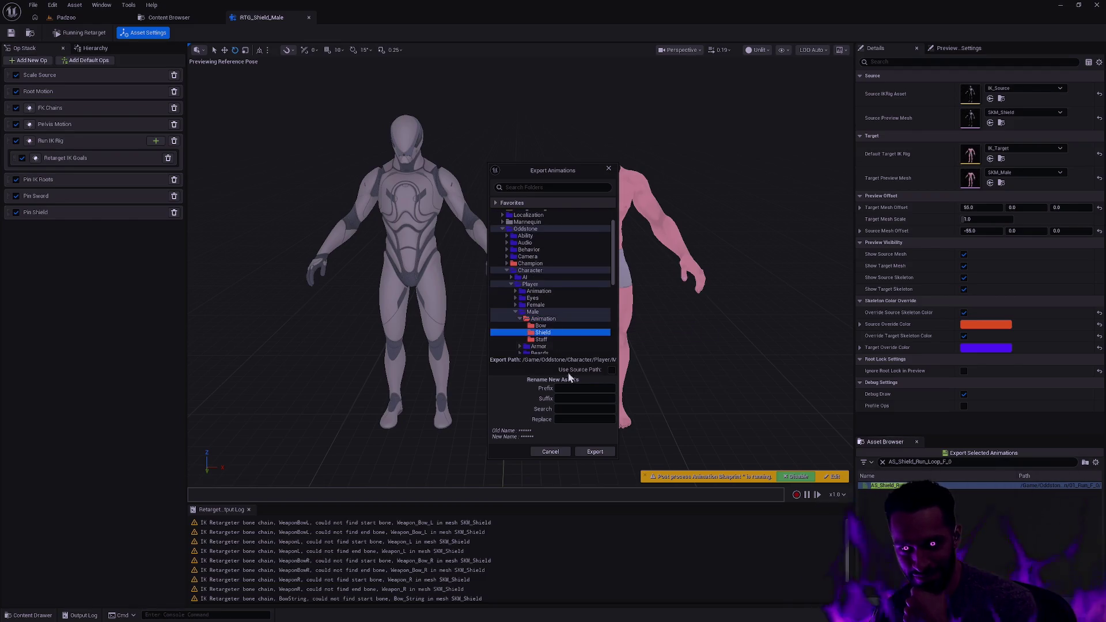
# Step: Rename AS_ to AS_Male_ for the new assets and run the batch export
pyautogui.click(579, 409)
pyautogui.write('ale_')
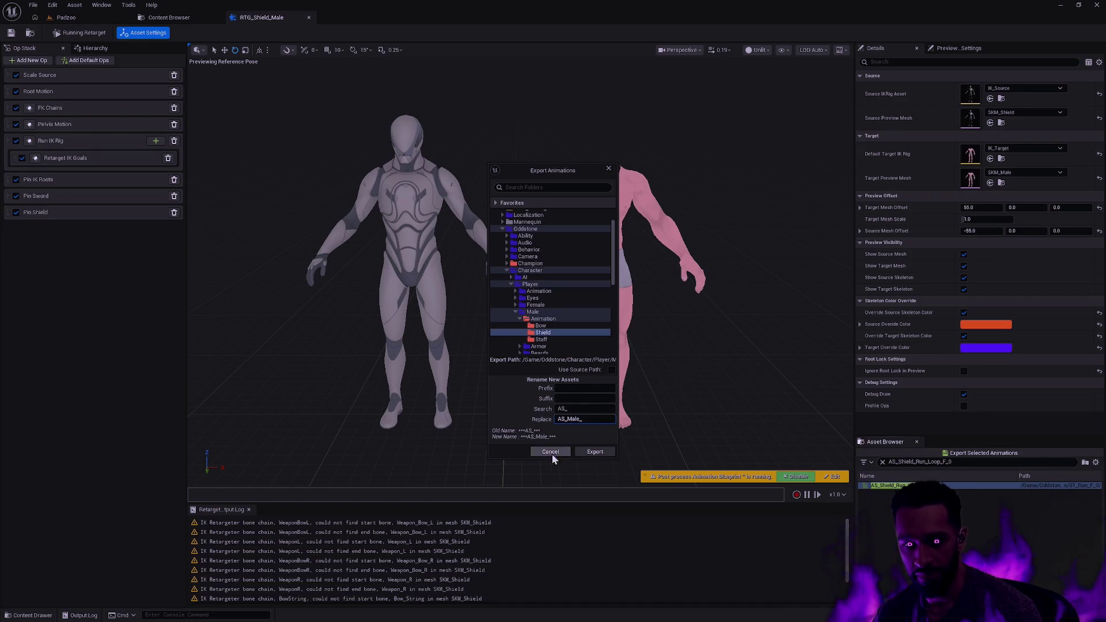
pyautogui.click(583, 452)
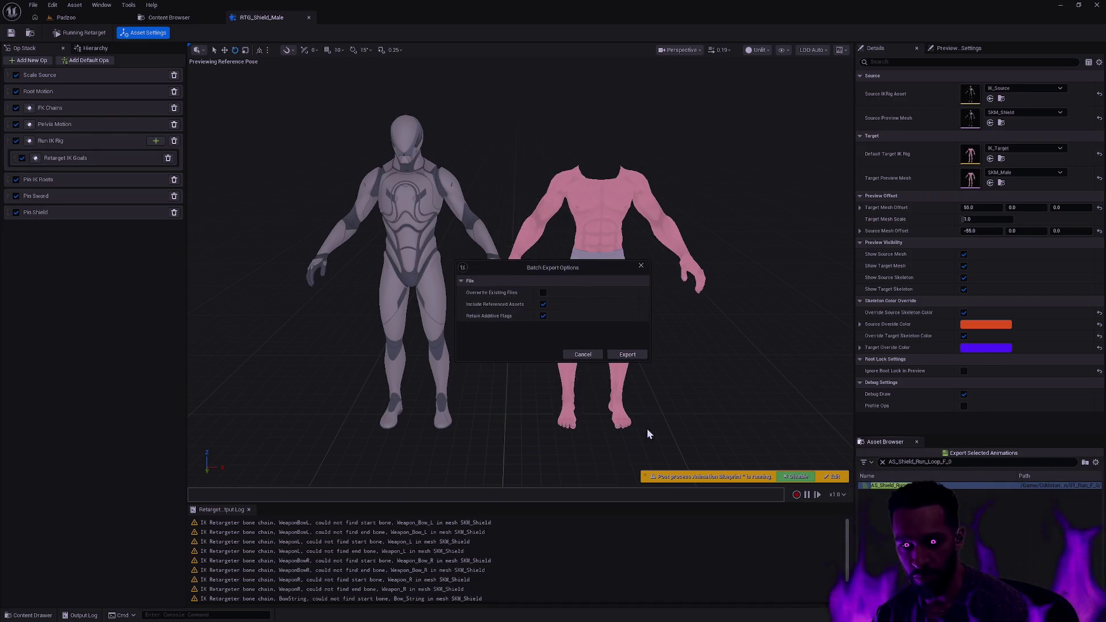
pyautogui.click(647, 354)
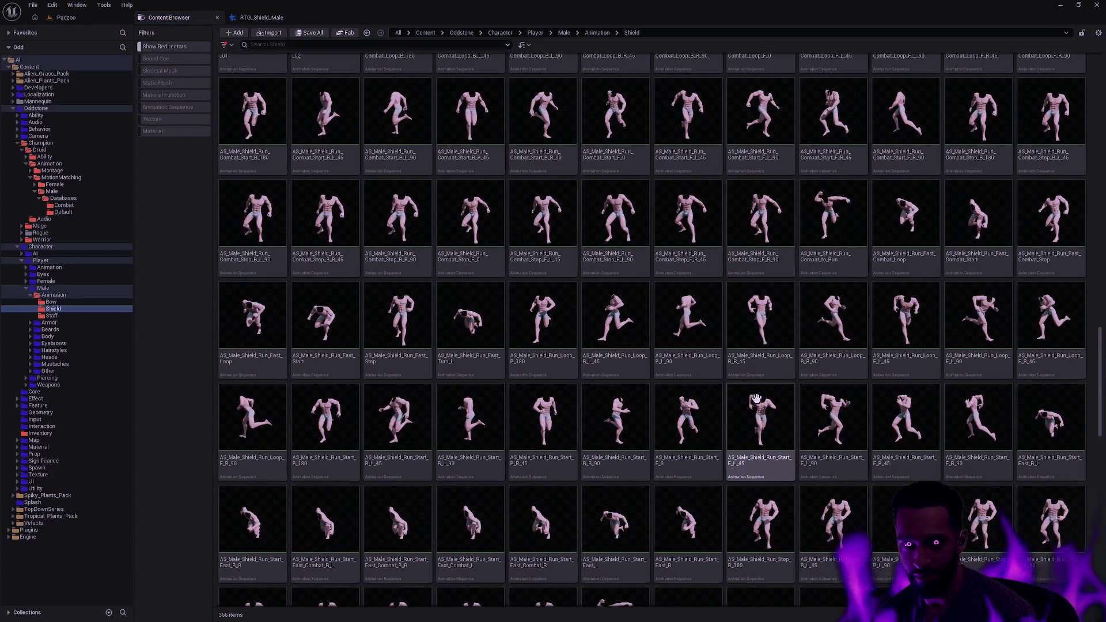
# Step: Scroll through the 366 exported AS_Male_Shield animations, then return to RTG_Shield_Male
pyautogui.scroll(-5, 756, 398)
pyautogui.scroll(-6, 864, 426)
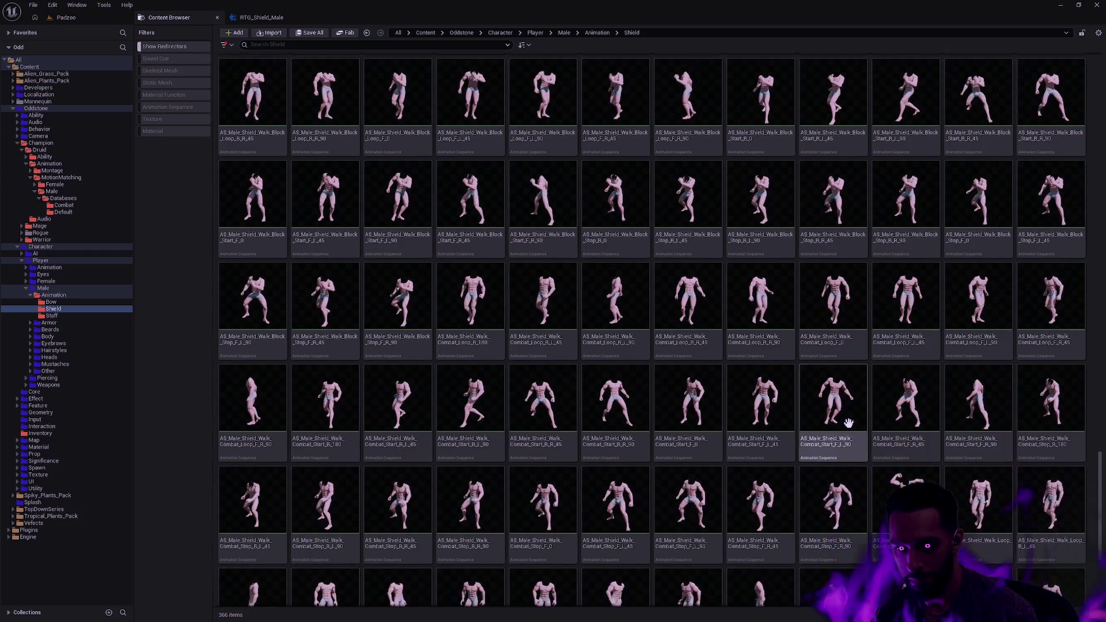
pyautogui.scroll(-4, 848, 423)
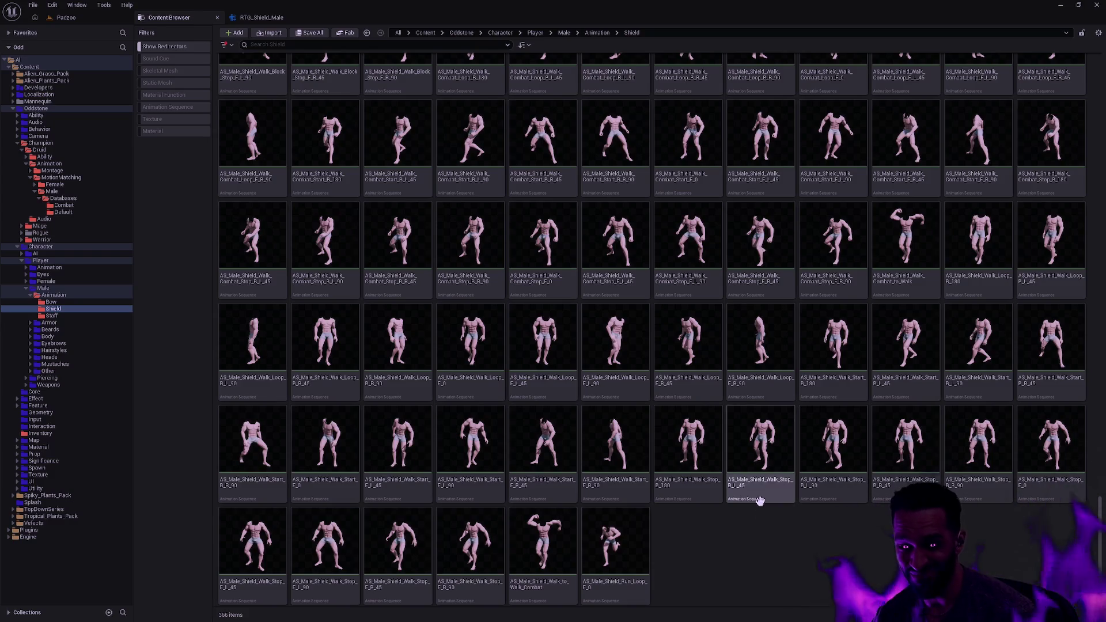
pyautogui.click(270, 21)
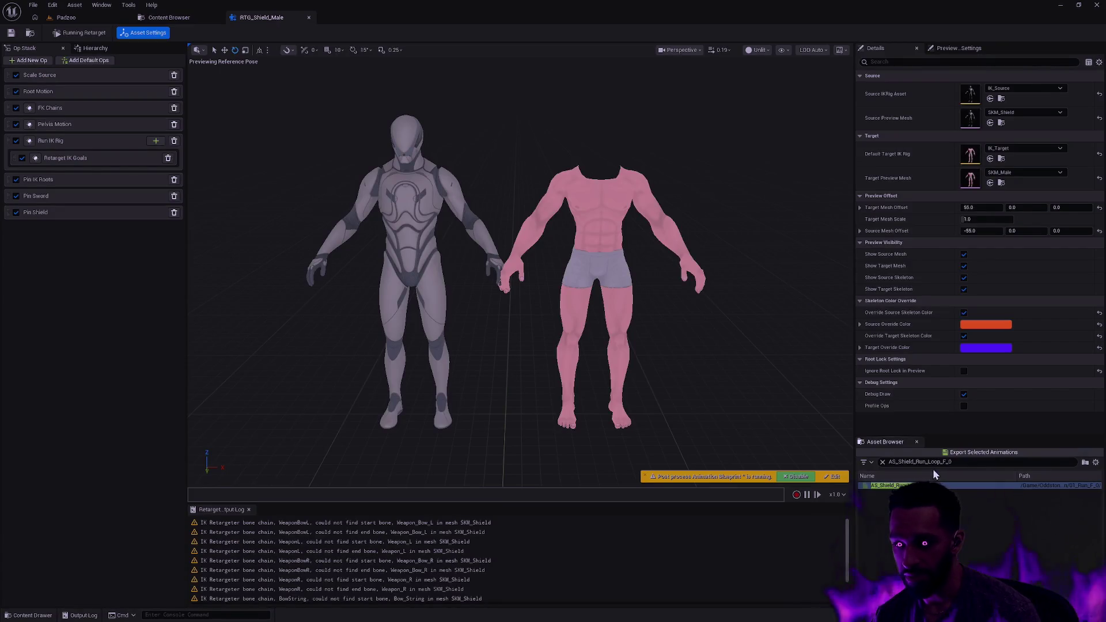
# Step: Filter the asset list to AS_Shield_Run_Combat_Loop_F_0, select it, and open its export settings
pyautogui.click(969, 462)
pyautogui.press('BackSpace')
pyautogui.press('BackSpace')
pyautogui.press('BackSpace')
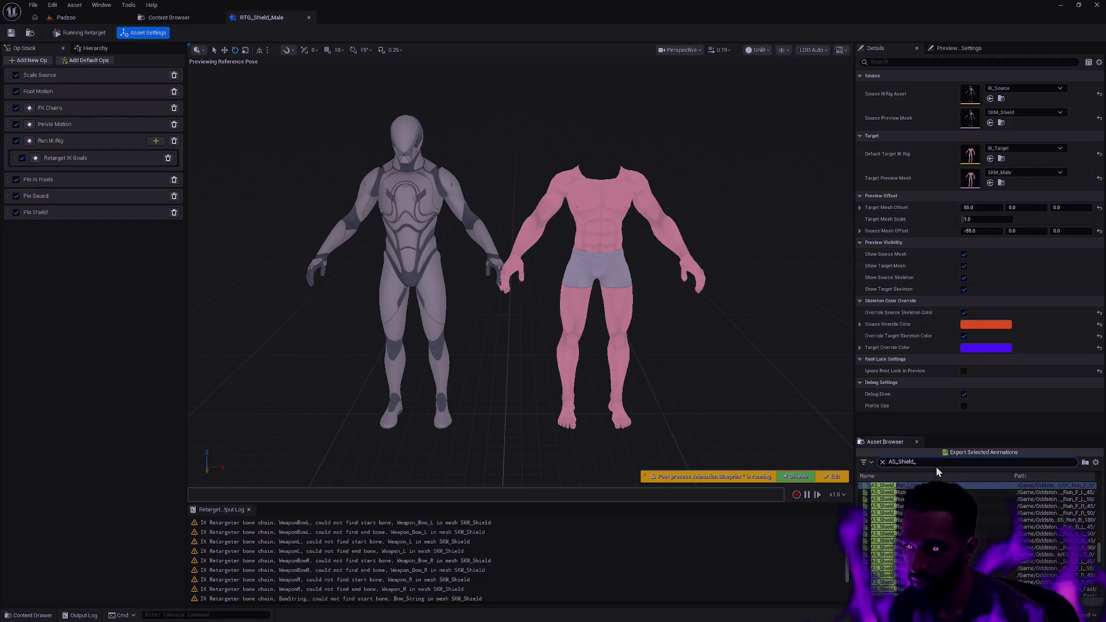
pyautogui.write('Run')
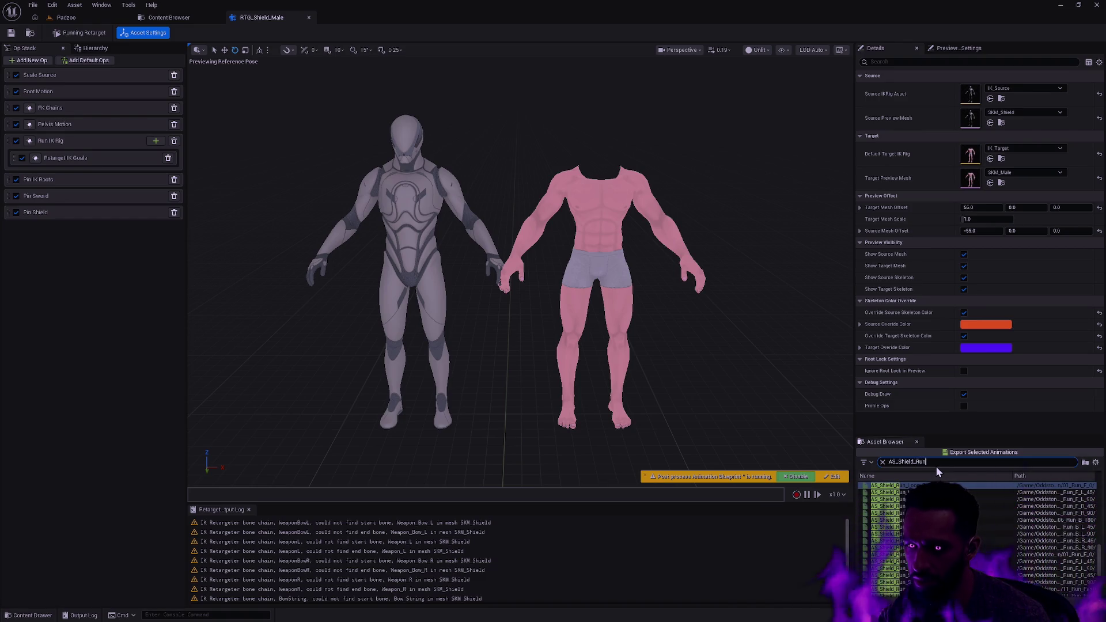
pyautogui.press('BackSpace')
pyautogui.press('BackSpace')
pyautogui.press('BackSpace')
pyautogui.write('Com')
pyautogui.write('bat_Ru')
pyautogui.press('BackSpace')
pyautogui.press('BackSpace')
pyautogui.press('BackSpace')
pyautogui.write('Run_Combat_Loop_F_')
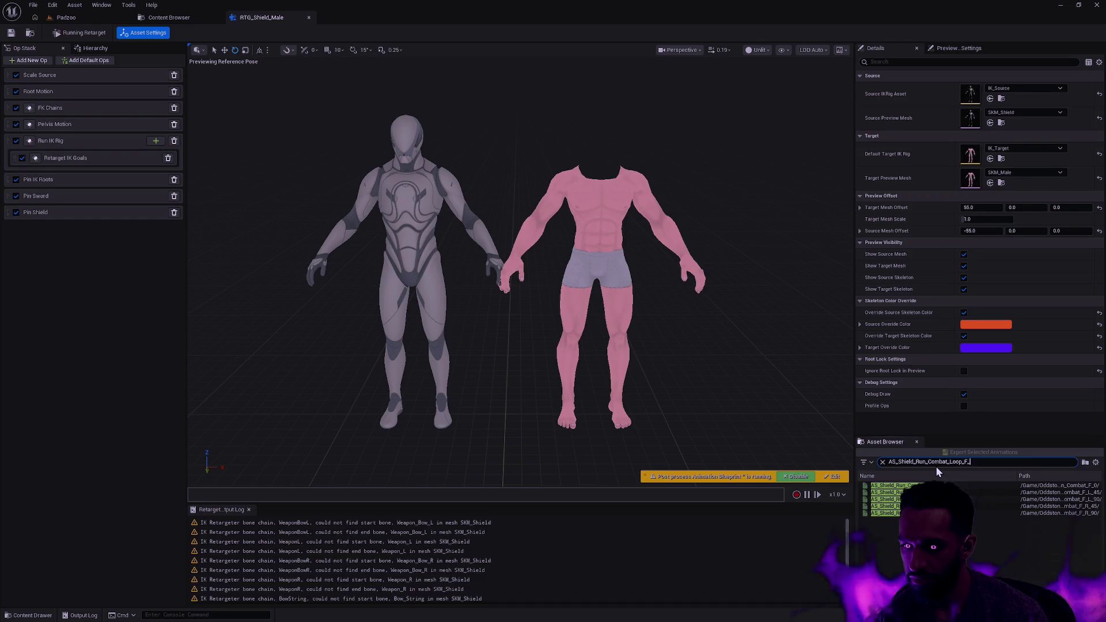
pyautogui.write('0')
pyautogui.click(910, 485)
pyautogui.click(957, 454)
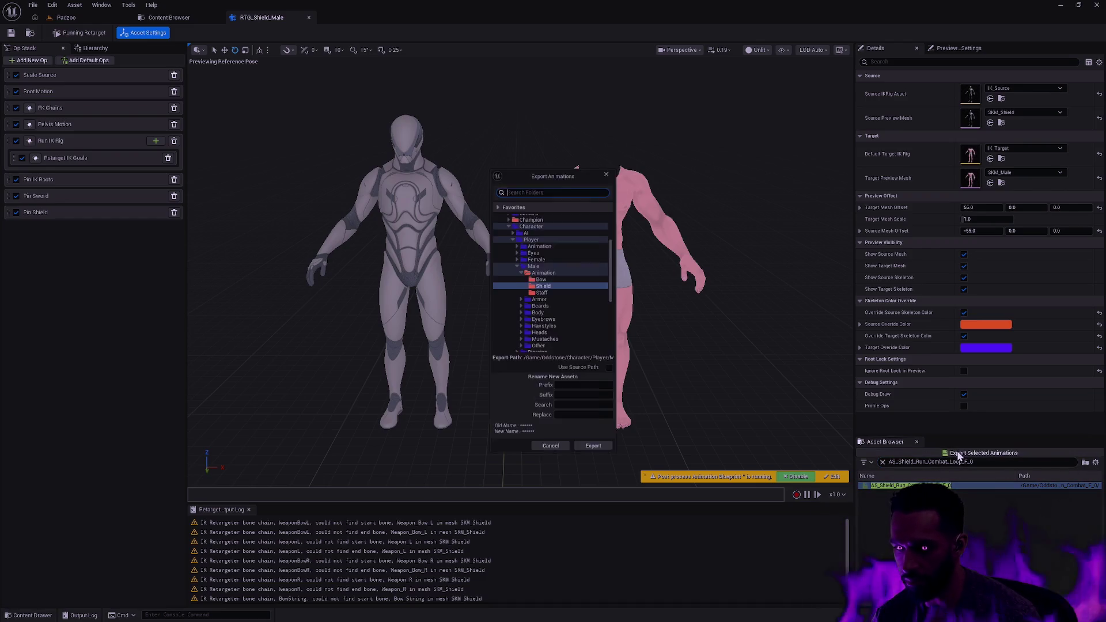
# Step: Batch-export the combat run loop to the Shield folder, renaming 'AS_' to 'AS_M'
pyautogui.click(570, 409)
pyautogui.write('AS_')
pyautogui.press('Tab')
pyautogui.write('AS_M')
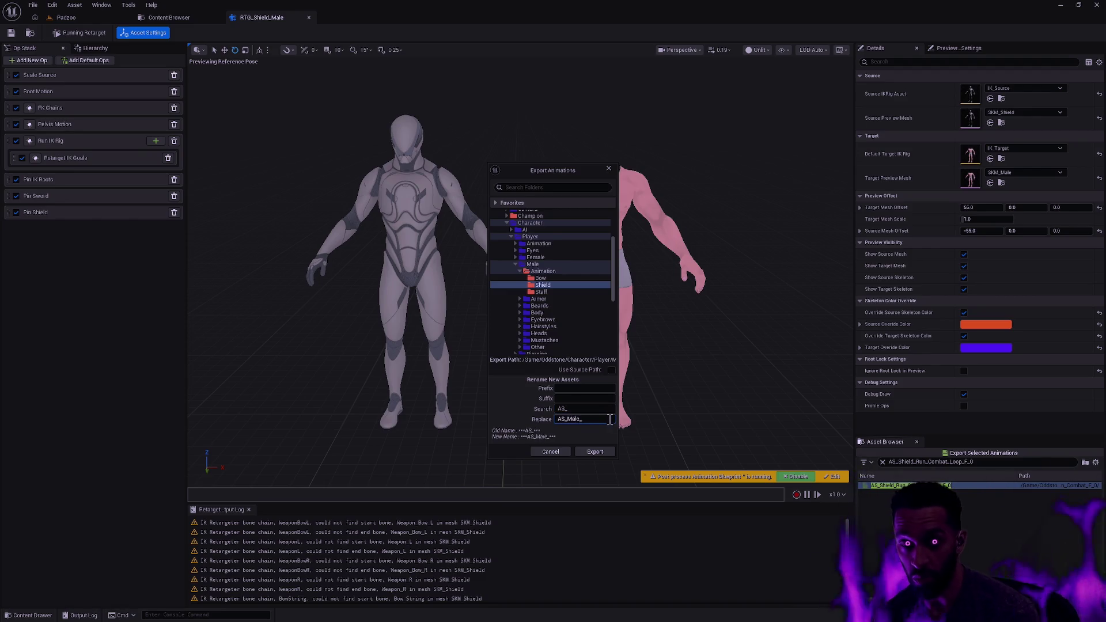
pyautogui.click(595, 452)
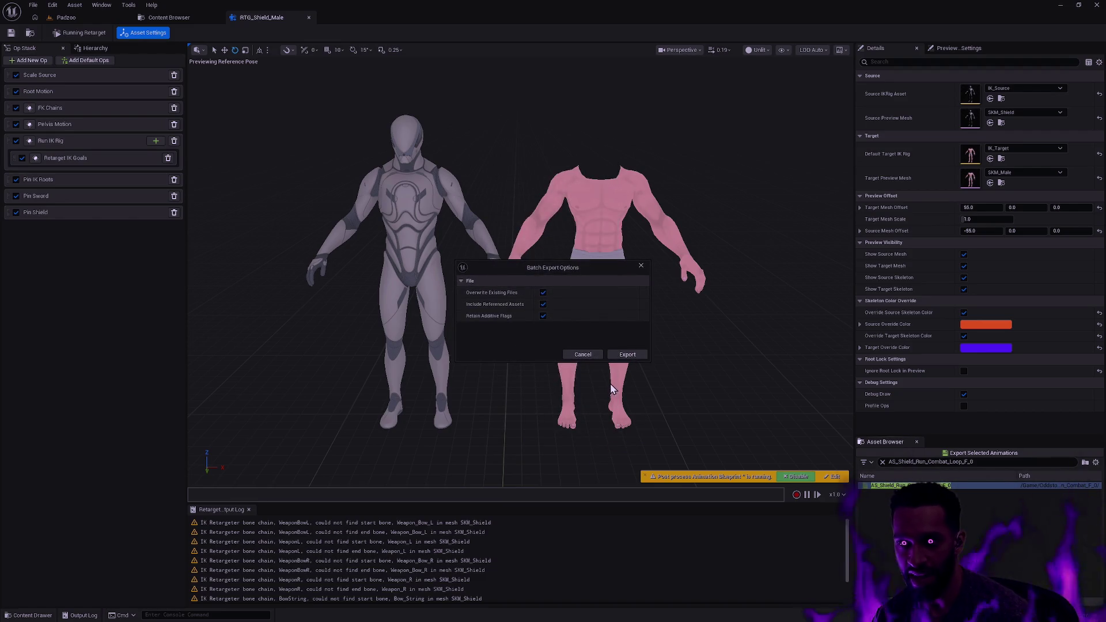
pyautogui.click(628, 354)
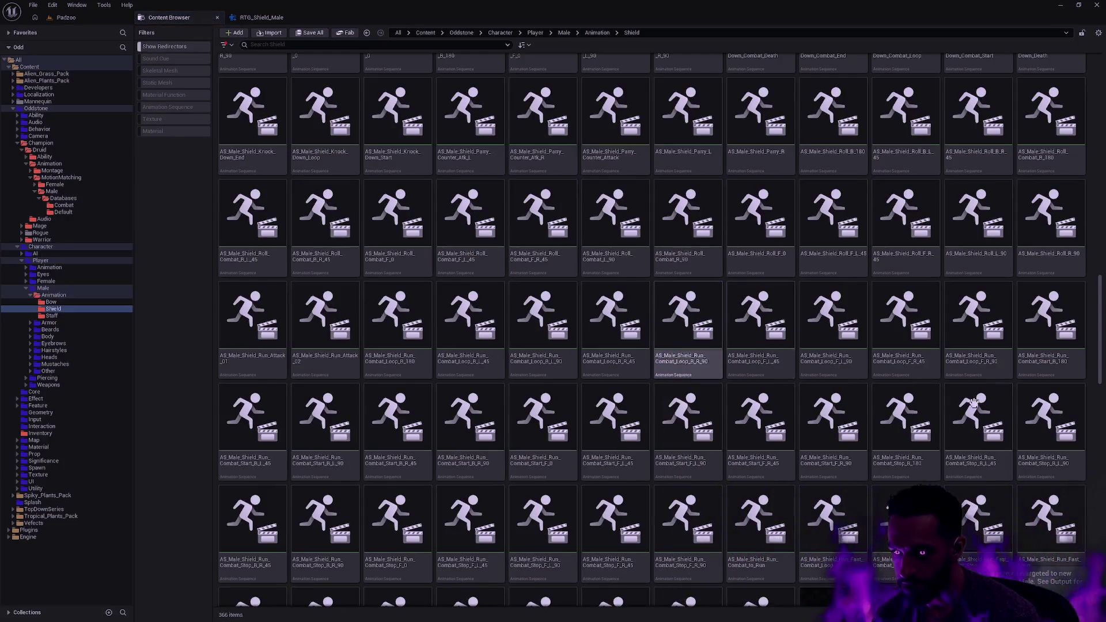
pyautogui.scroll(-1, 885, 260)
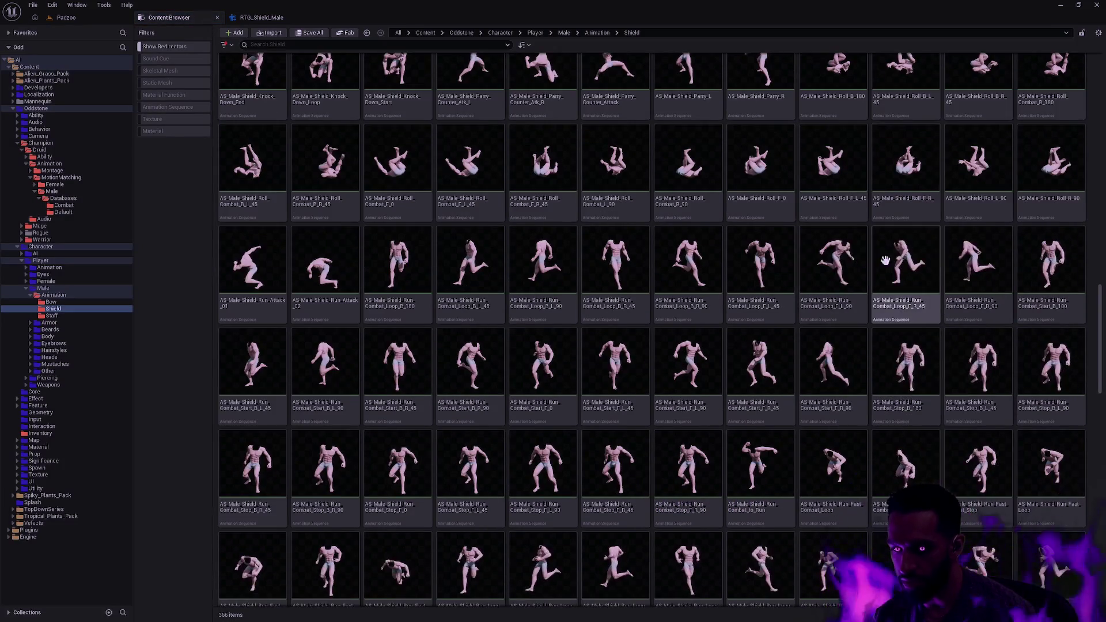
pyautogui.scroll(-2, 885, 259)
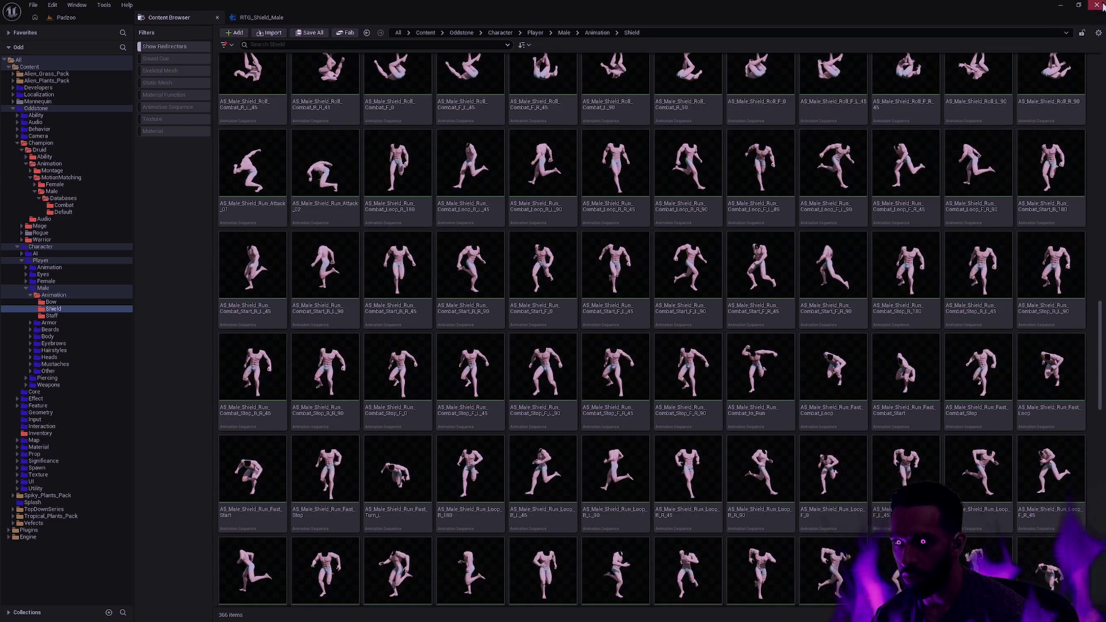
pyautogui.hotkey('alt', 'Tab')
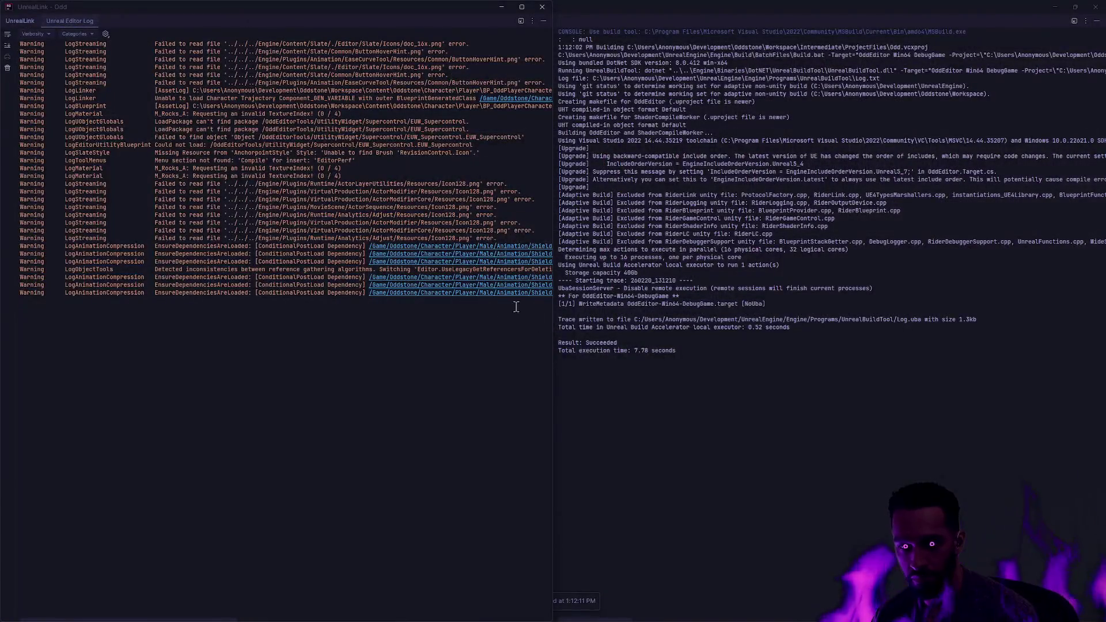
# Step: Bring Rider forward and undo an accidentally inserted /** doc comment
pyautogui.hotkey('alt', 'Tab')
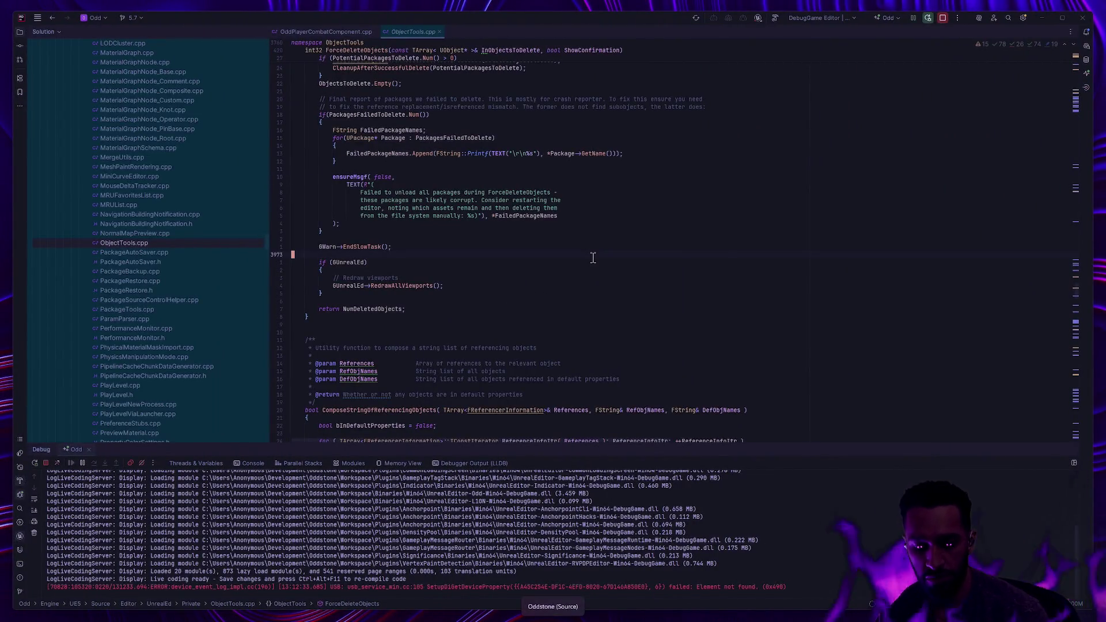
pyautogui.hotkey('ctrl', 'shift', 'n')
pyautogui.press('Escape')
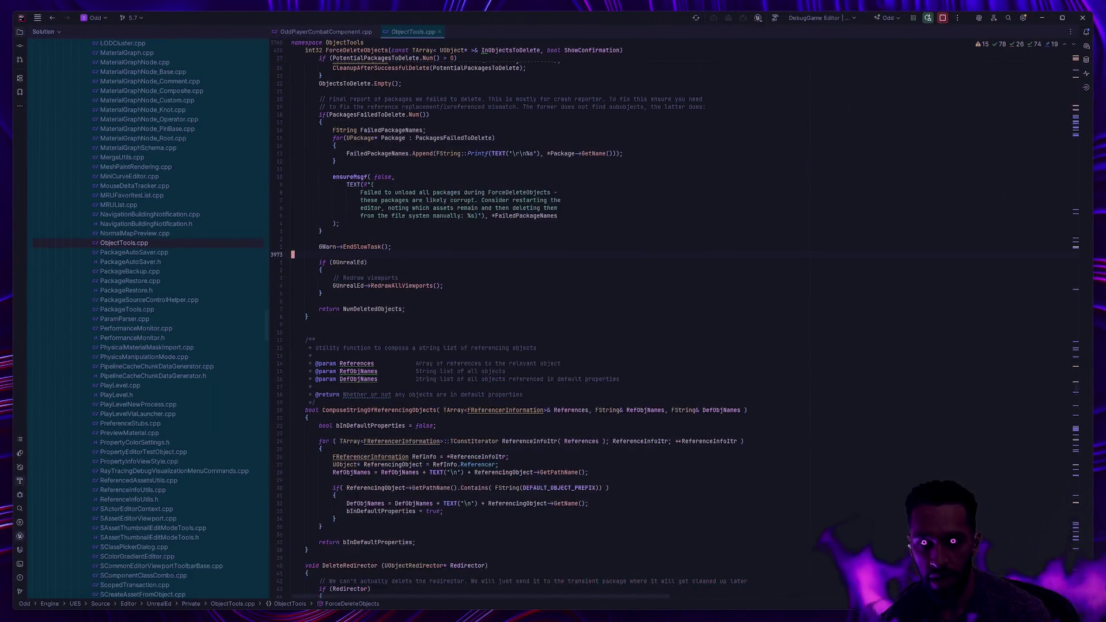
pyautogui.write('/**')
pyautogui.press('Return')
pyautogui.hotkey('ctrl', 'z')
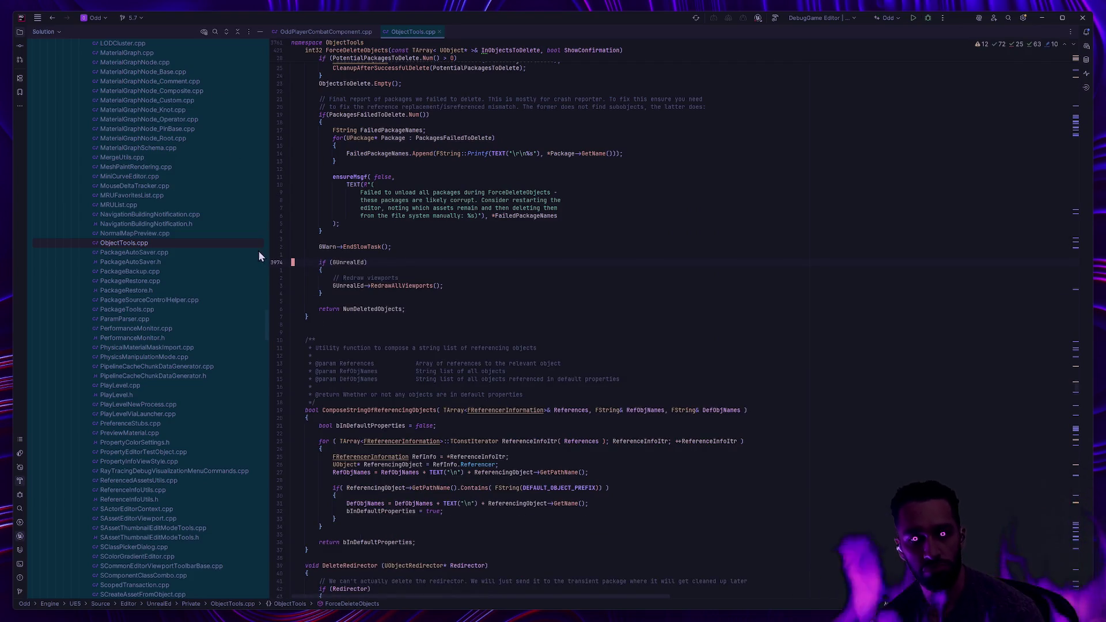
pyautogui.moveTo(267, 330)
pyautogui.mouseDown()
pyautogui.moveTo(270, 573)
pyautogui.moveTo(253, 569)
pyautogui.mouseUp()
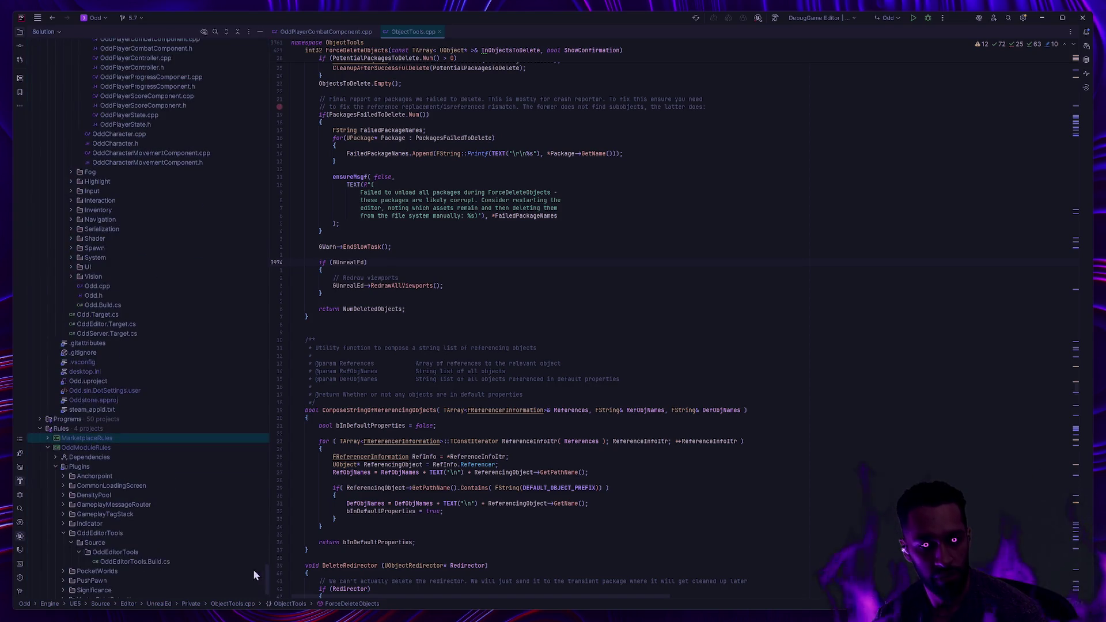
# Step: Look over Odd.Build.cs and scroll through the Odd.uproject plugin list
pyautogui.doubleClick(95, 381)
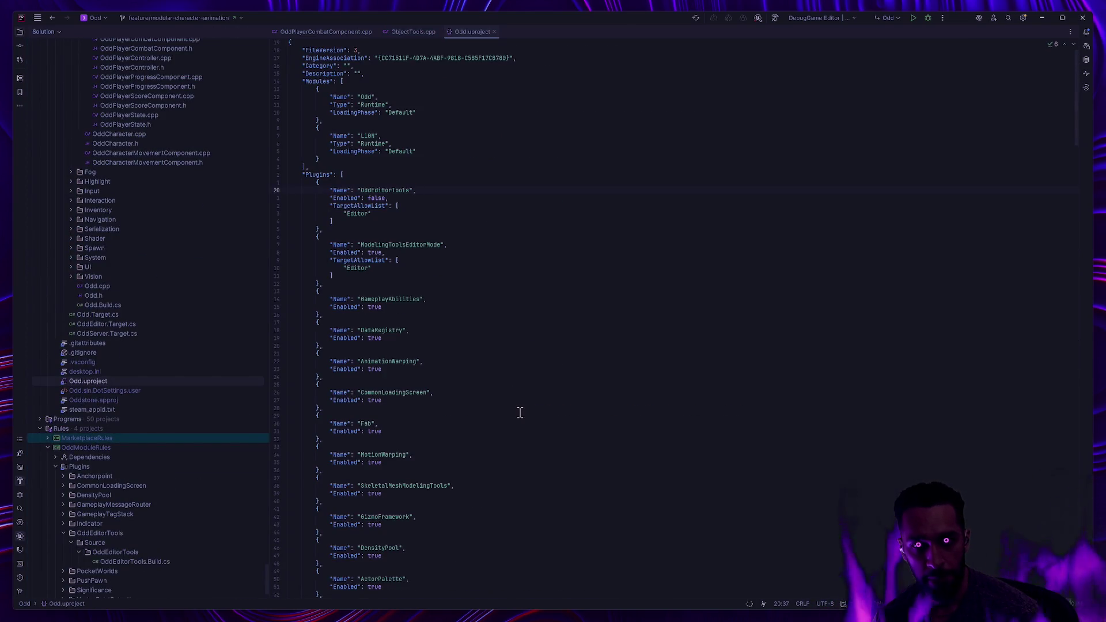
pyautogui.scroll(-5, 527, 417)
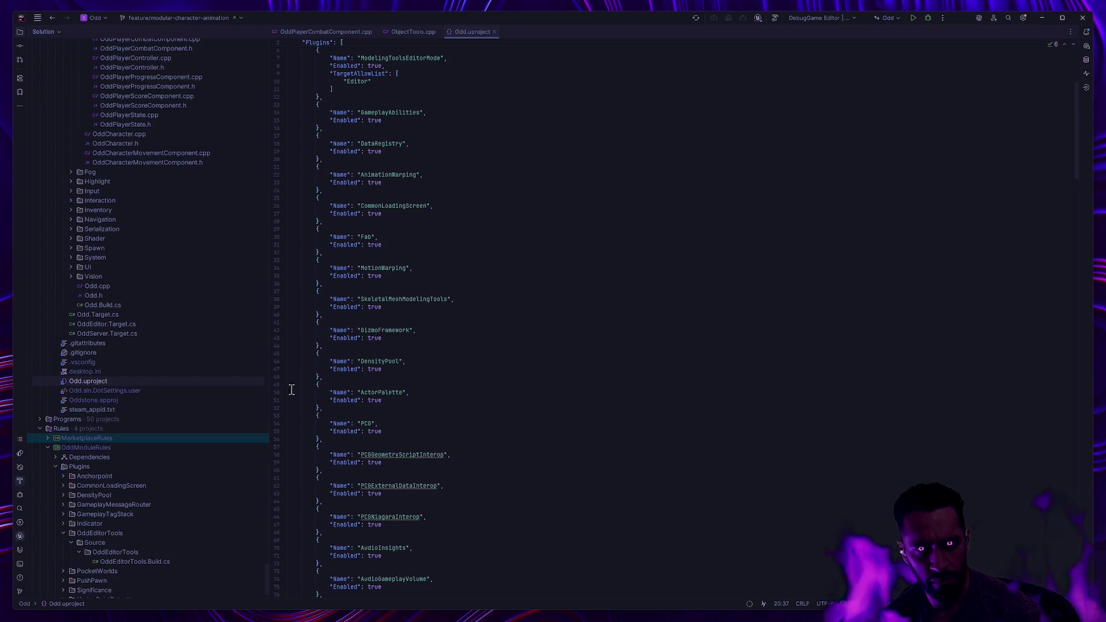
pyautogui.doubleClick(125, 306)
pyautogui.scroll(-5, 548, 449)
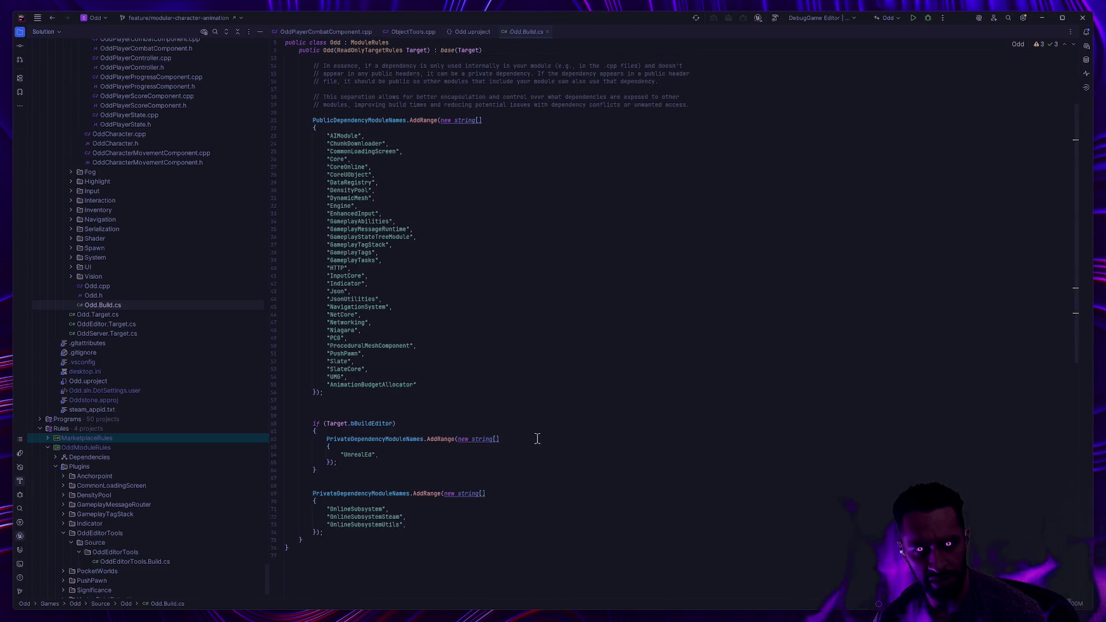
pyautogui.doubleClick(91, 381)
pyautogui.scroll(-2, 508, 422)
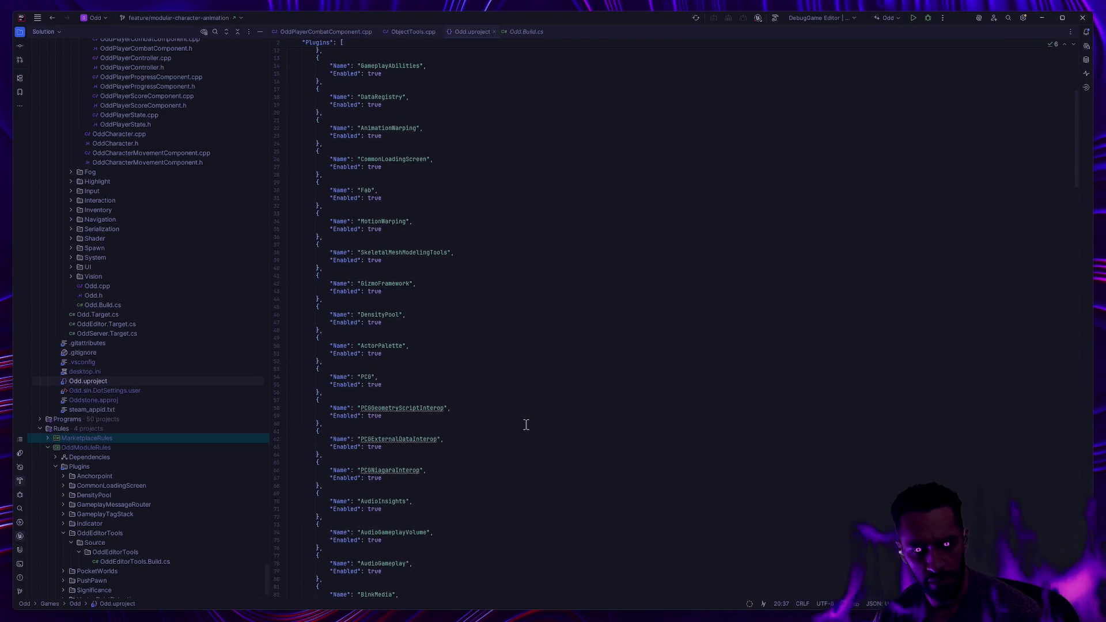
pyautogui.scroll(7, 533, 436)
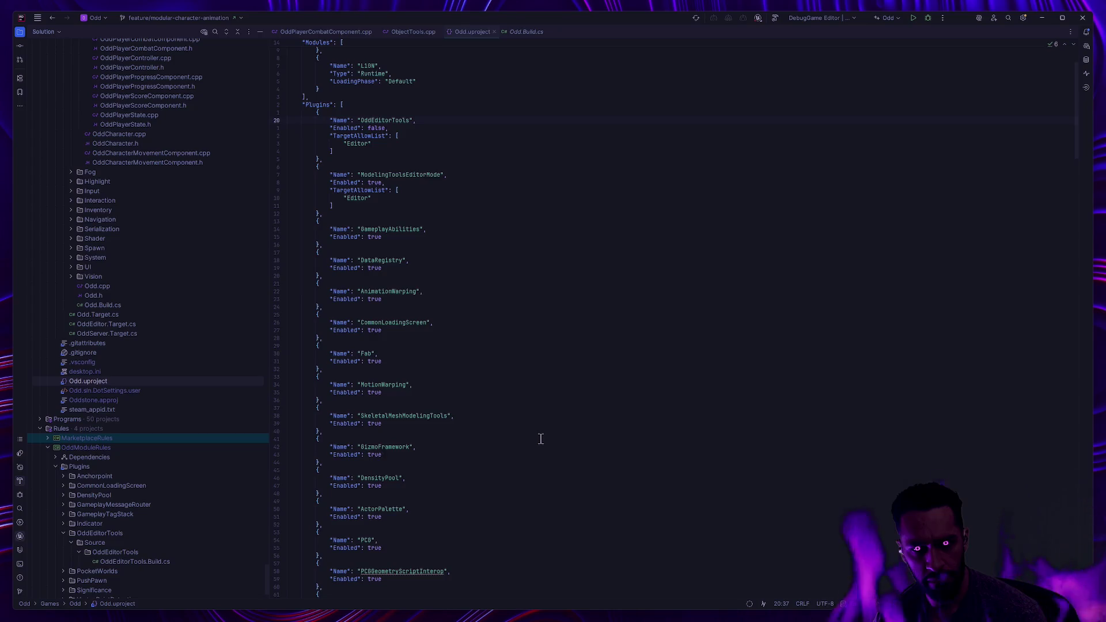
pyautogui.scroll(-20, 540, 438)
pyautogui.scroll(-10, 532, 440)
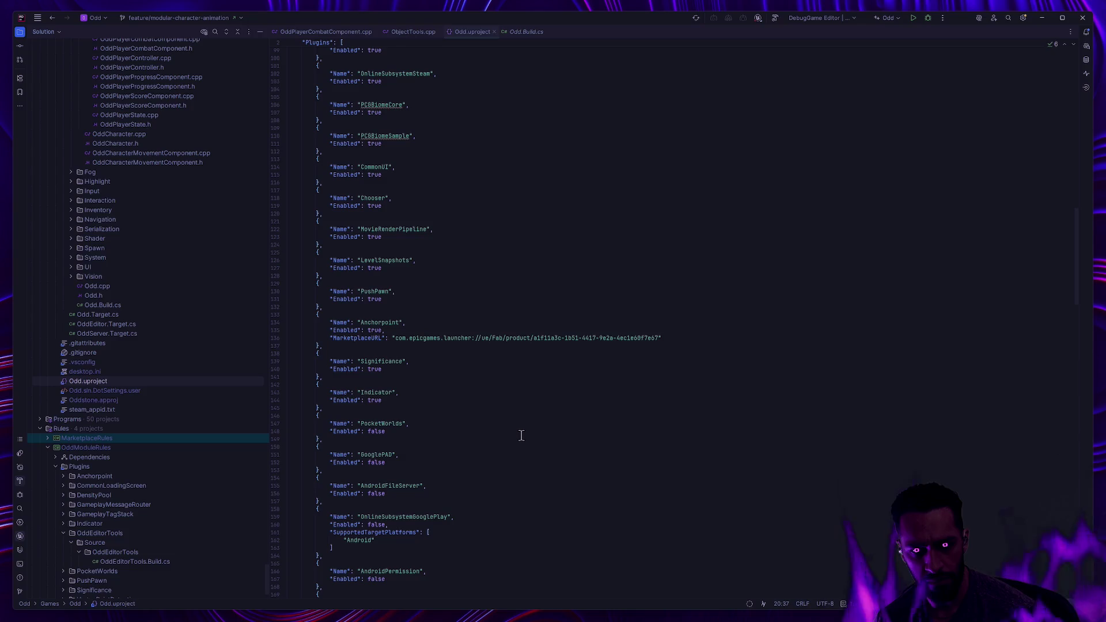
pyautogui.scroll(-10, 522, 436)
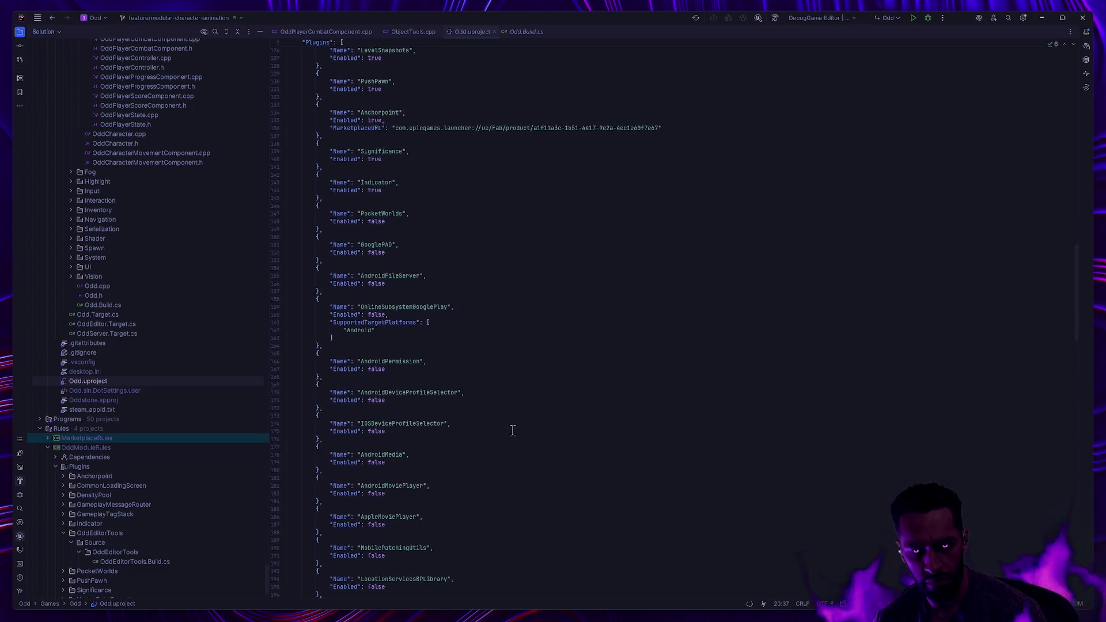
pyautogui.scroll(-11, 508, 431)
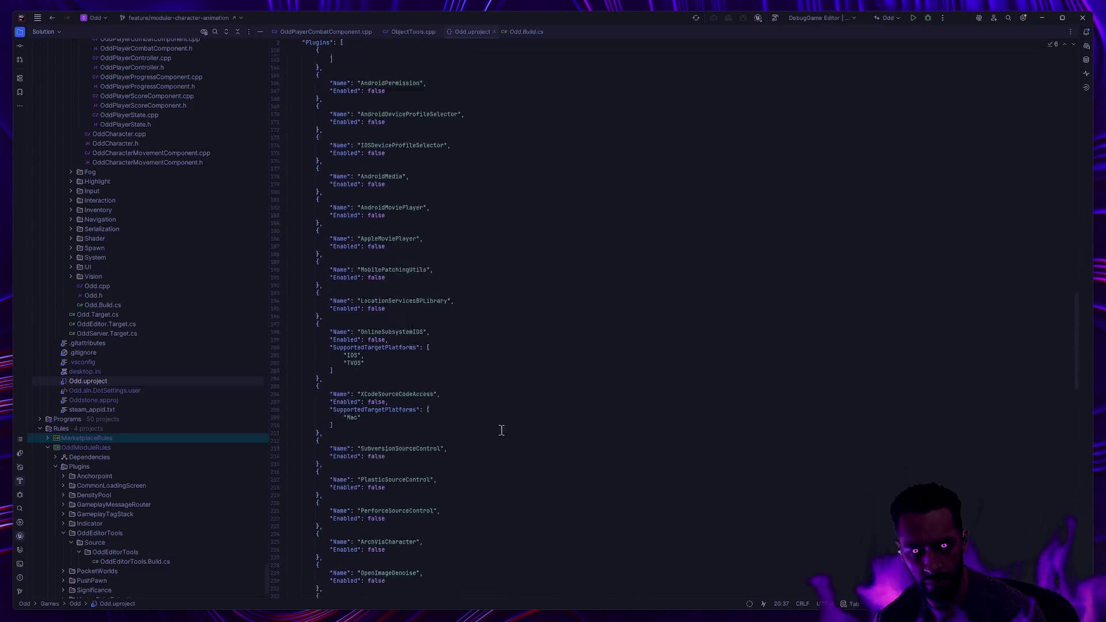
# Step: Search Odd.uproject for PoseSearch with /PoseS, then open OddServer.Target.cs and Odd.Target.cs
pyautogui.hotkey('ctrl', 'f')
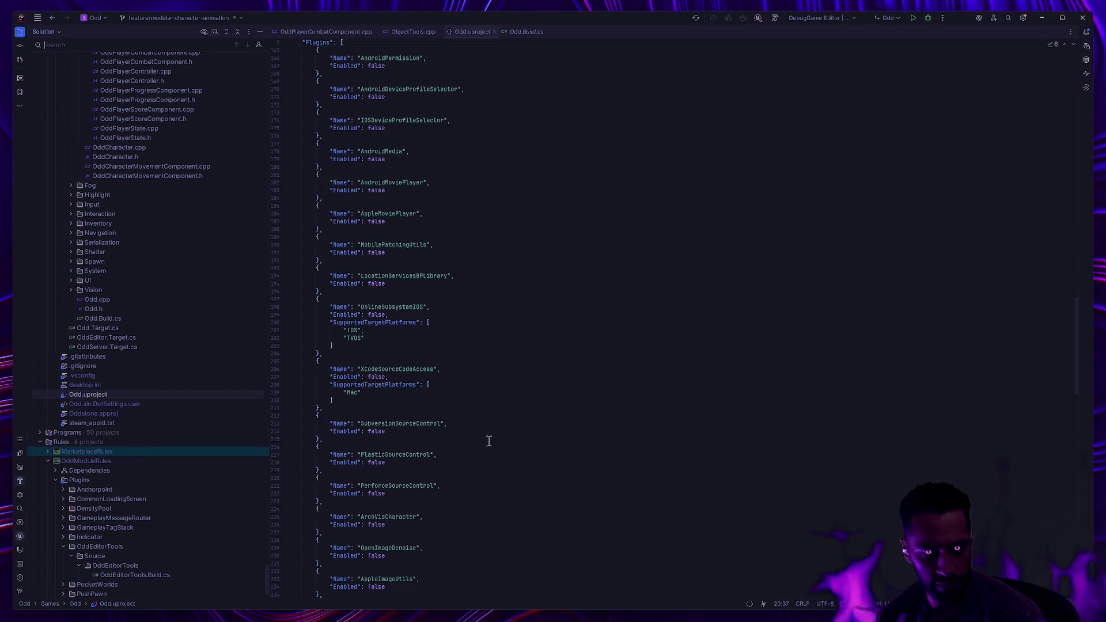
pyautogui.click(517, 436)
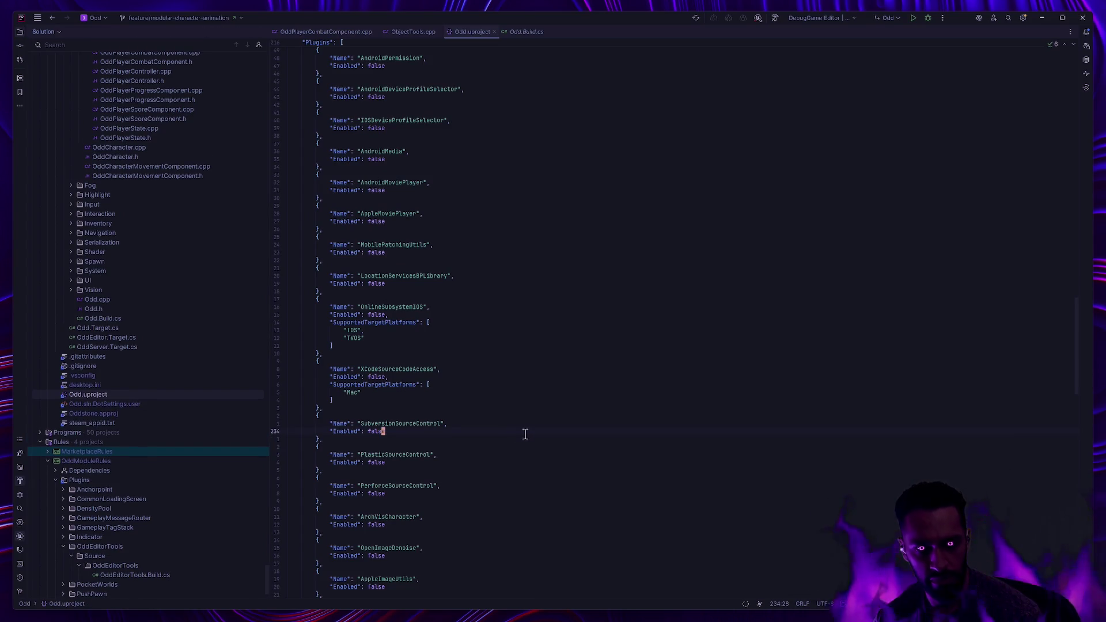
pyautogui.press('Up')
pyautogui.press('Up')
pyautogui.press('Home')
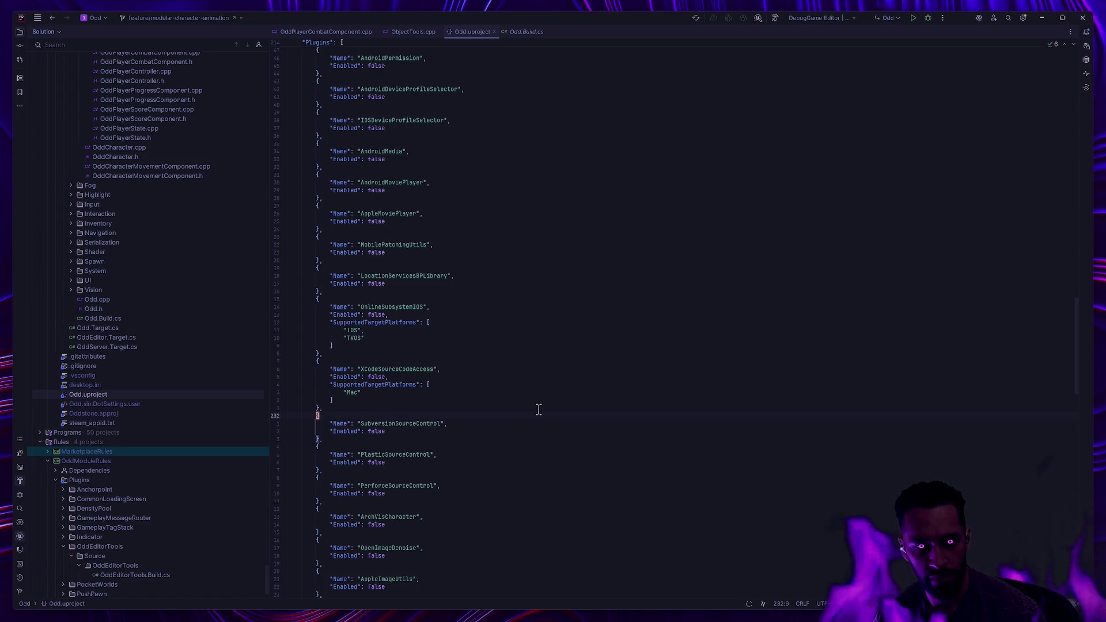
pyautogui.write('/Pose')
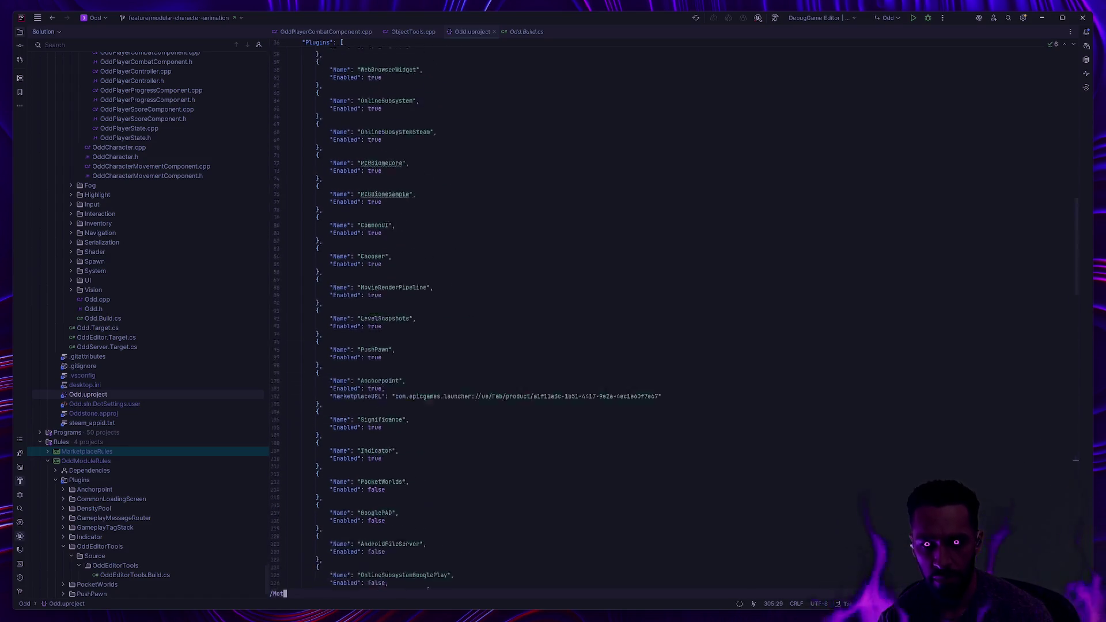
pyautogui.press('BackSpace')
pyautogui.press('BackSpace')
pyautogui.press('BackSpace')
pyautogui.write('S')
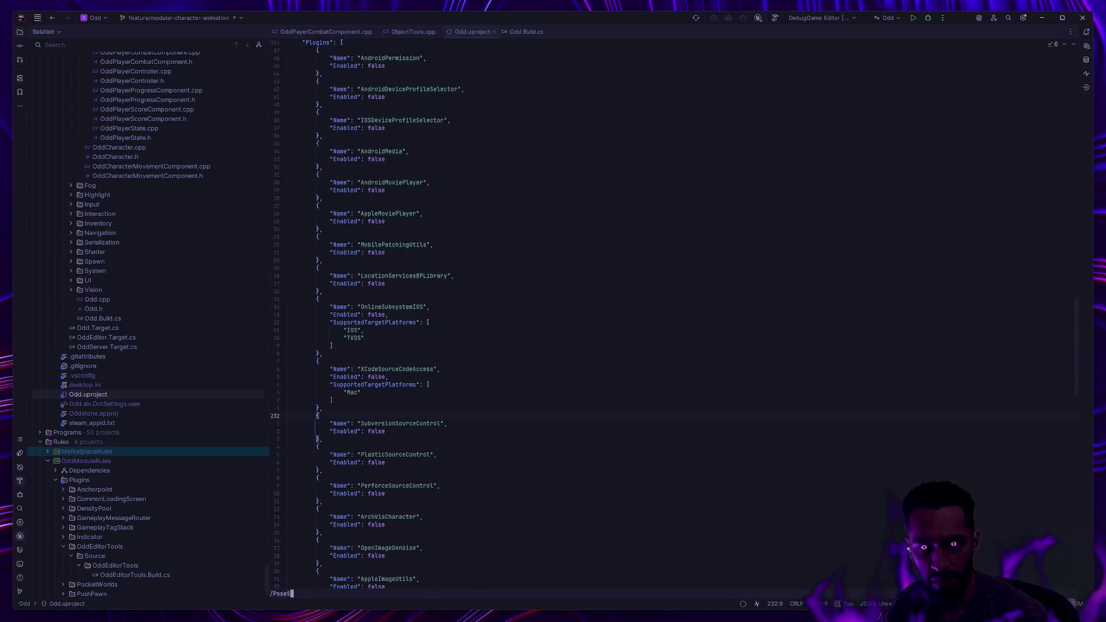
pyautogui.scroll(5, 576, 391)
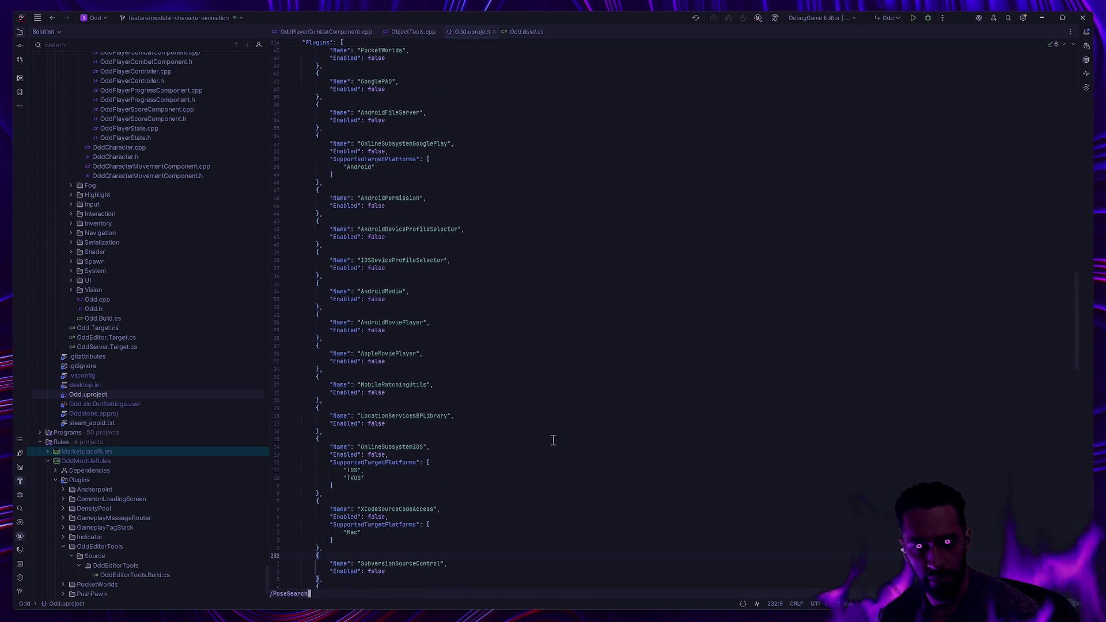
pyautogui.press('Escape')
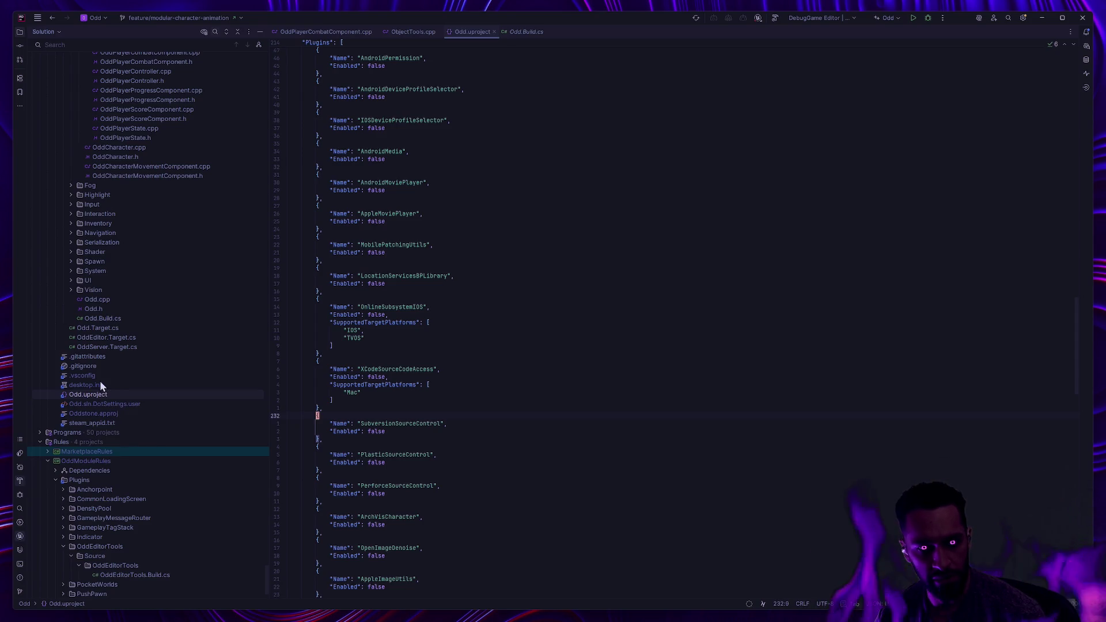
pyautogui.click(99, 347)
pyautogui.click(103, 328)
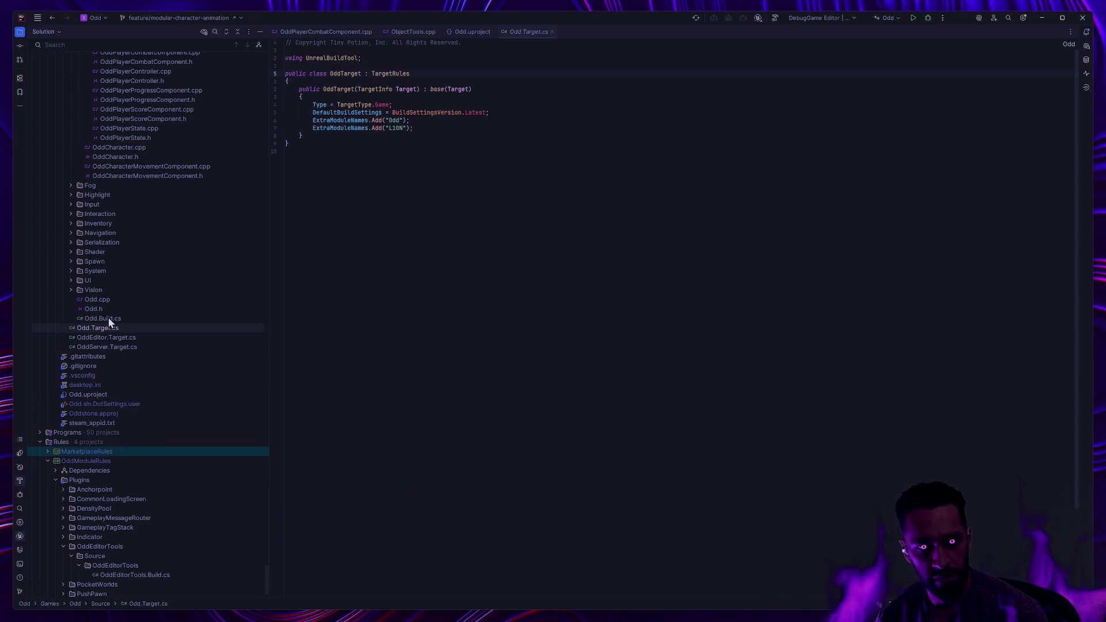
# Step: Scroll through Odd.Build.cs dependency arrays, then reopen Odd.uproject at the top
pyautogui.click(109, 318)
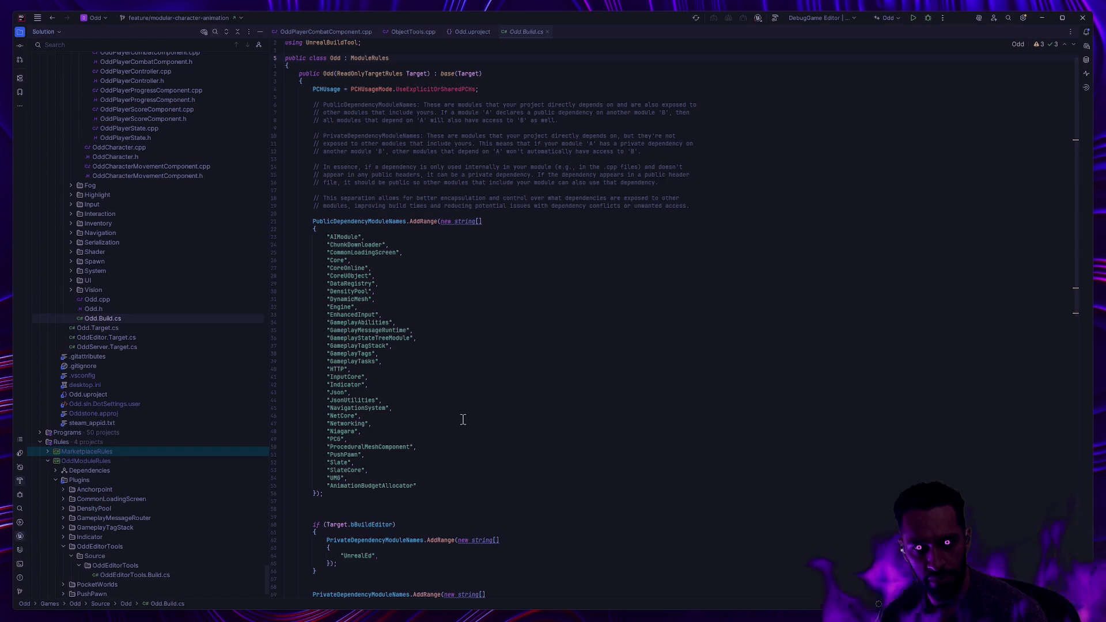
pyautogui.scroll(-4, 508, 410)
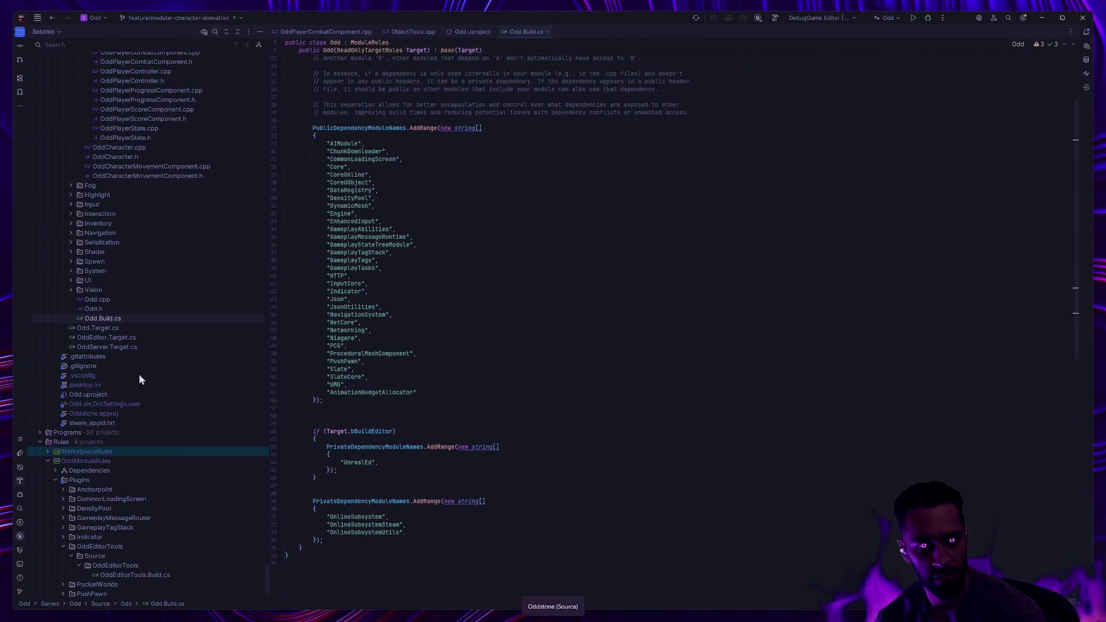
pyautogui.click(104, 395)
pyautogui.scroll(5, 534, 403)
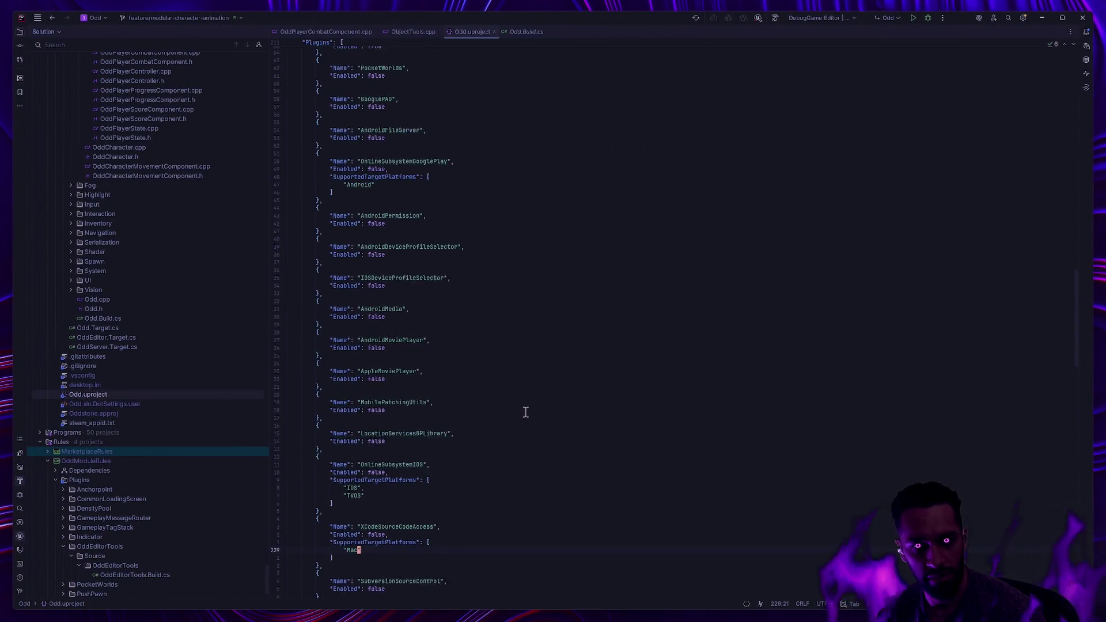
# Step: Search Odd.uproject for OddEditor, PoseSearch and MotionW plugin entries
pyautogui.scroll(5, 533, 421)
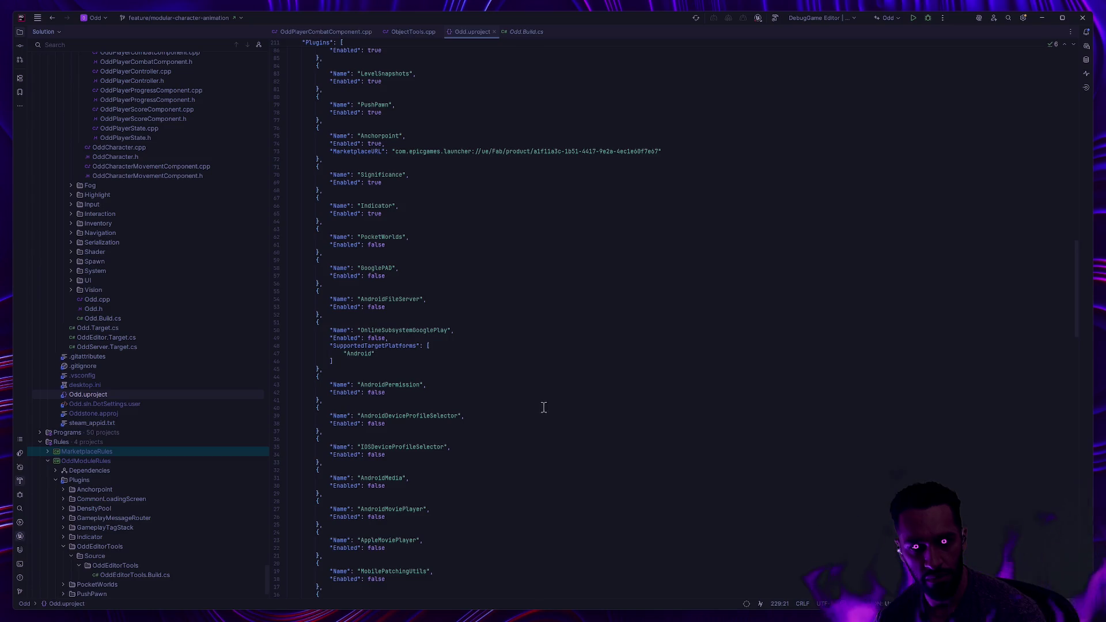
pyautogui.scroll(5, 544, 406)
pyautogui.hotkey('ctrl', 'f')
pyautogui.write('OddEditor')
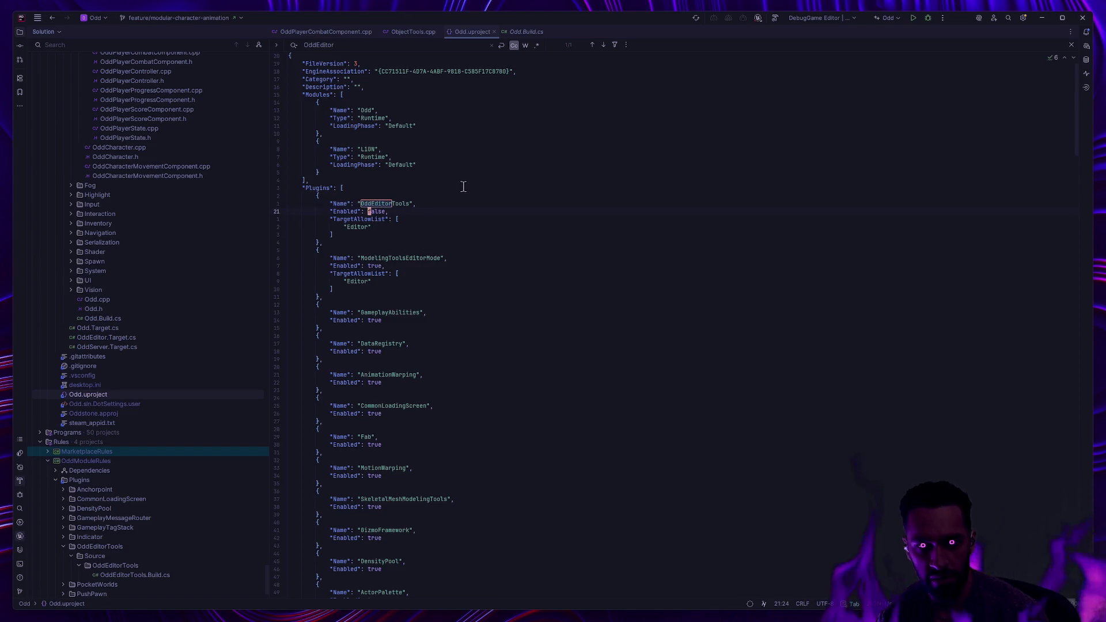
pyautogui.write('true')
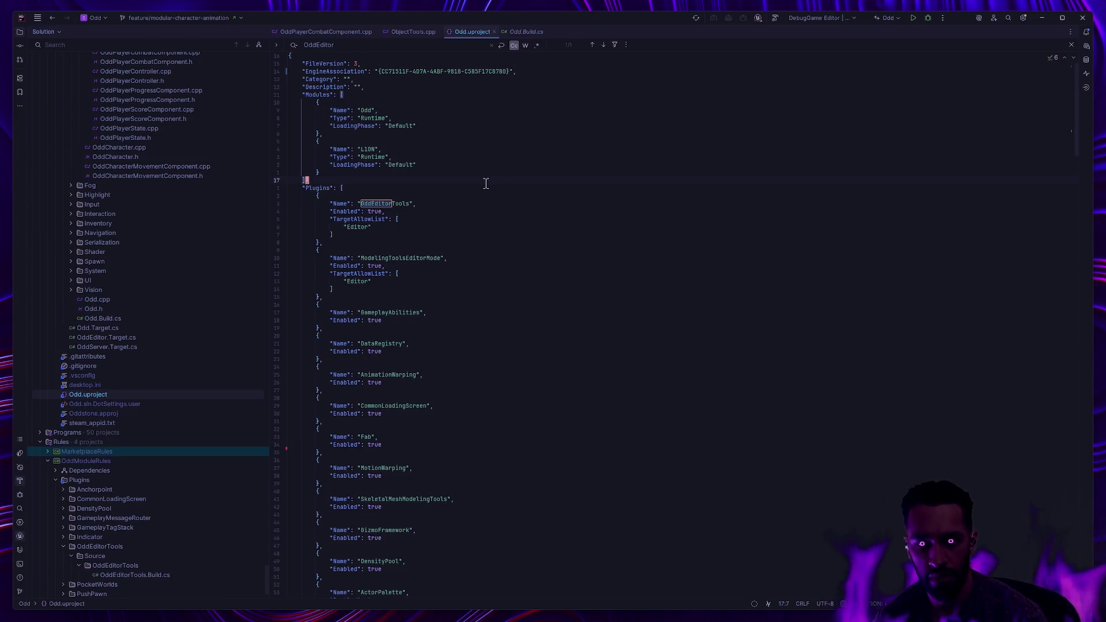
pyautogui.hotkey('ctrl', 'f')
pyautogui.write('PoseSearch')
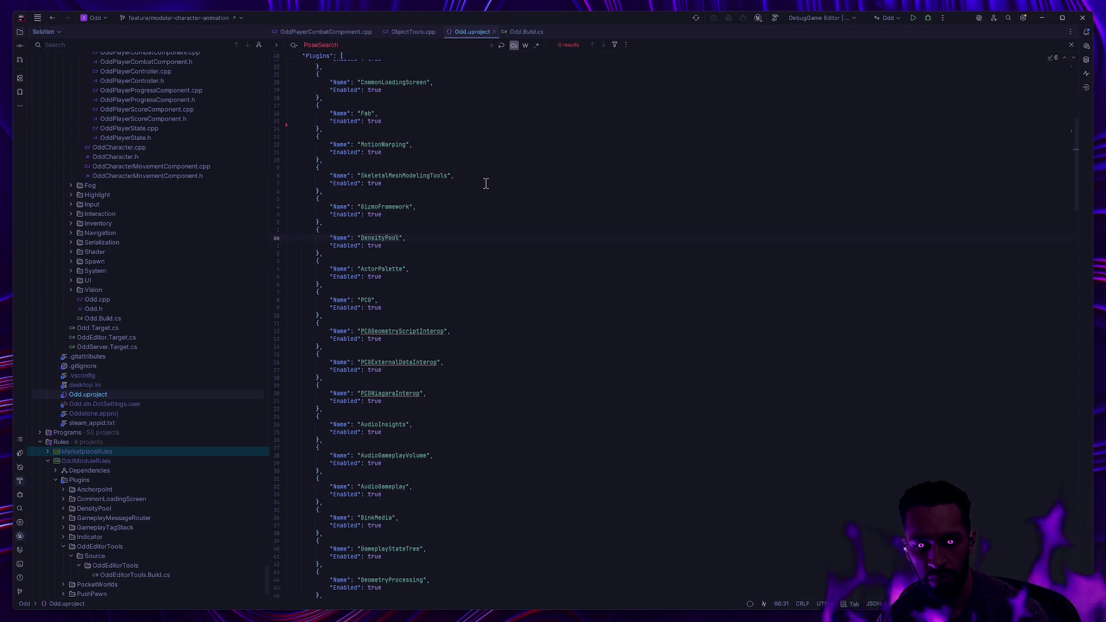
pyautogui.hotkey('ctrl', 'f')
pyautogui.write('MotionW')
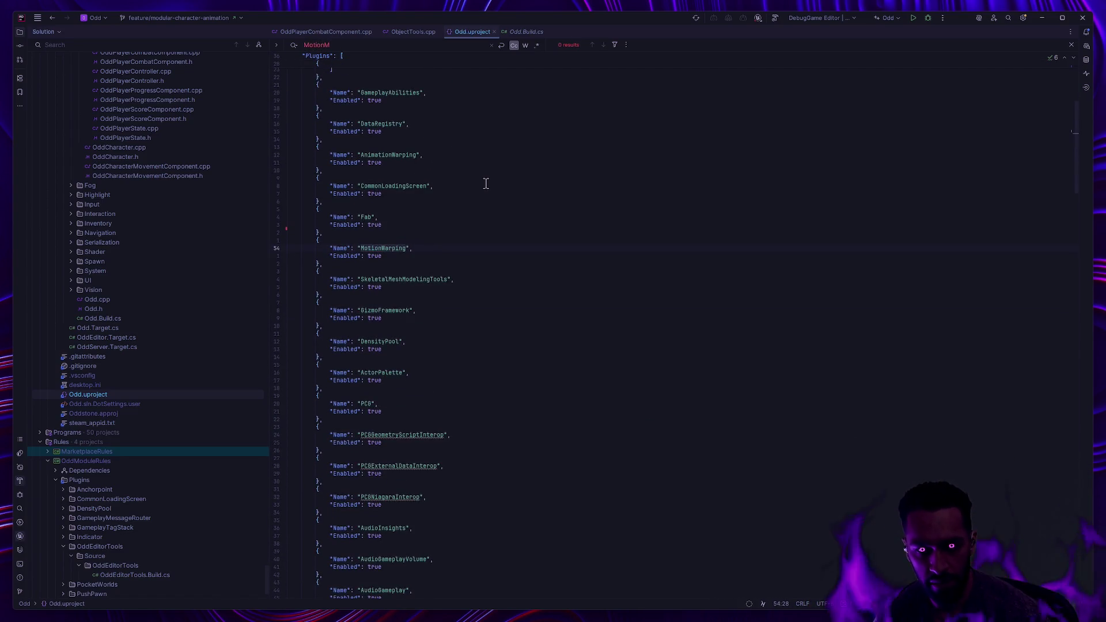
# Step: Search for 'false' and scroll through every disabled plugin match
pyautogui.scroll(5, 488, 198)
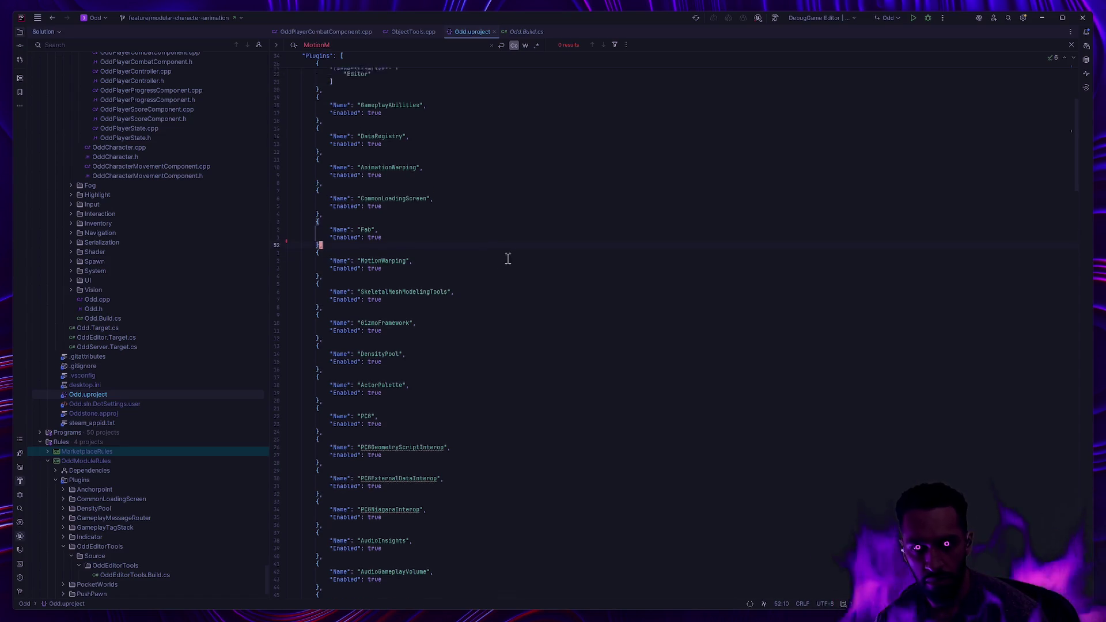
pyautogui.write('false')
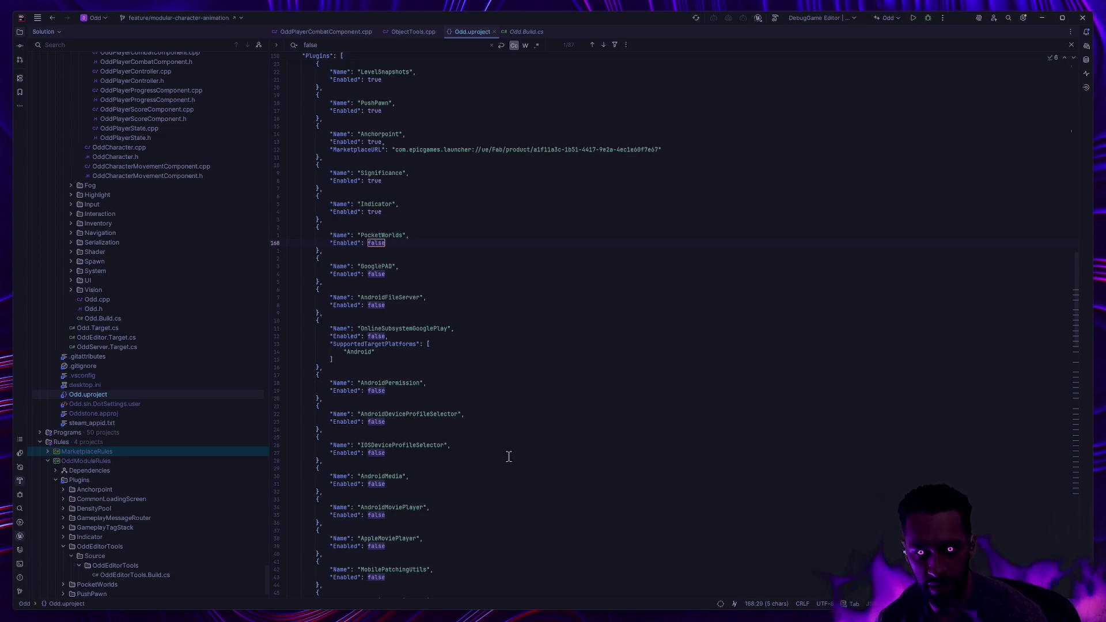
pyautogui.scroll(-4, 503, 465)
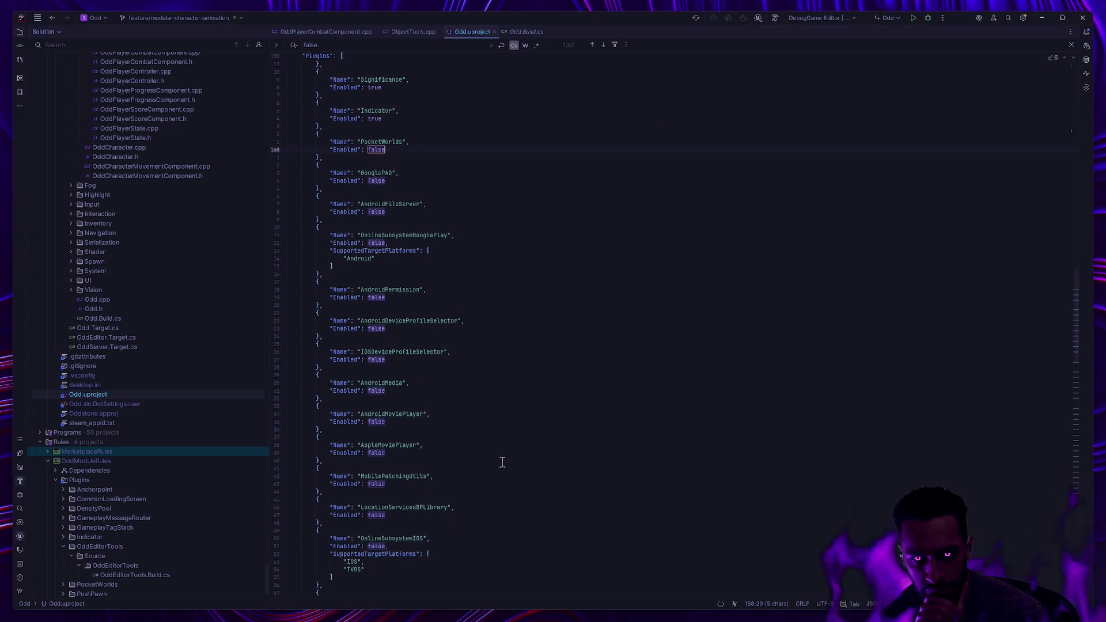
pyautogui.scroll(-11, 500, 461)
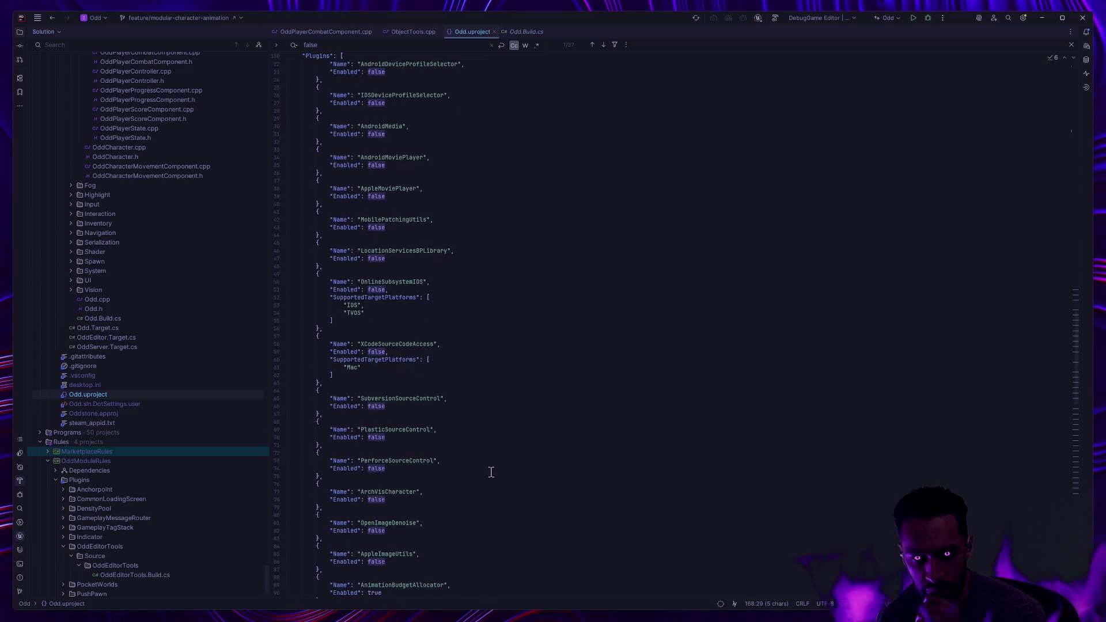
pyautogui.scroll(-7, 491, 471)
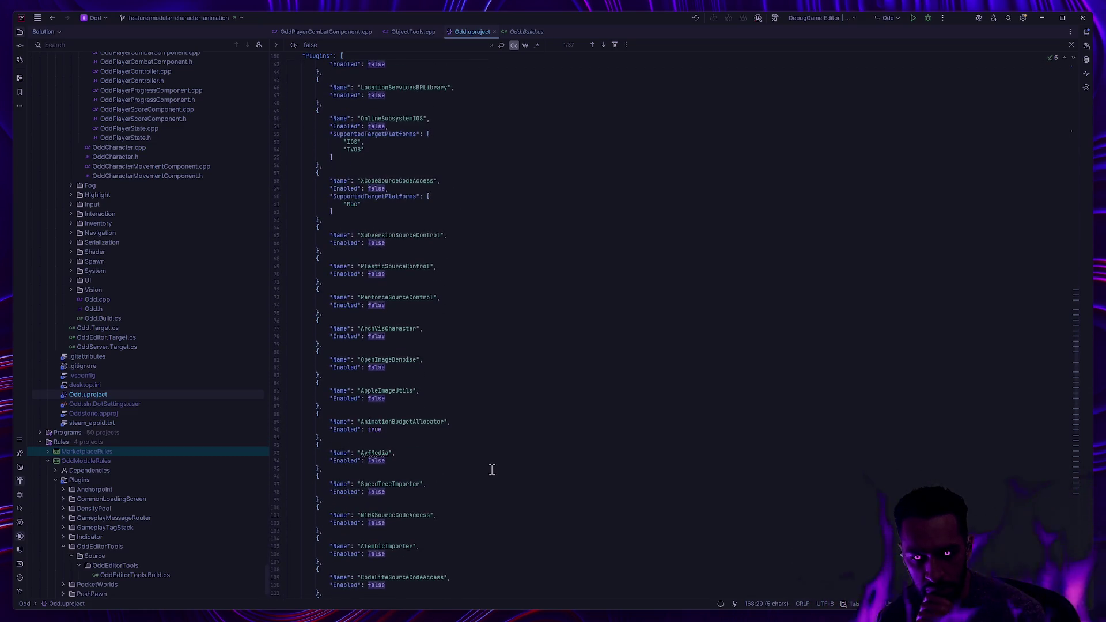
pyautogui.scroll(-7, 492, 468)
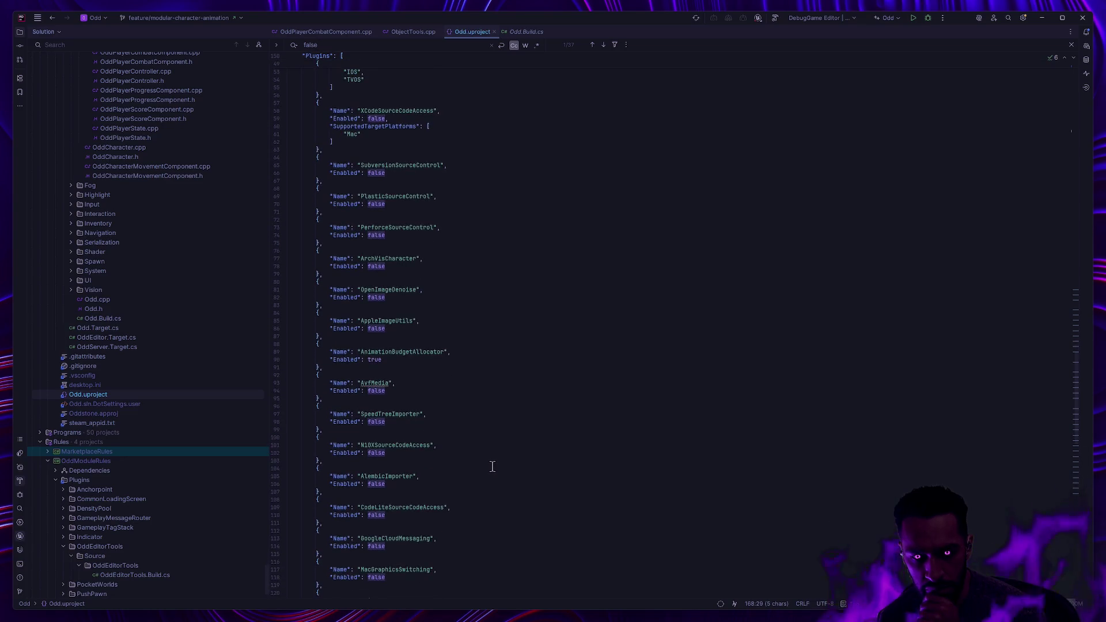
pyautogui.scroll(-4, 492, 465)
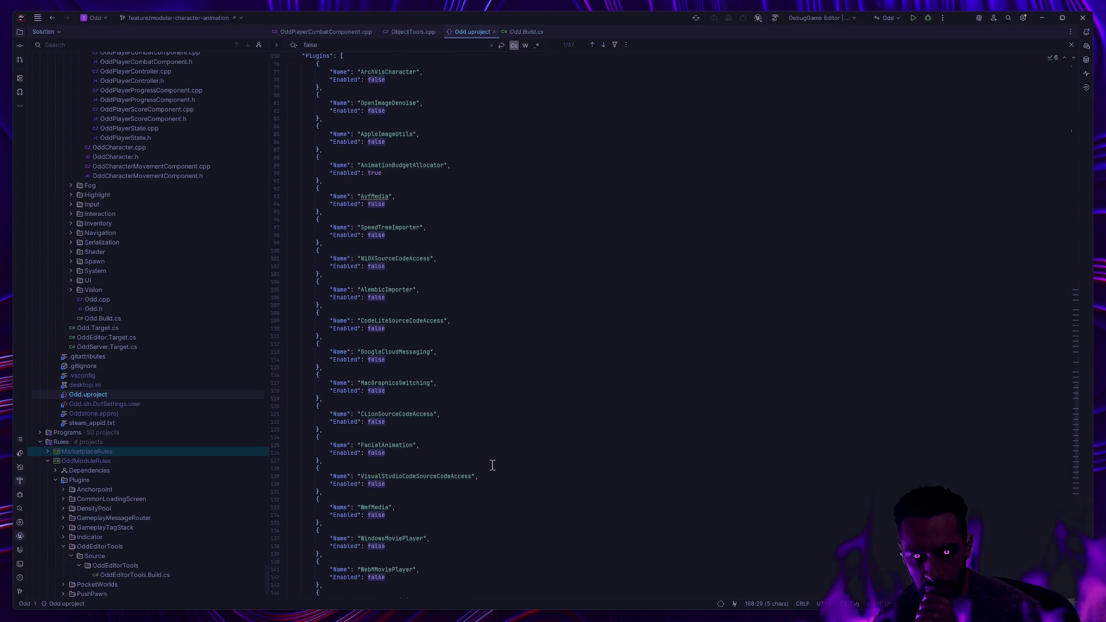
pyautogui.scroll(-5, 492, 465)
pyautogui.scroll(-5, 493, 466)
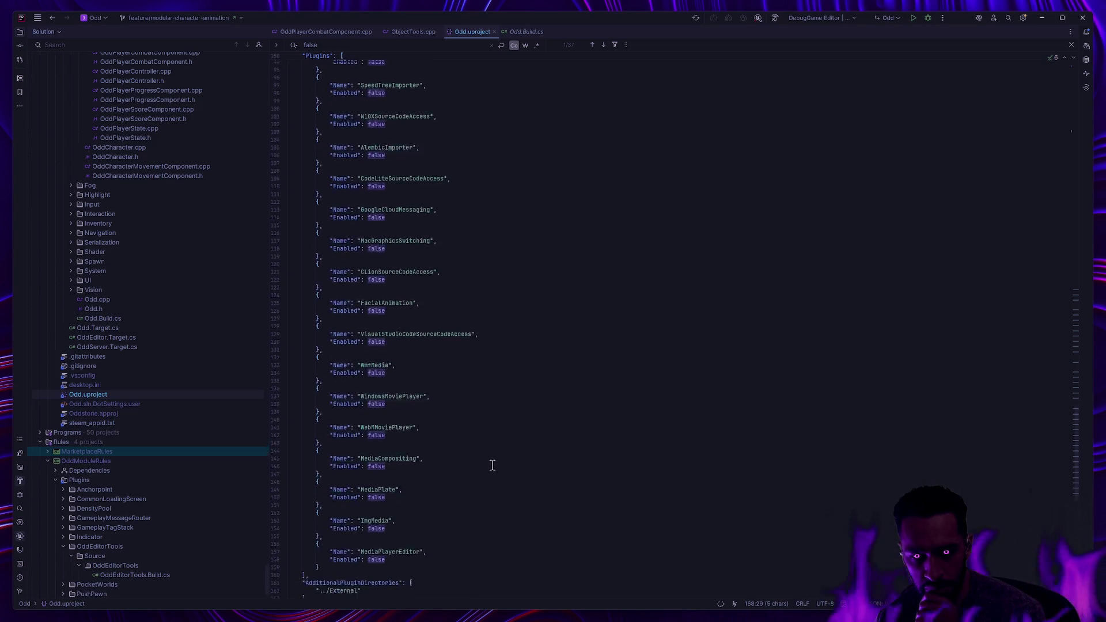
pyautogui.moveTo(1077, 486)
pyautogui.mouseDown()
pyautogui.moveTo(1063, 264)
pyautogui.moveTo(1077, 147)
pyautogui.mouseUp()
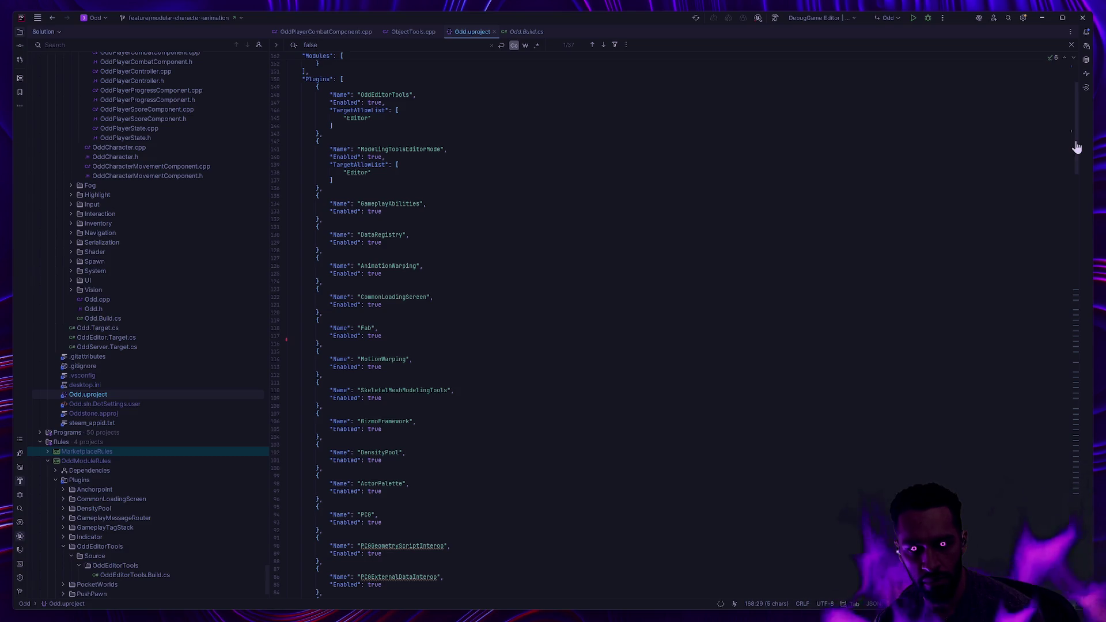
# Step: Roll back the gutter change to restore the PoseSearch and MotionTrajectory plugin entries
pyautogui.click(287, 344)
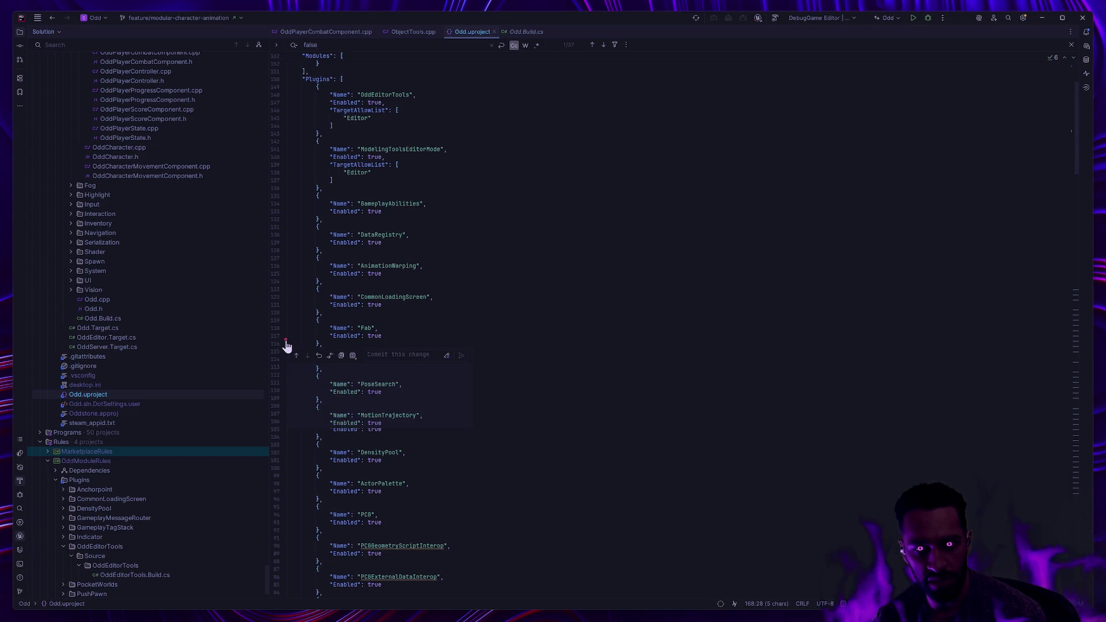
pyautogui.click(319, 355)
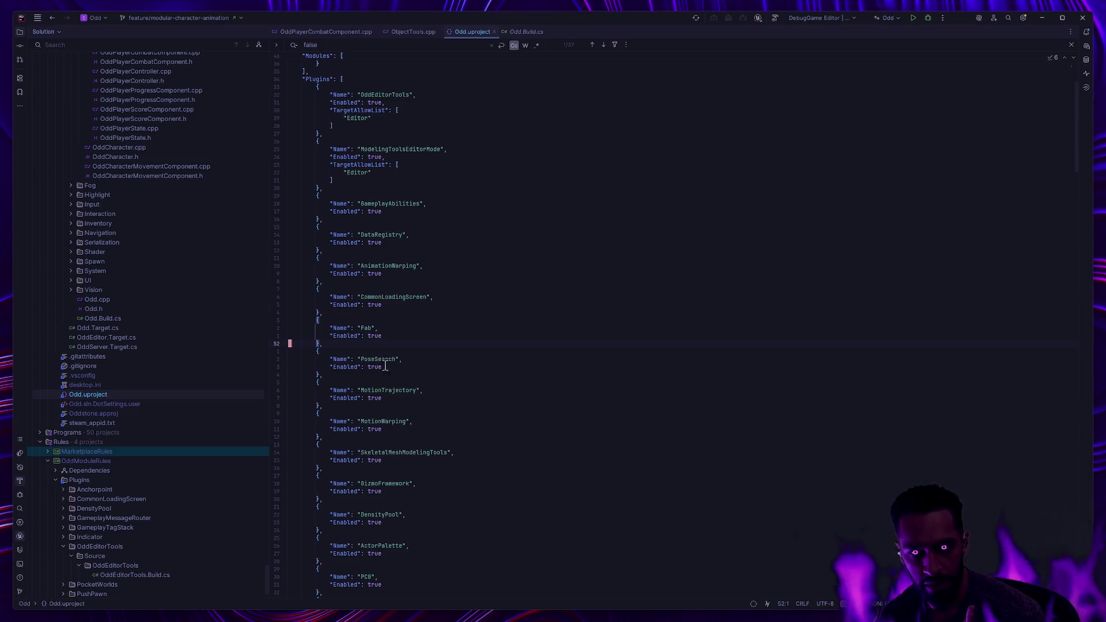
pyautogui.click(622, 297)
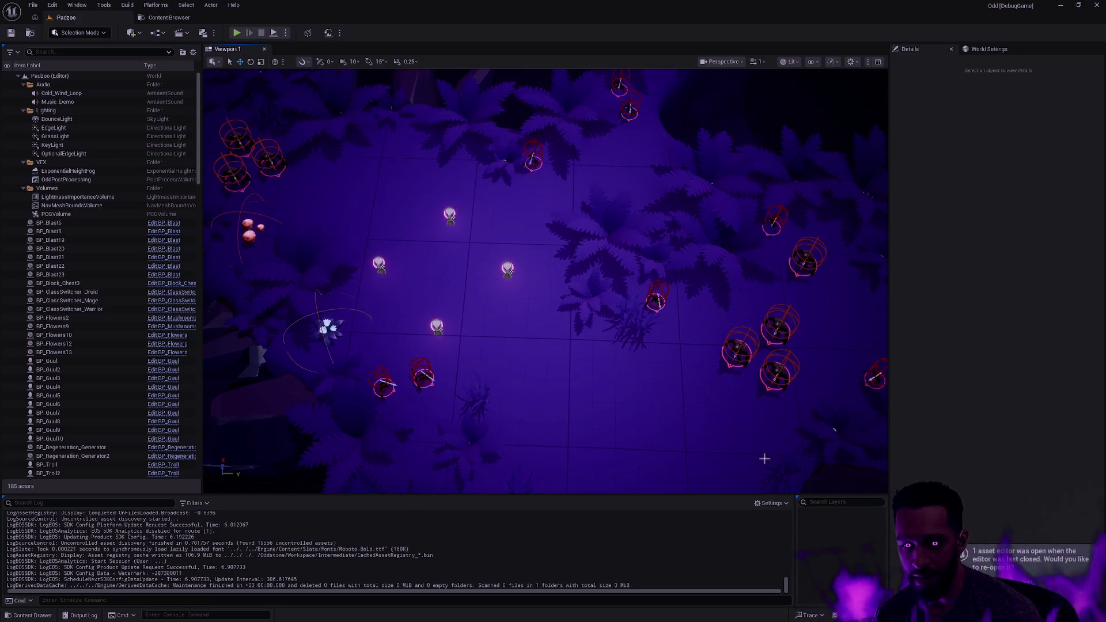
# Step: Open the content drawer at Character/Player/Male/Animation/Shield and look over the AS_Male_Shield sequences
pyautogui.hotkey('ctrl', 'space')
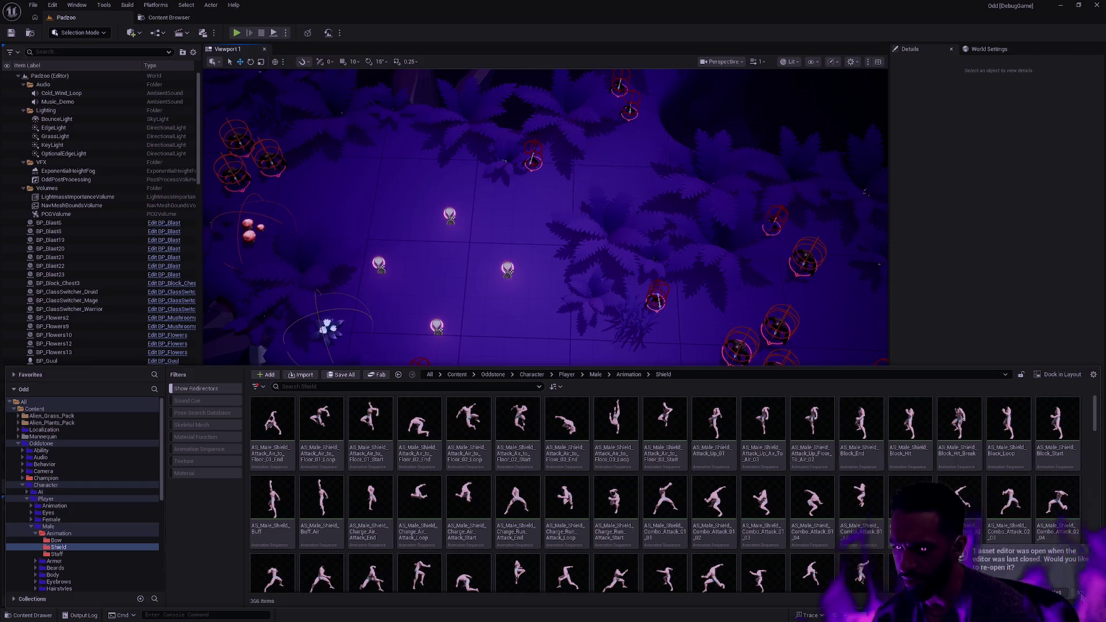
pyautogui.click(1066, 568)
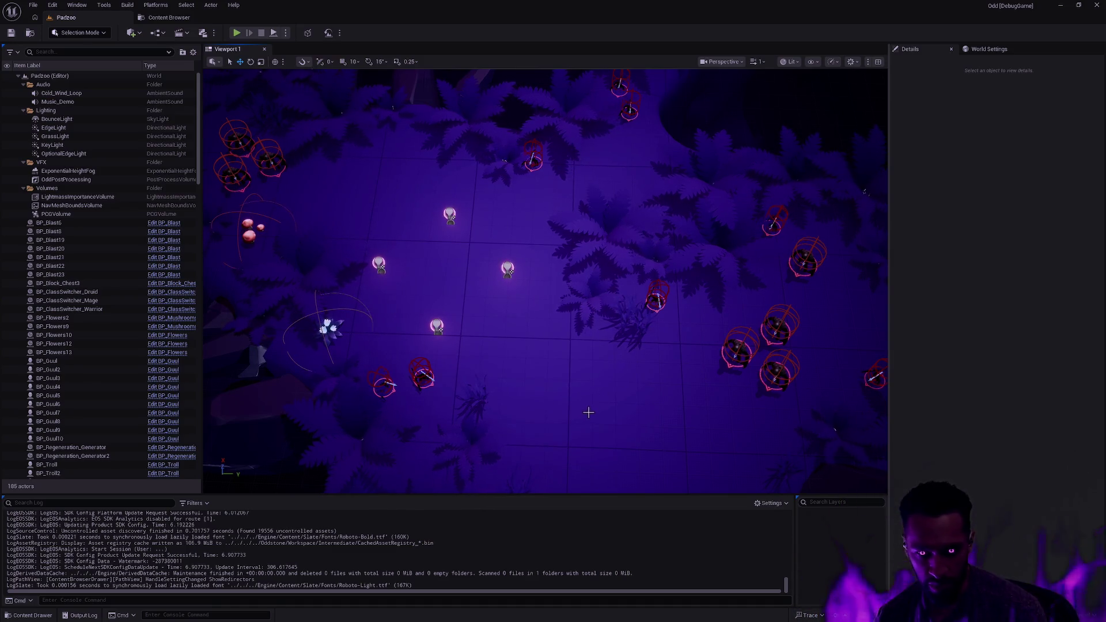
pyautogui.hotkey('ctrl', 'space')
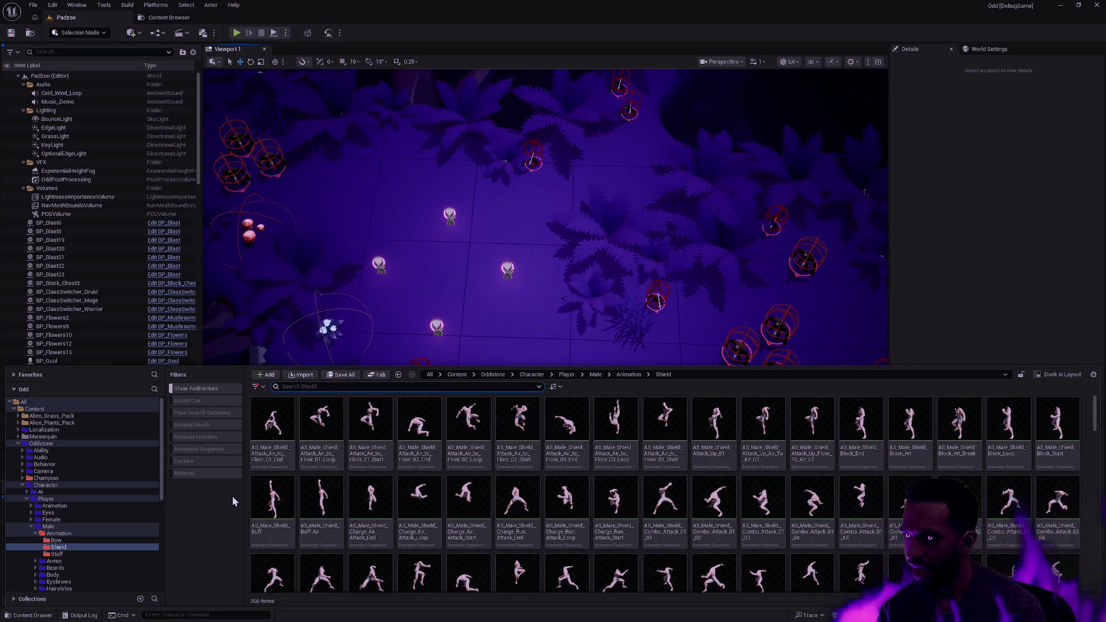
pyautogui.moveTo(320, 429); pyautogui.dragTo(282, 448)
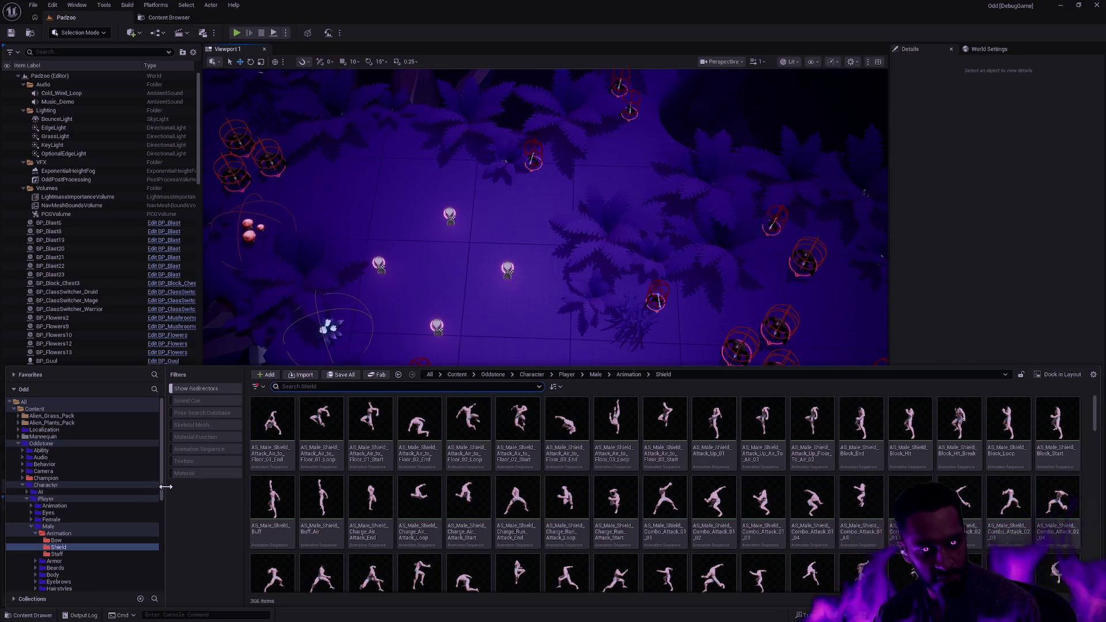
pyautogui.click(24, 478)
# Step: Go to Warrior/Animation/MotionMatching/Databases/Male/Default and open PSD_Male_Warrior_IdleAndStops
pyautogui.click(63, 506)
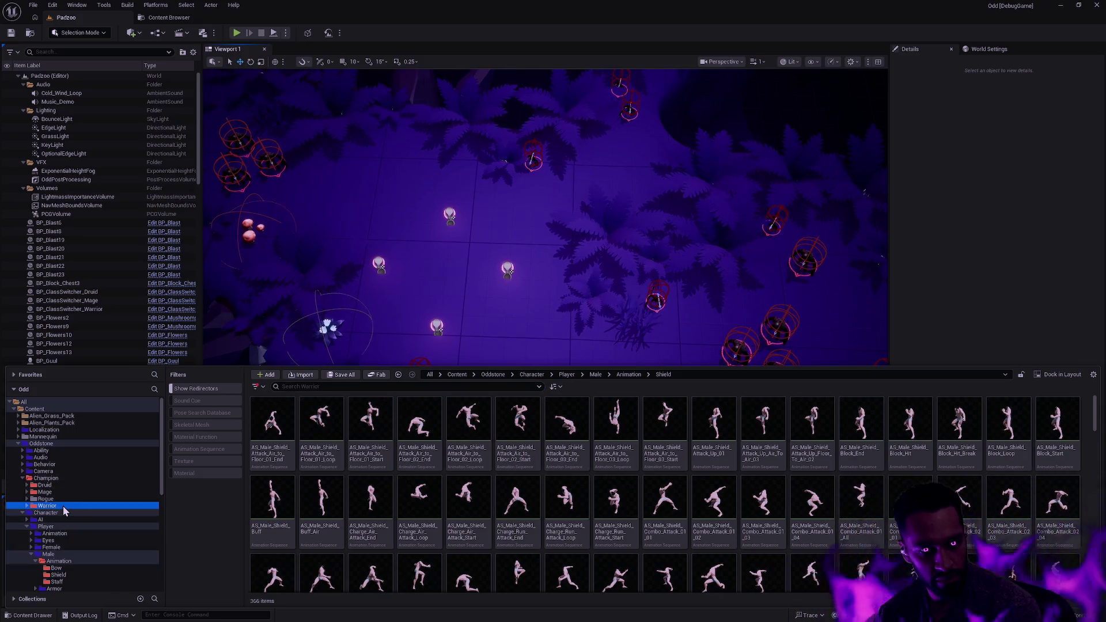
pyautogui.doubleClick(321, 420)
pyautogui.doubleClick(337, 432)
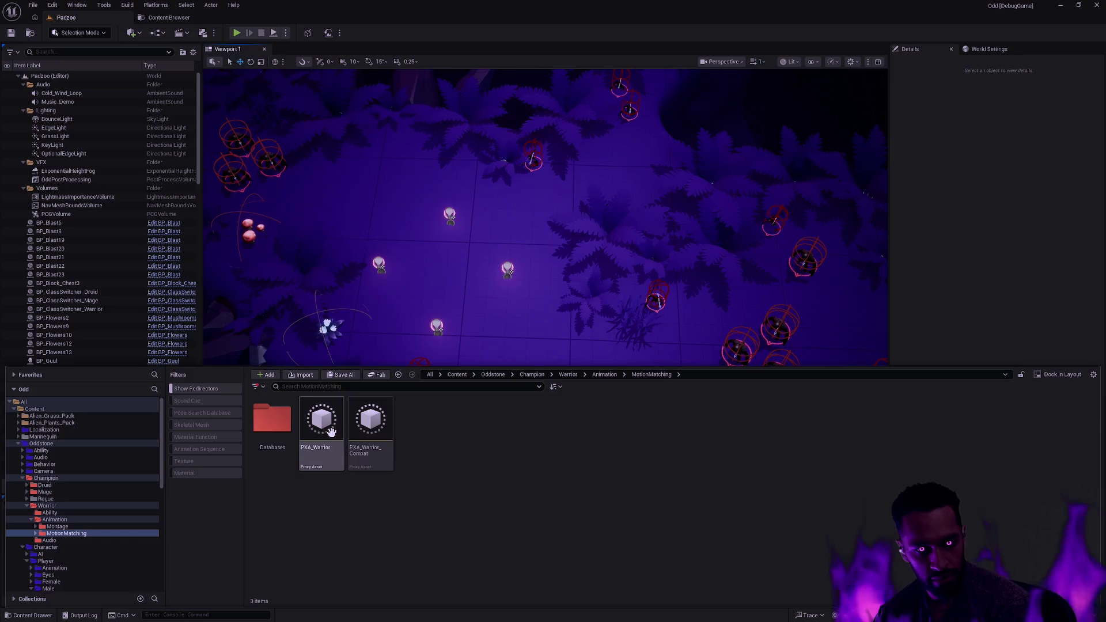
pyautogui.doubleClick(272, 429)
pyautogui.doubleClick(269, 433)
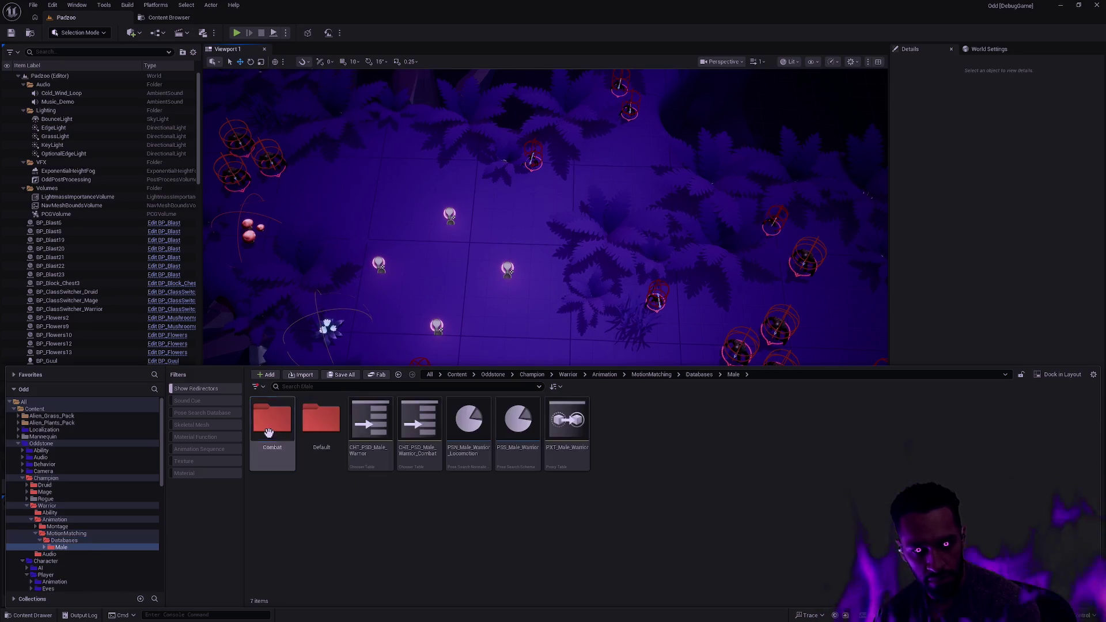
pyautogui.doubleClick(327, 454)
pyautogui.doubleClick(329, 461)
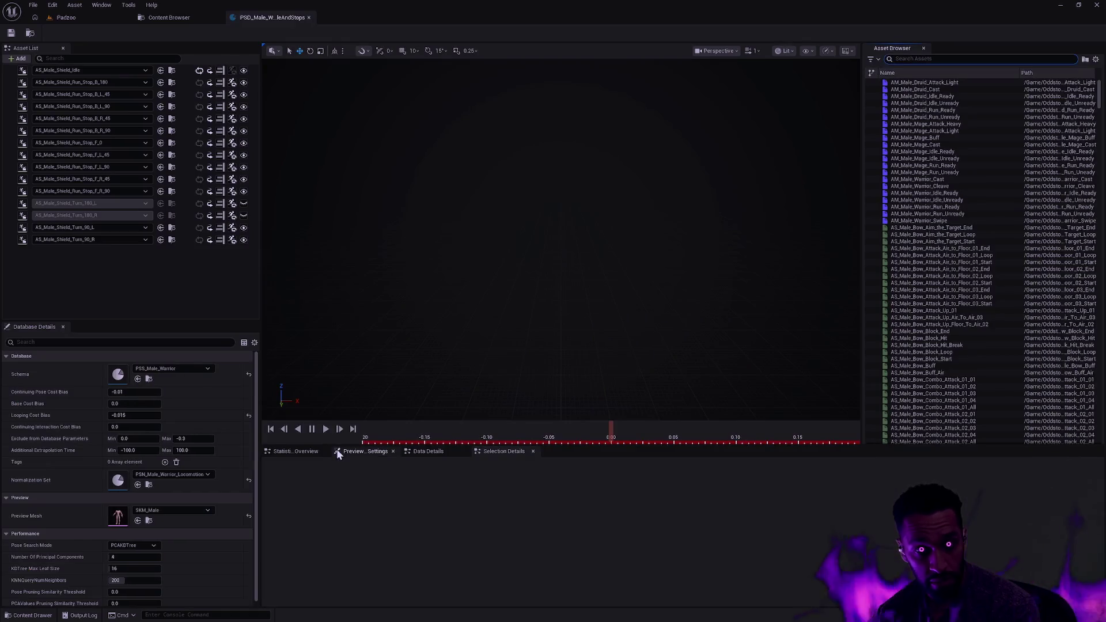
# Step: Preview the Idle, Turn_90_R and Turn_90_L shield animations, then return to Padzoo
pyautogui.click(8, 72)
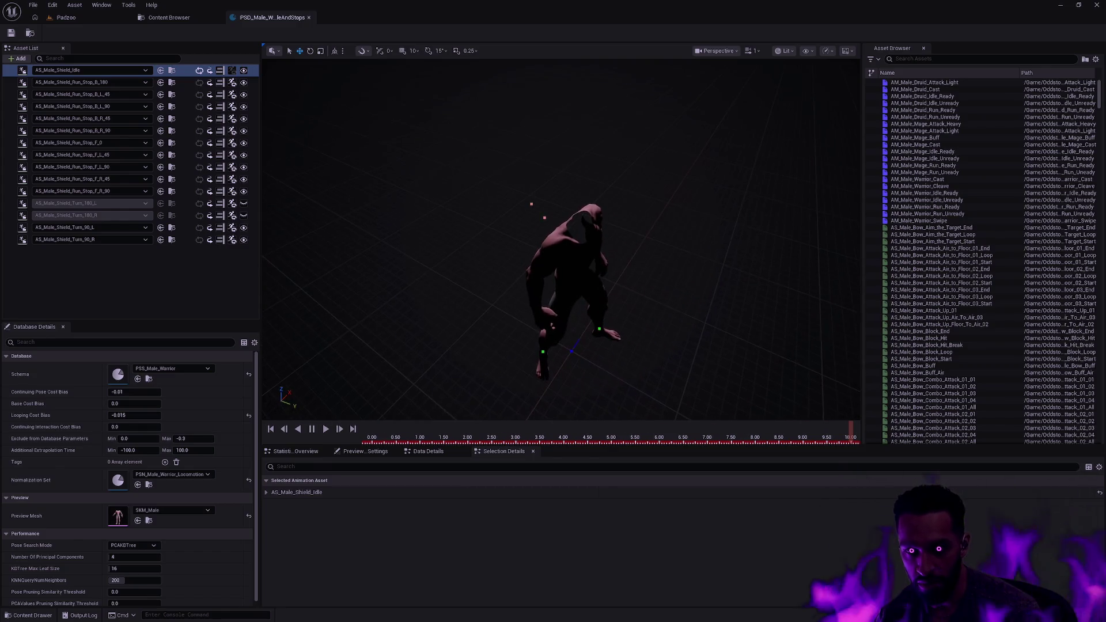
pyautogui.keyDown('shift'); pyautogui.click(12, 240); pyautogui.keyUp('shift')
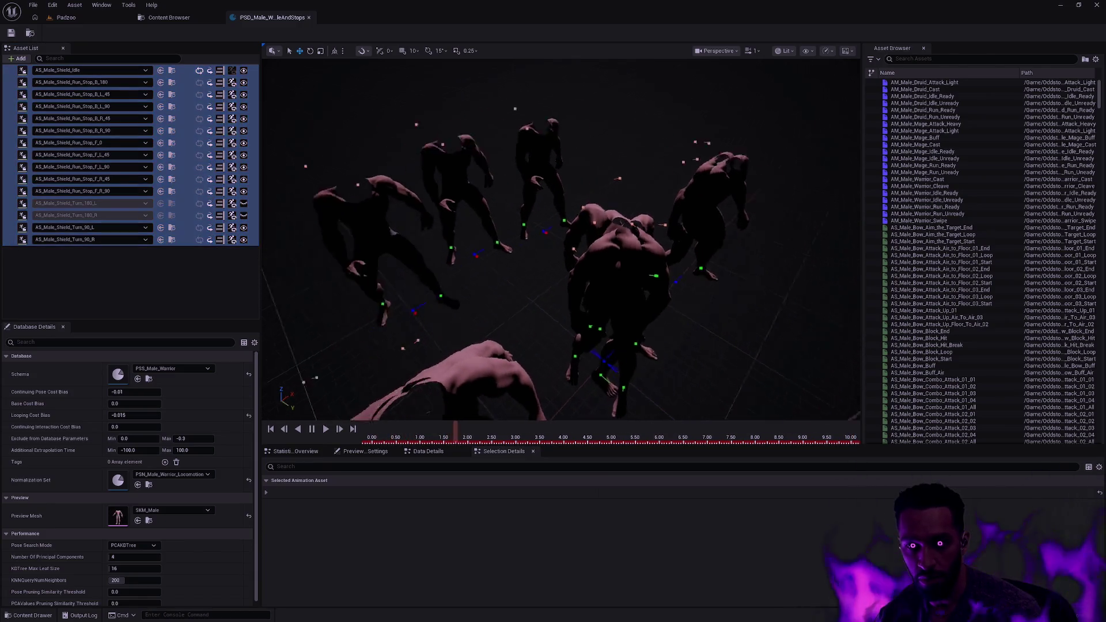
pyautogui.scroll(-5, 634, 262)
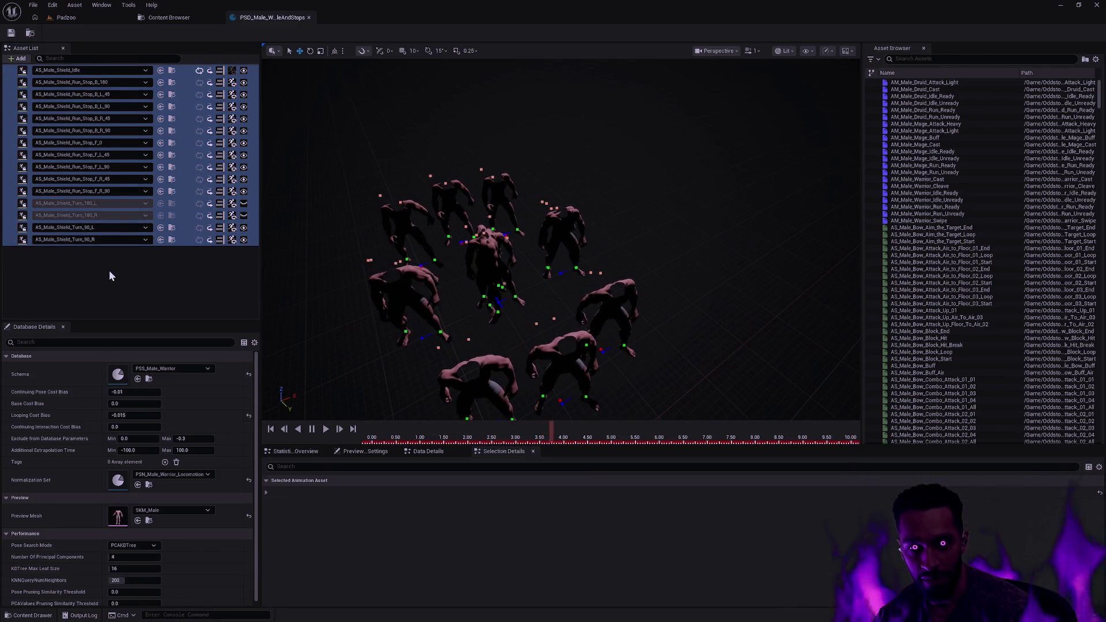
pyautogui.click(12, 240)
pyautogui.hotkey('ctrl', 'a')
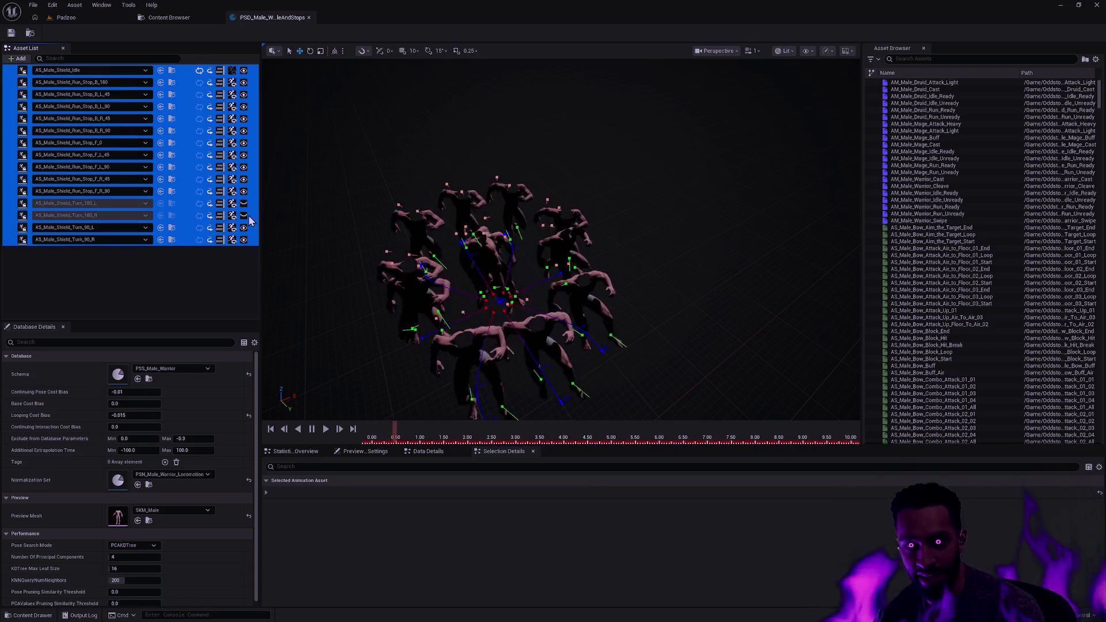
pyautogui.click(155, 269)
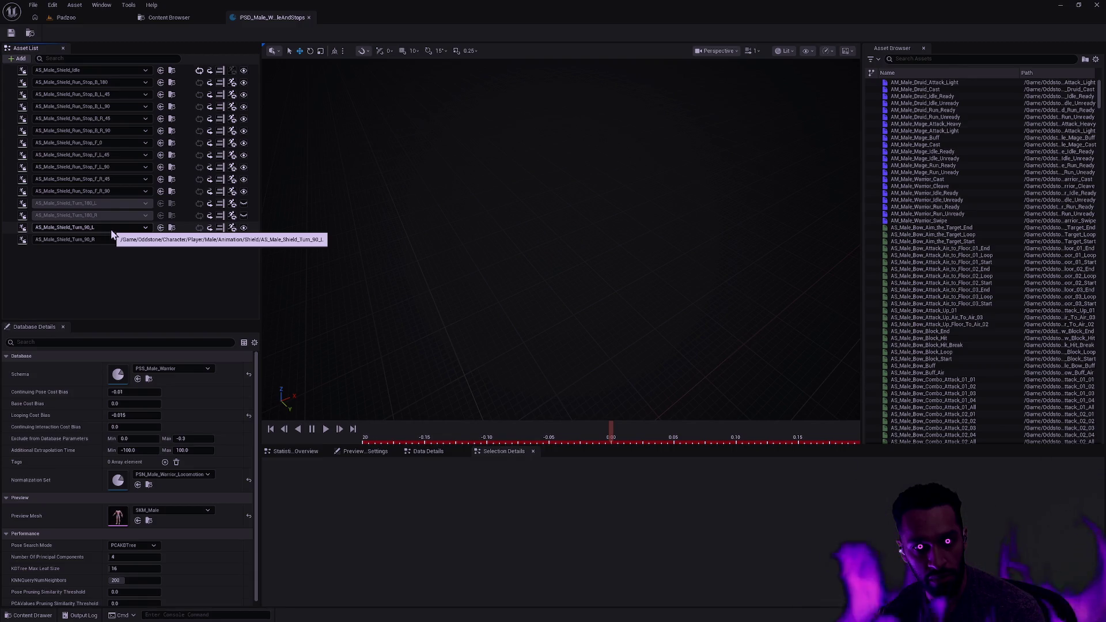
pyautogui.click(6, 239)
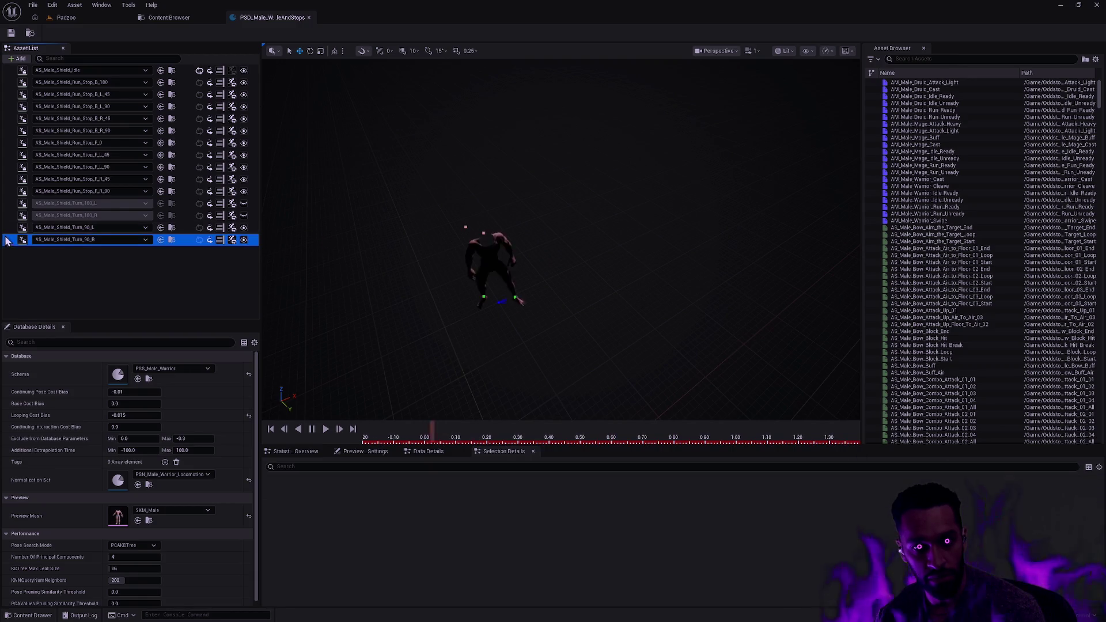
pyautogui.keyDown('shift'); pyautogui.click(5, 230); pyautogui.keyUp('shift')
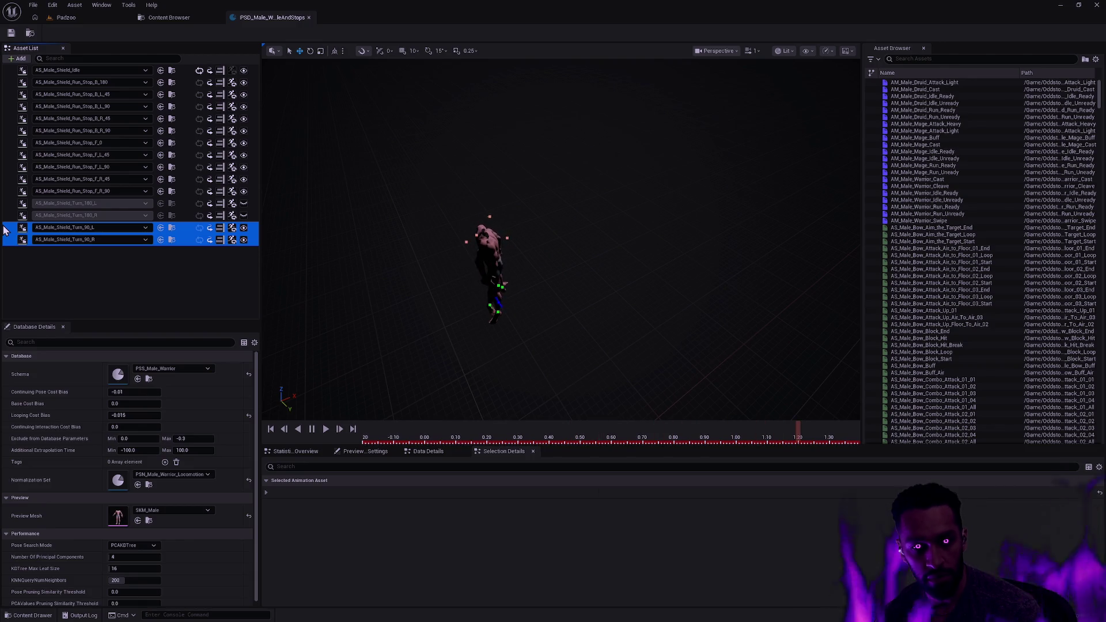
pyautogui.click(66, 17)
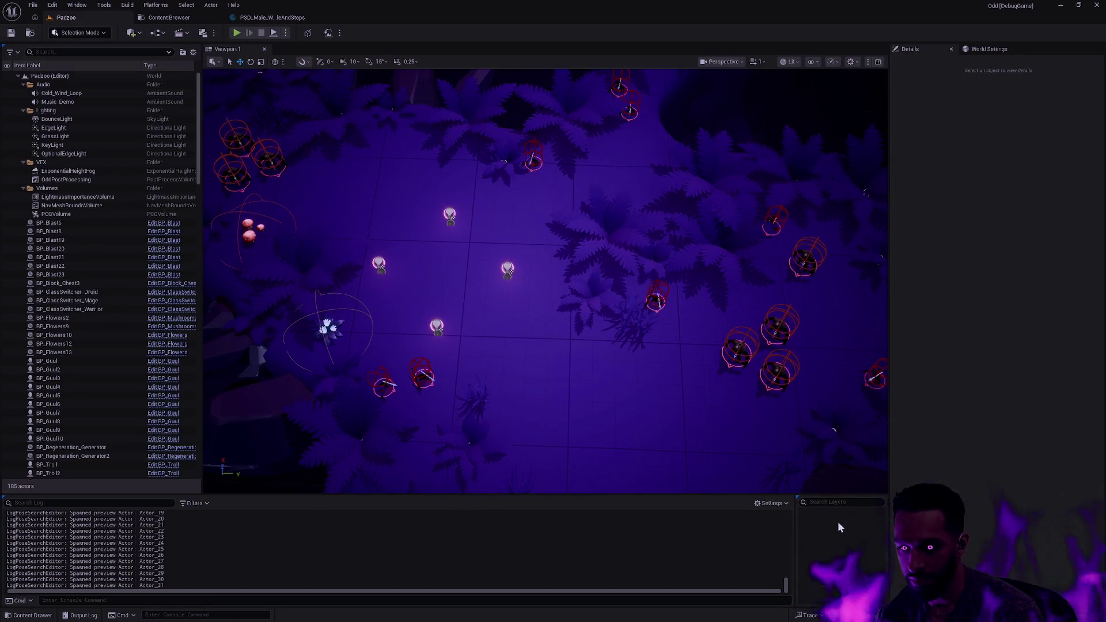
pyautogui.click(32, 616)
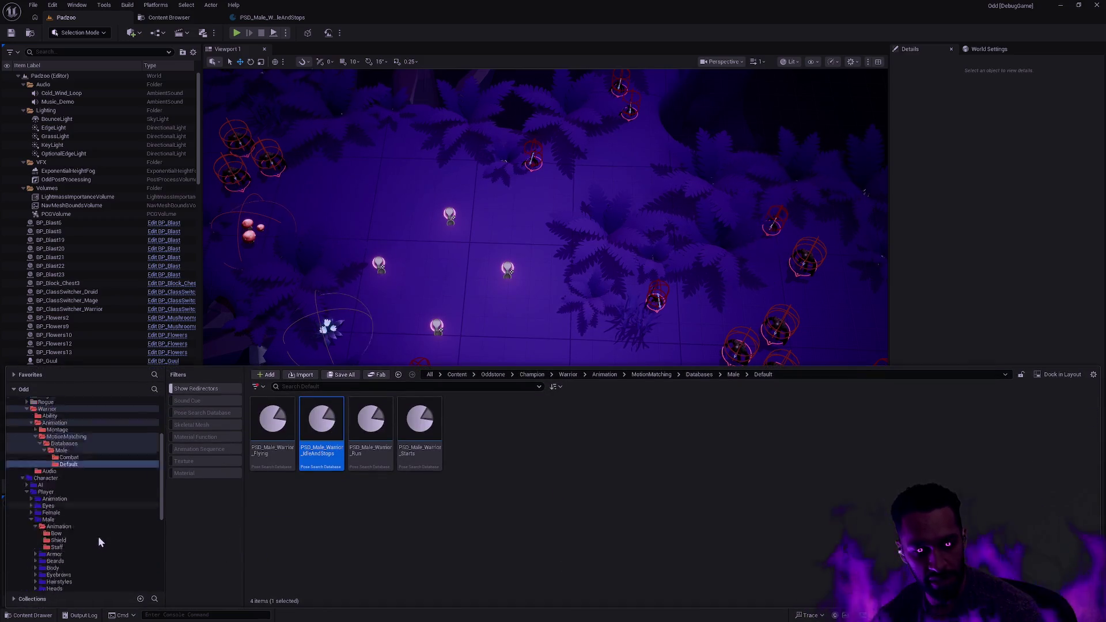
# Step: Start Play and walk the warrior up and down the path through the ferns
pyautogui.doubleClick(95, 527)
pyautogui.click(47, 528)
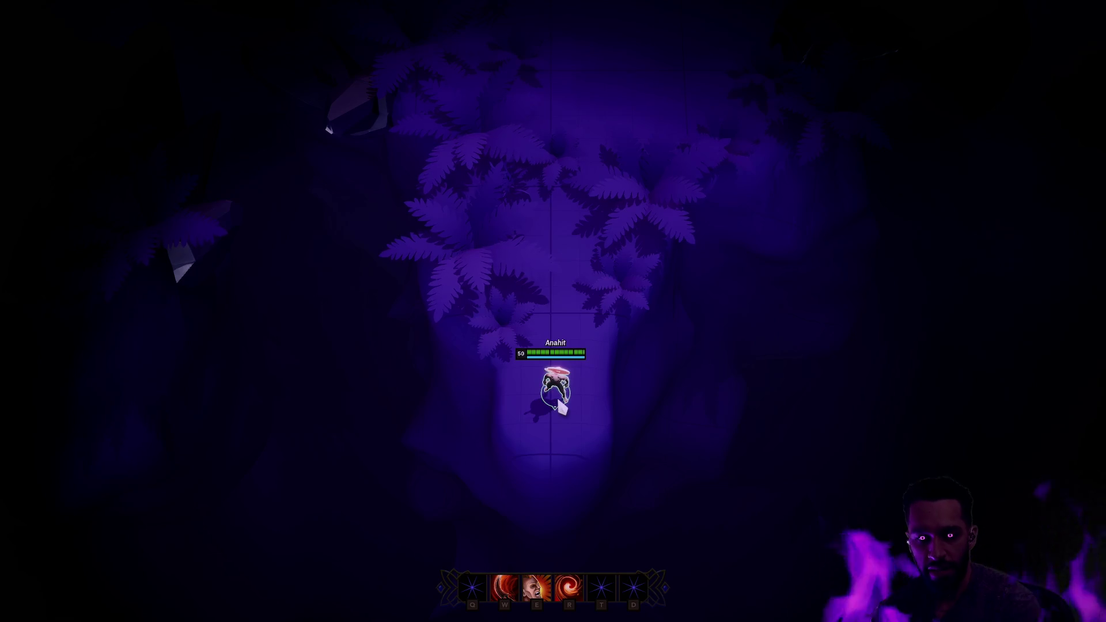
pyautogui.rightClick(576, 139)
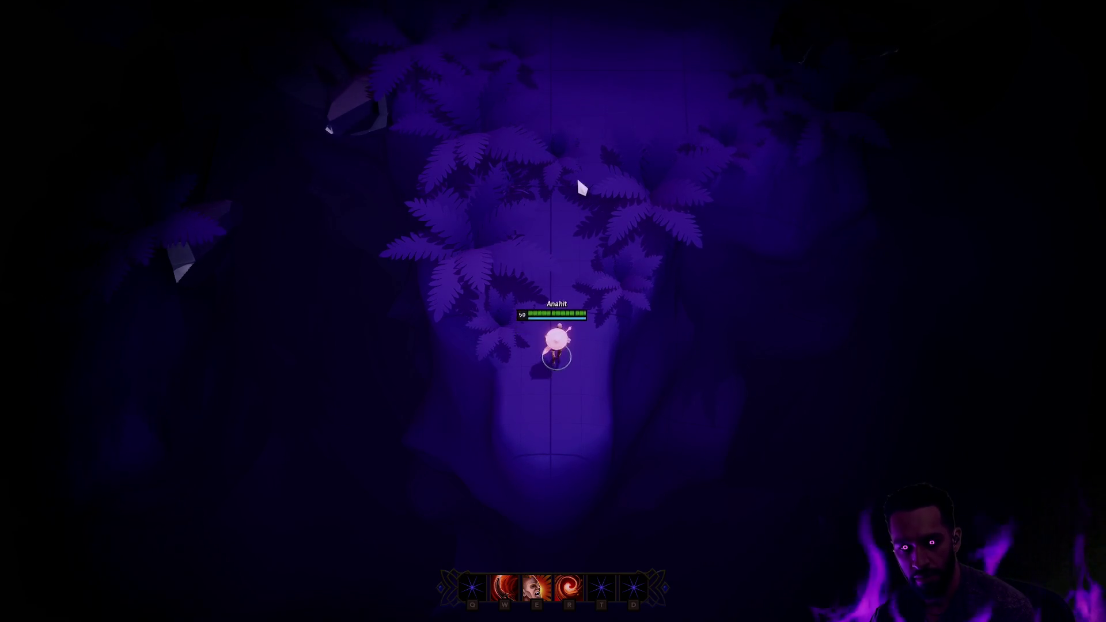
pyautogui.rightClick(549, 373)
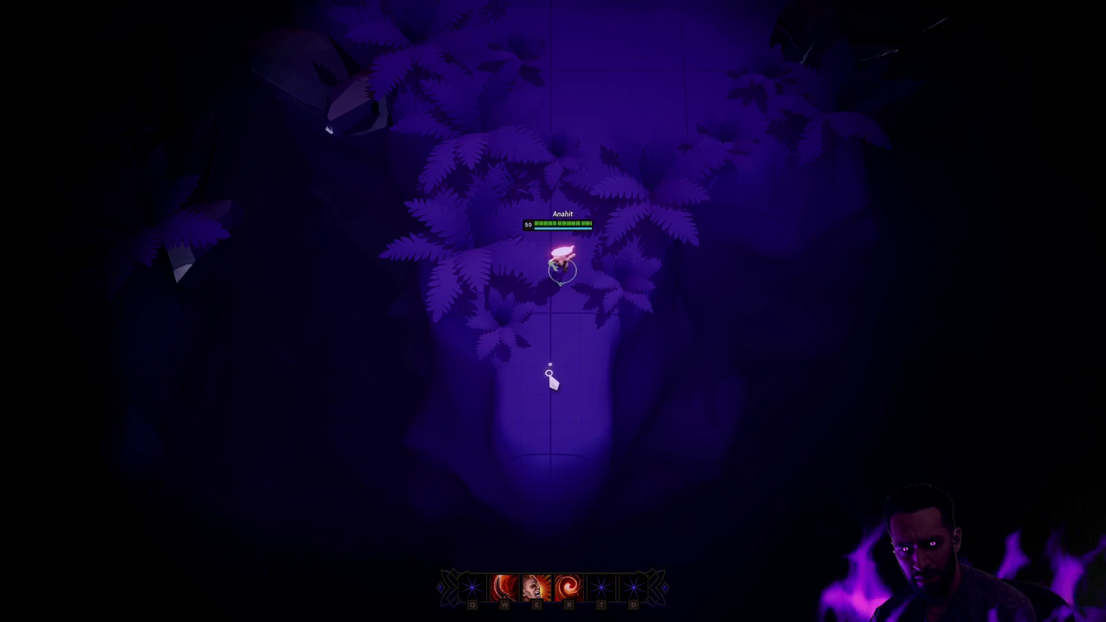
pyautogui.rightClick(556, 403)
pyautogui.rightClick(555, 337)
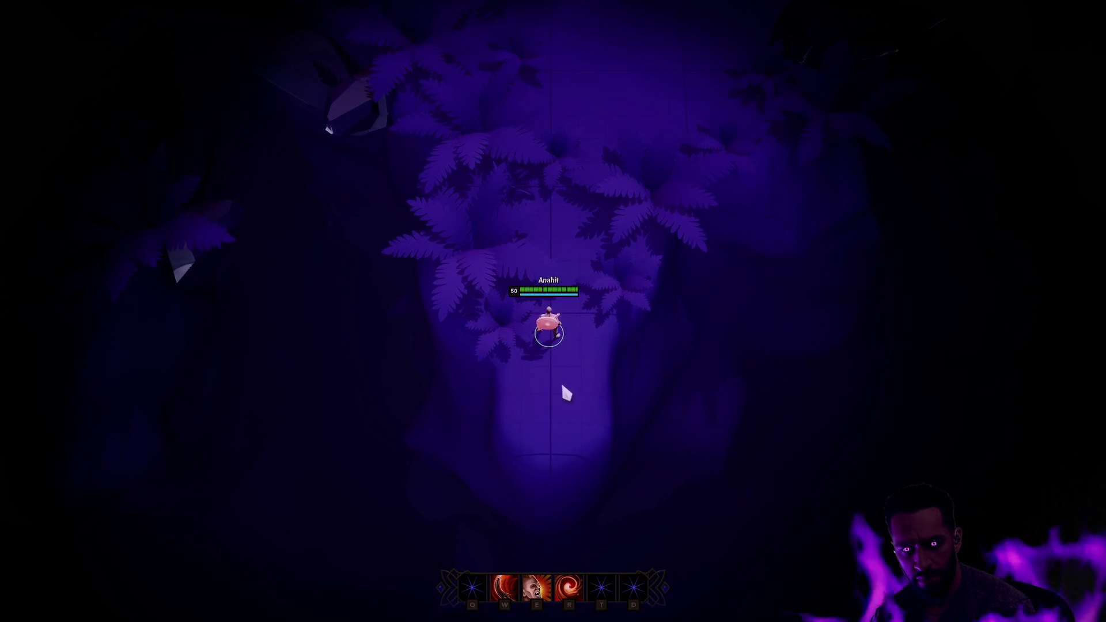
pyautogui.rightClick(564, 400)
pyautogui.rightClick(565, 251)
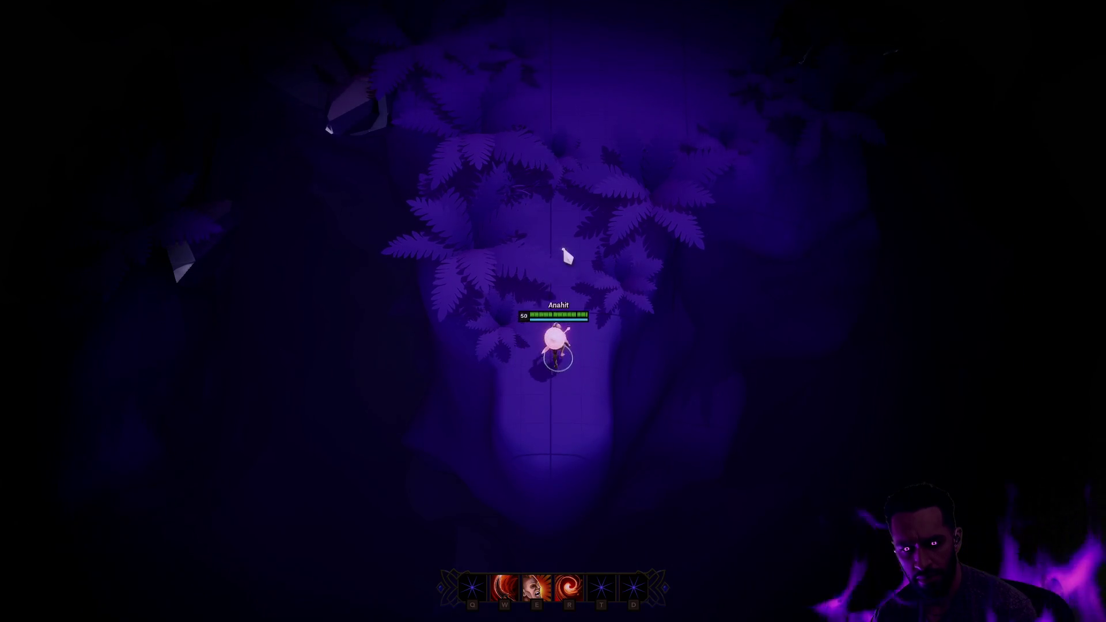
pyautogui.rightClick(555, 374)
pyautogui.rightClick(552, 421)
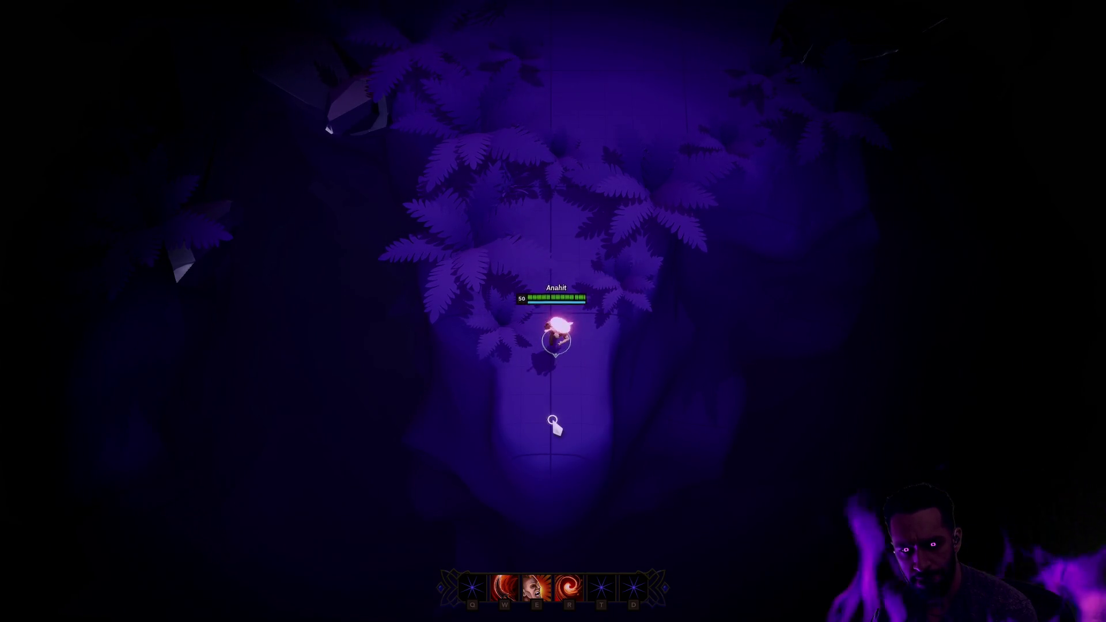
pyautogui.rightClick(537, 197)
pyautogui.rightClick(603, 201)
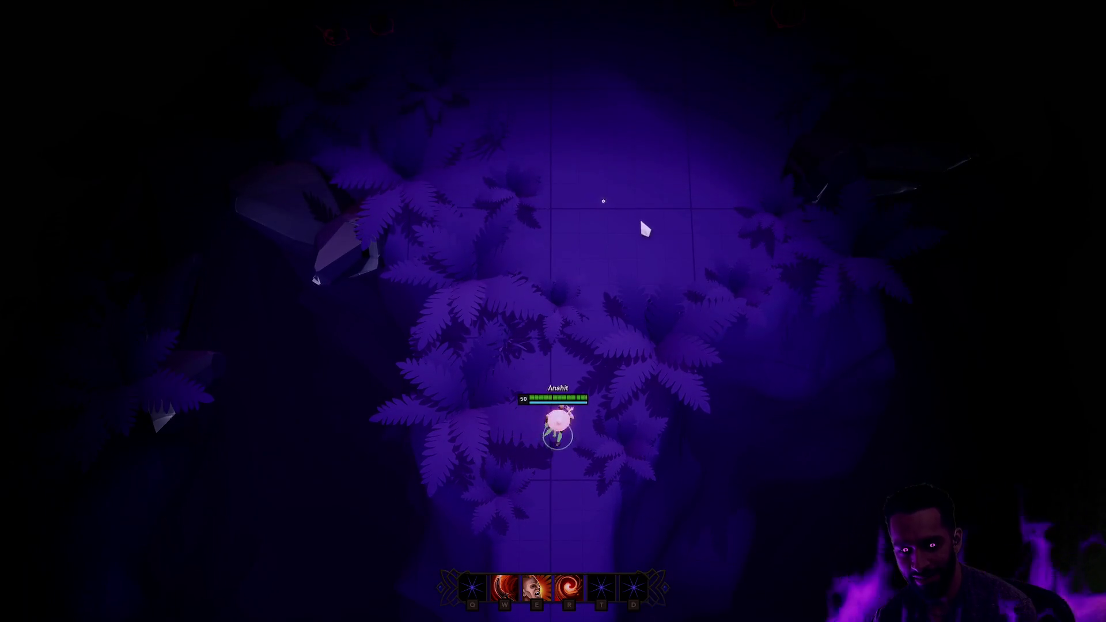
pyautogui.rightClick(654, 81)
# Step: Fight the enemy pack with the E, R and W abilities, then end the session
pyautogui.press('e')
pyautogui.rightClick(769, 279)
pyautogui.rightClick(619, 249)
pyautogui.rightClick(703, 237)
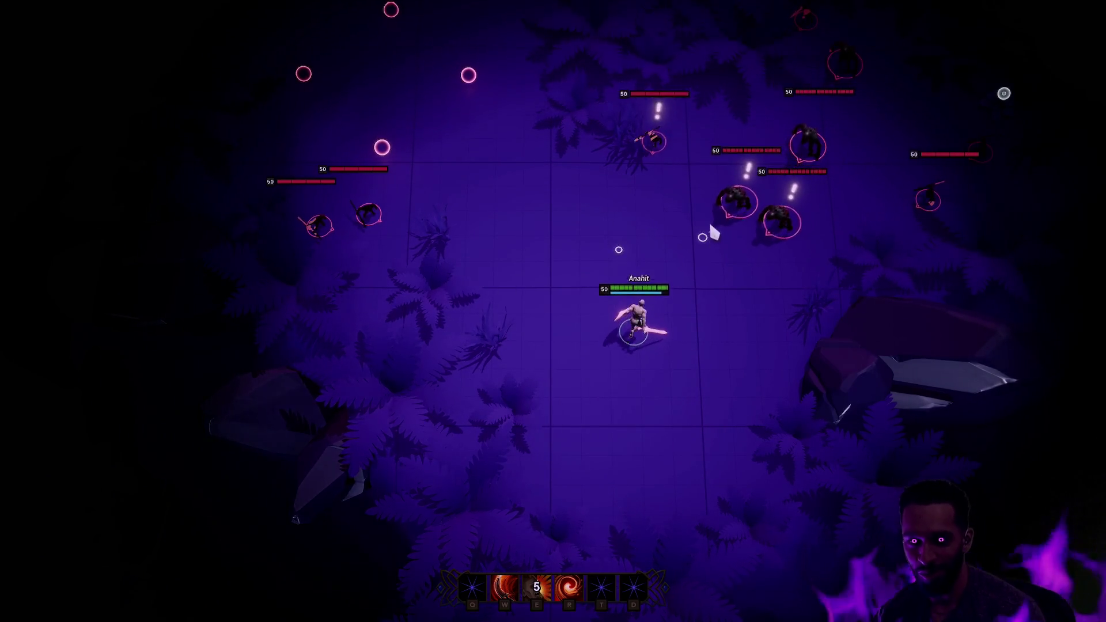
pyautogui.press('r')
pyautogui.press('w')
pyautogui.rightClick(577, 321)
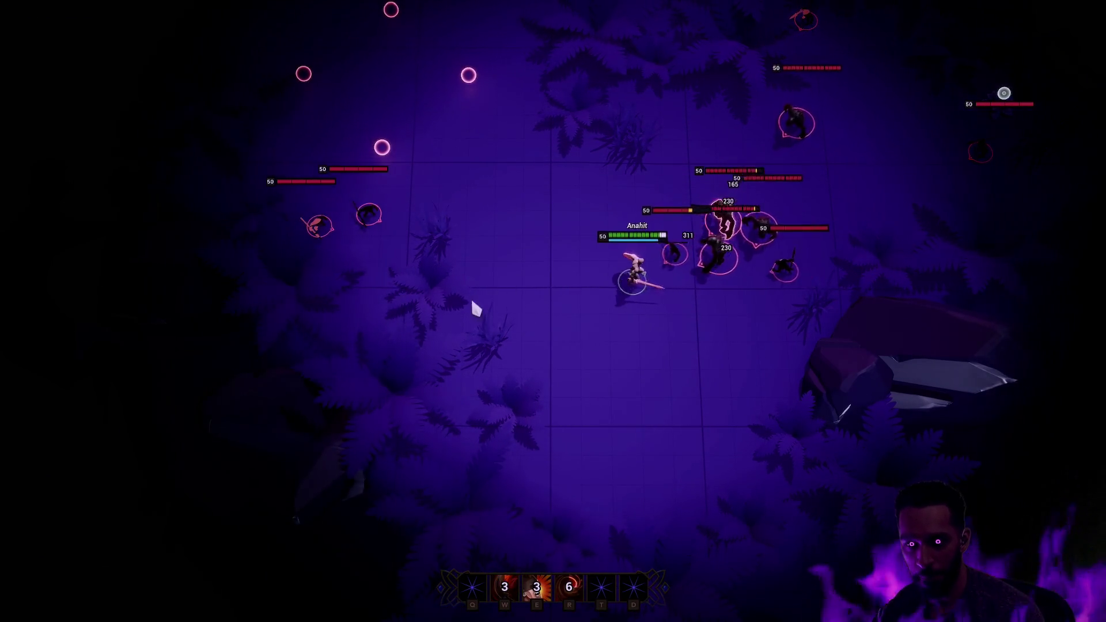
pyautogui.rightClick(526, 306)
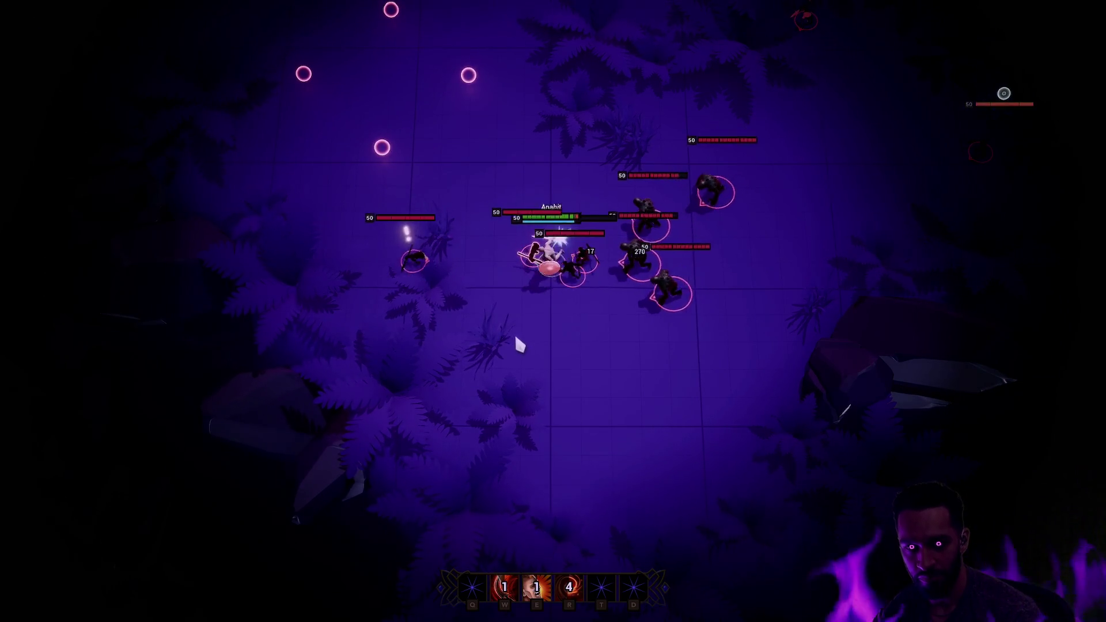
pyautogui.press('e')
pyautogui.rightClick(635, 458)
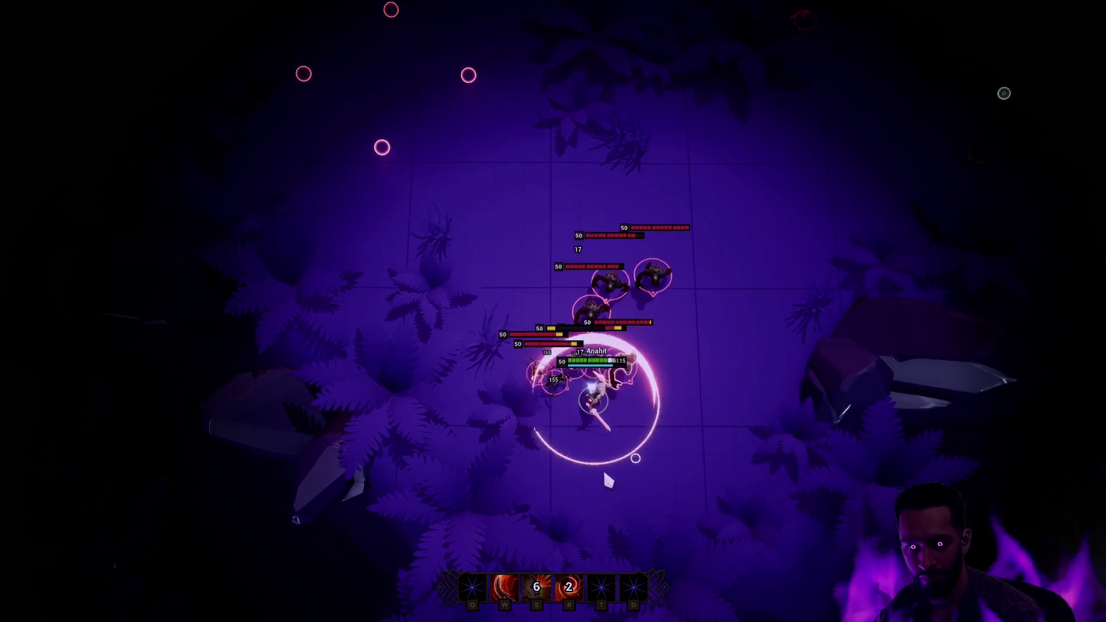
pyautogui.press('Escape')
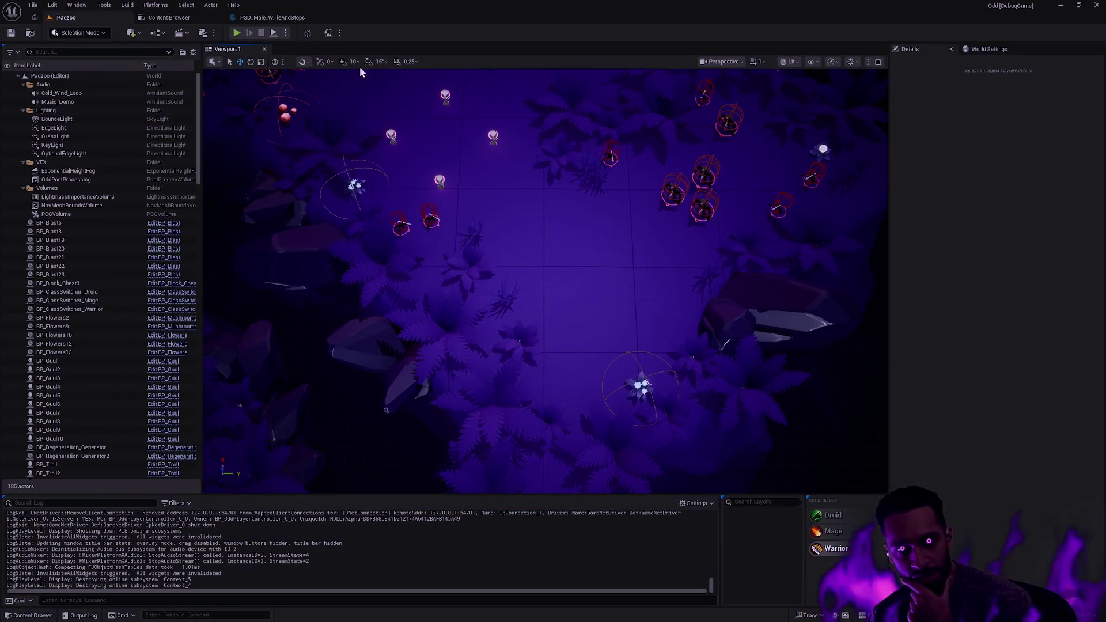
# Step: Preview AS_Male_Shield_Idle and AS_Male_Shield_Run_Stop_F_0 in the IdleAndStops database
pyautogui.click(282, 19)
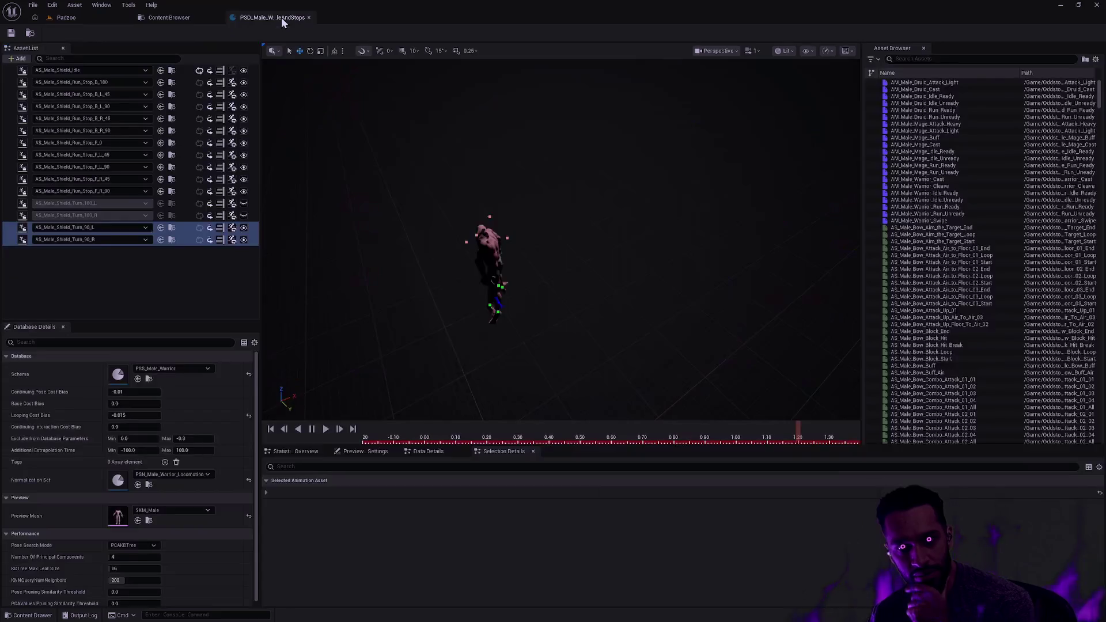
pyautogui.click(8, 70)
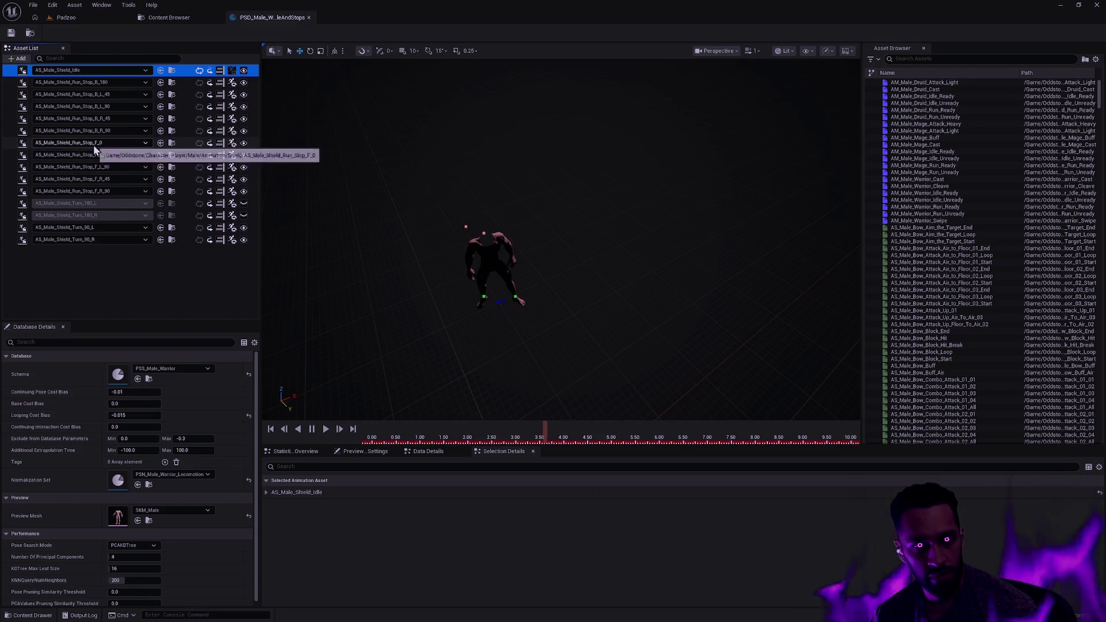
pyautogui.click(8, 142)
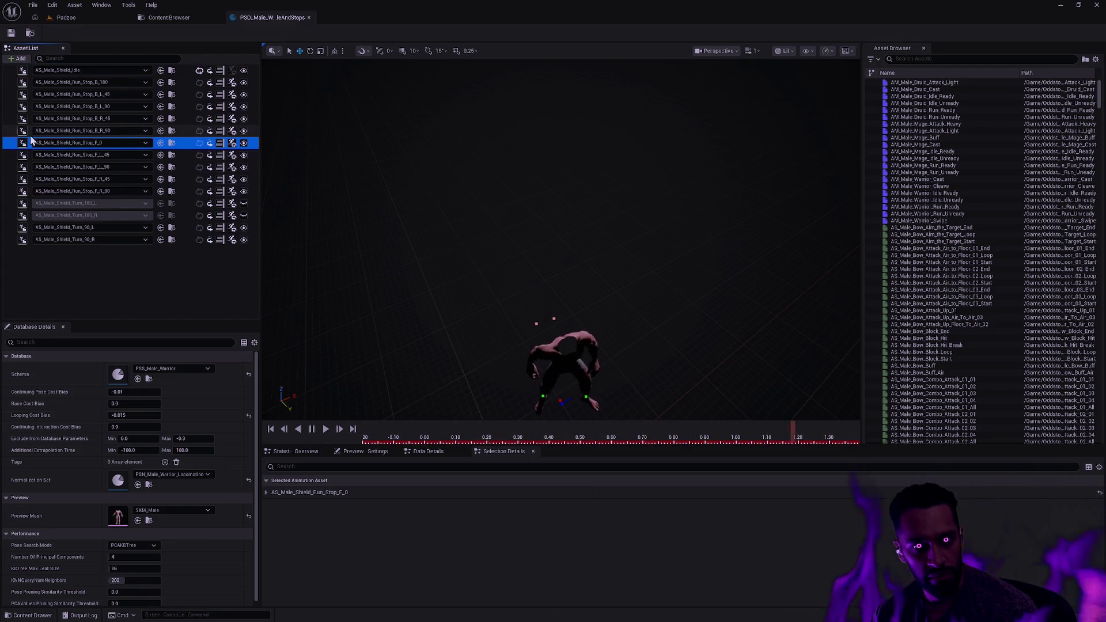
# Step: Close the database, go back to the Default databases folder and open PSD_Male_Warrior_Run
pyautogui.click(309, 18)
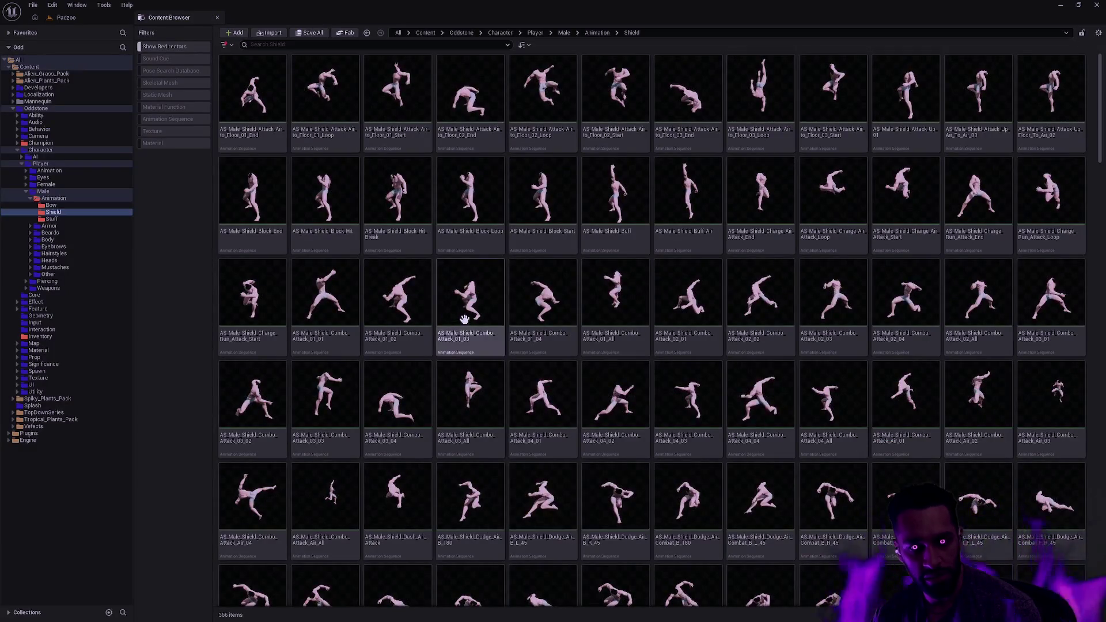
pyautogui.click(66, 17)
pyautogui.hotkey('ctrl', 'space')
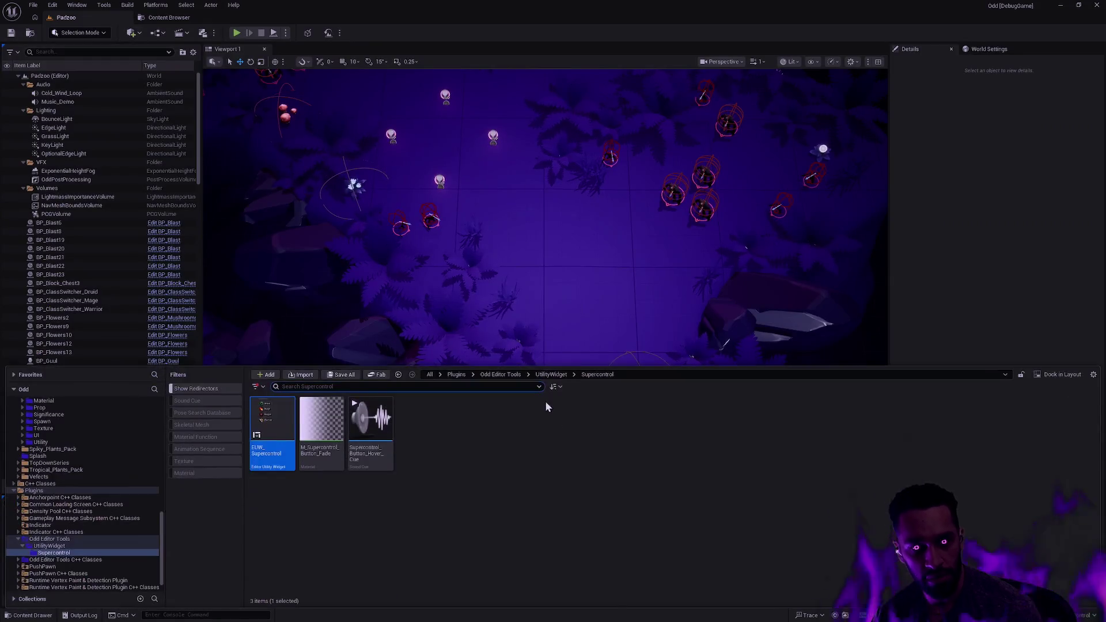
pyautogui.hotkey('alt', 'Left')
pyautogui.hotkey('alt', 'Left')
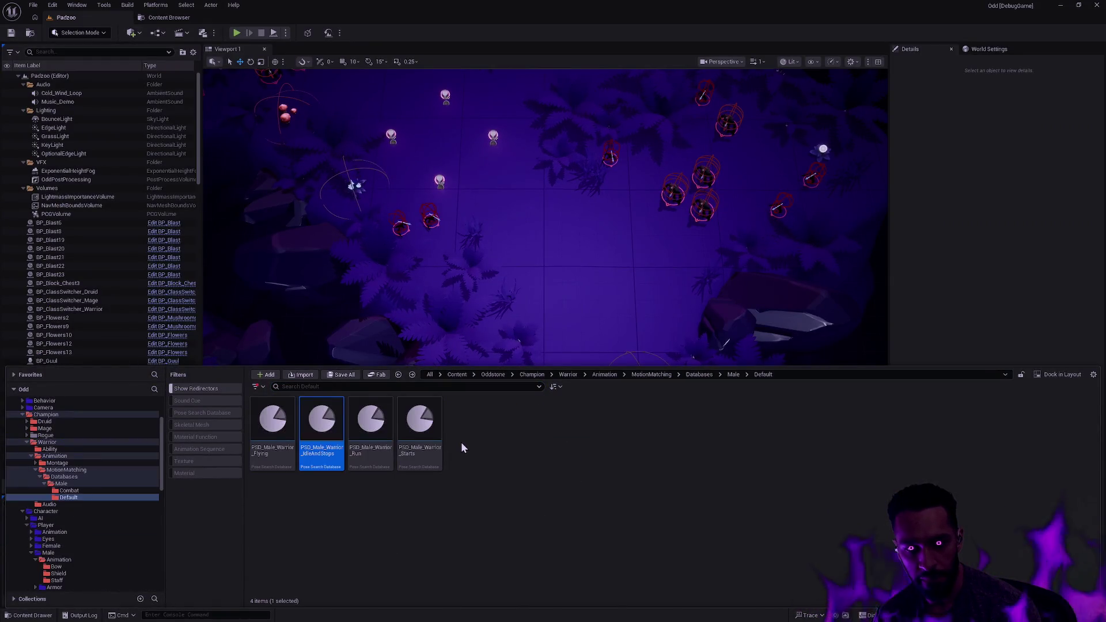
pyautogui.doubleClick(371, 458)
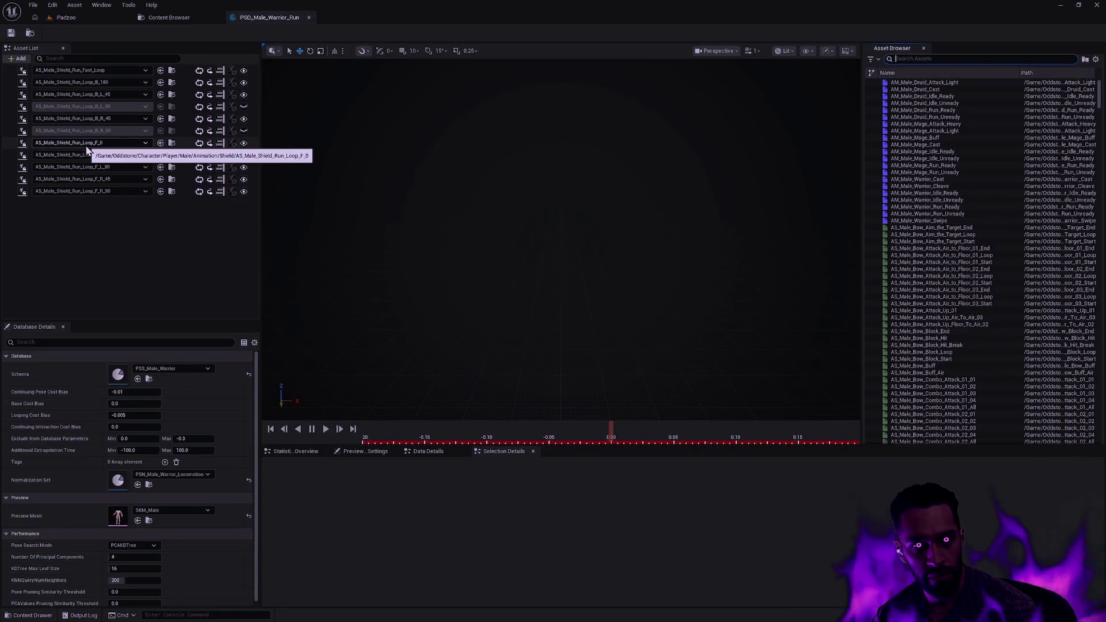
# Step: Select AS_Male_Shield_Run_Loop_F_0 and check the Statistics, Preview Settings and Data Details tabs
pyautogui.click(9, 144)
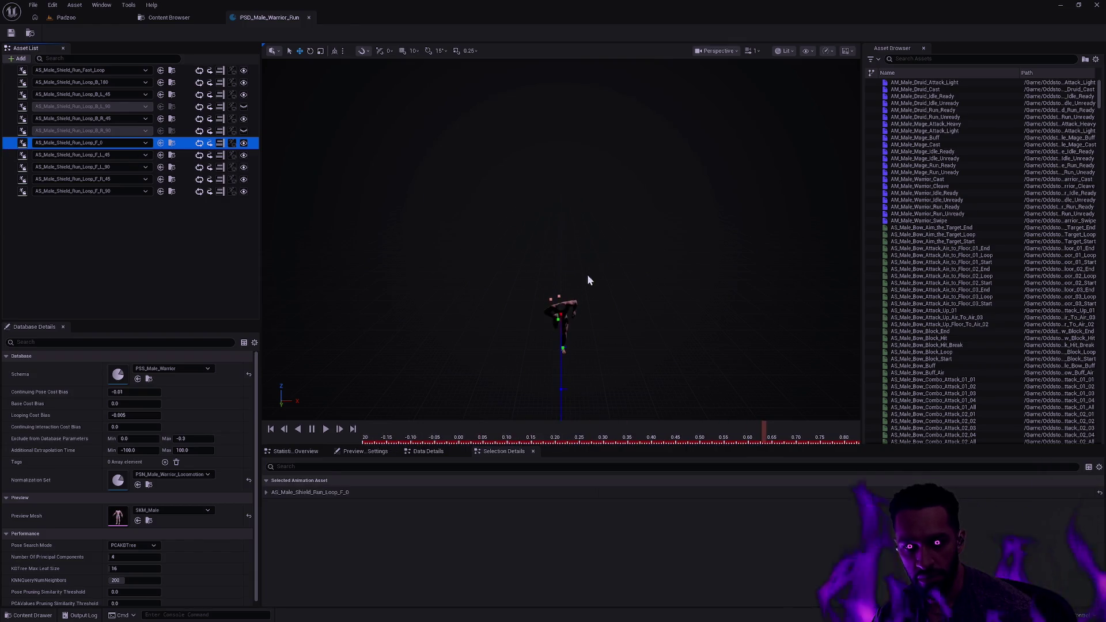
pyautogui.scroll(2, 751, 409)
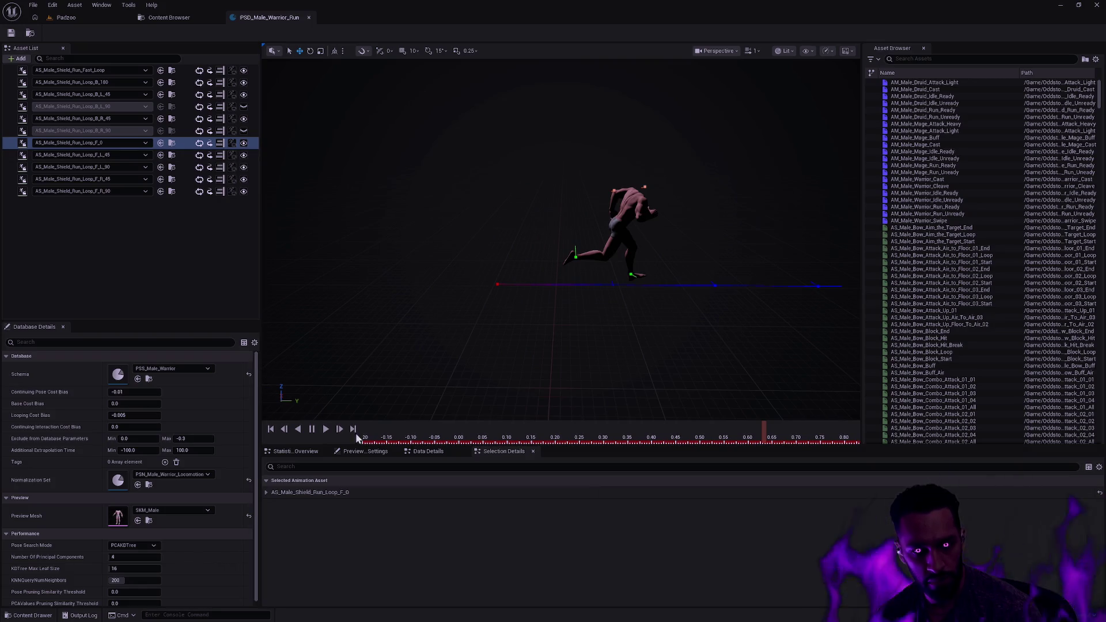
pyautogui.click(306, 451)
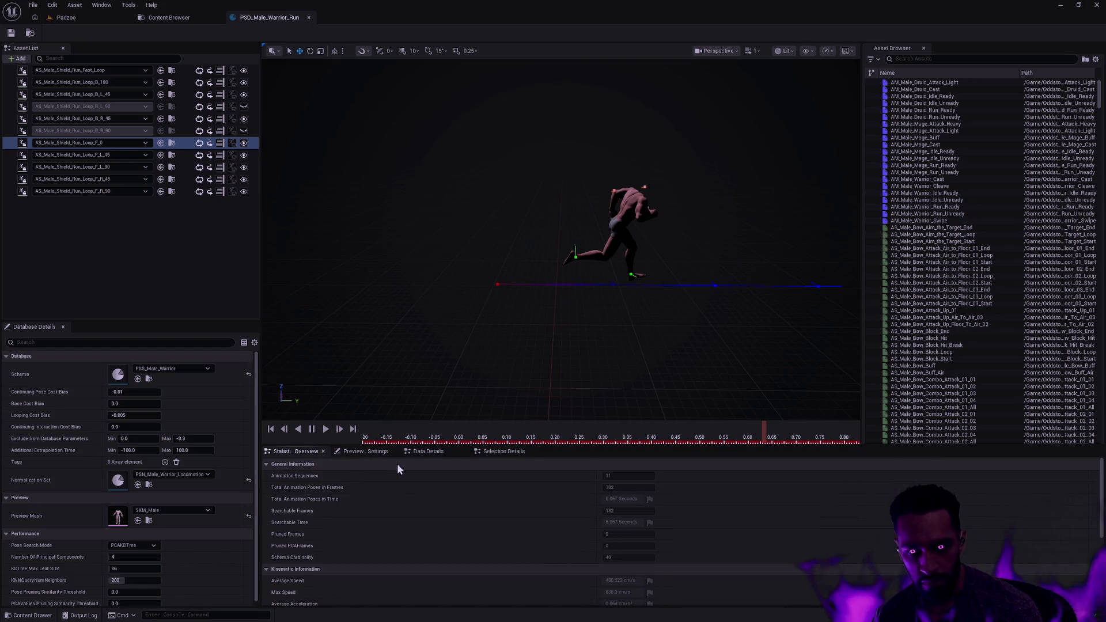
pyautogui.click(369, 455)
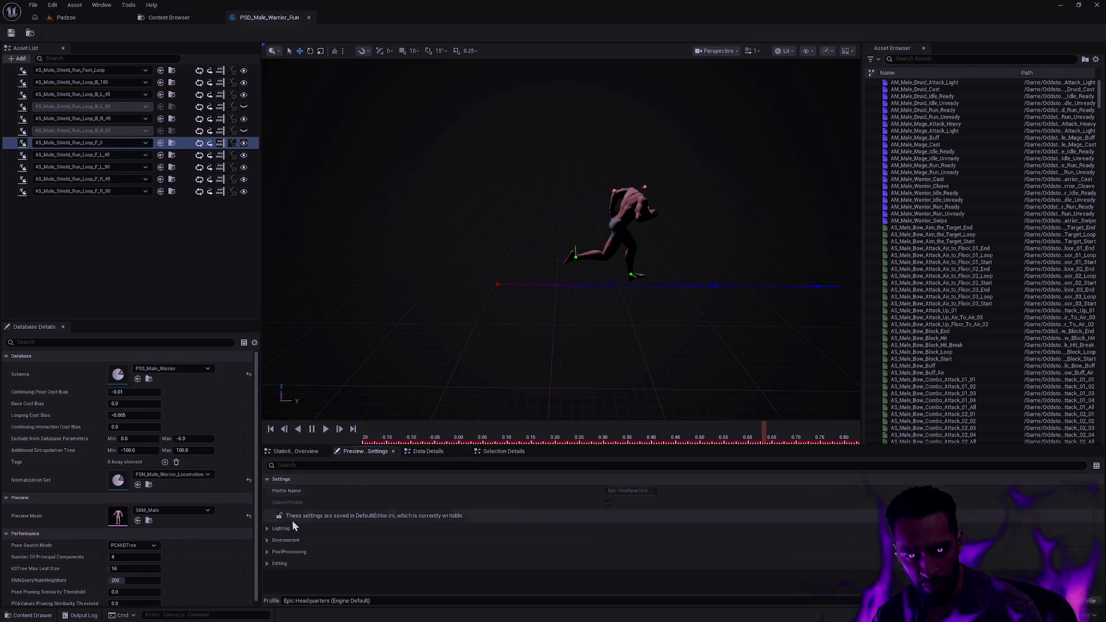
pyautogui.click(429, 452)
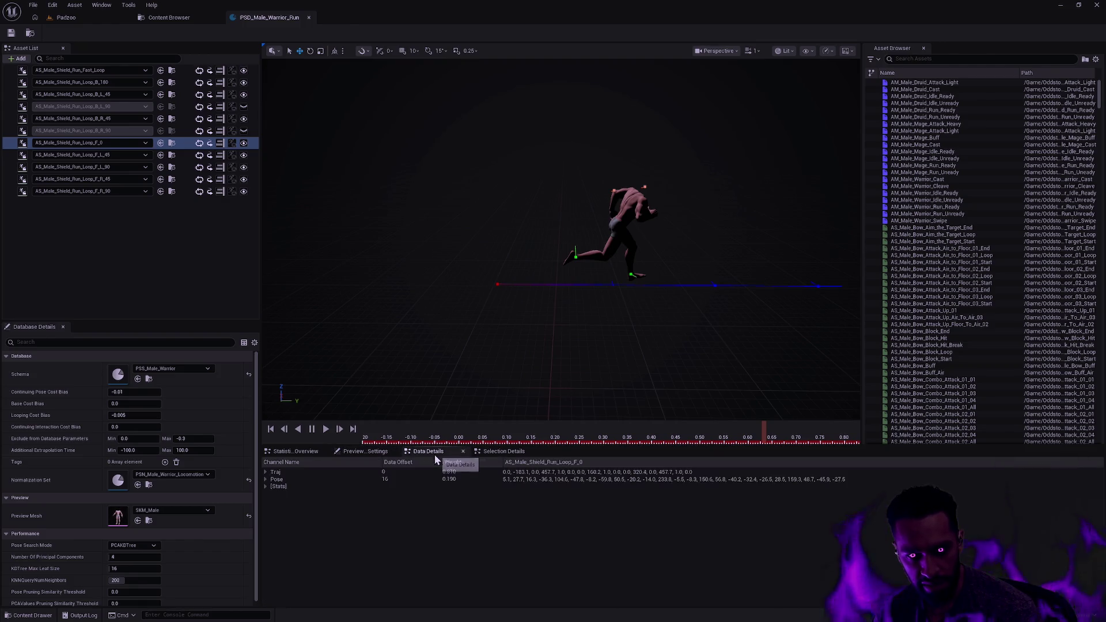
pyautogui.click(507, 453)
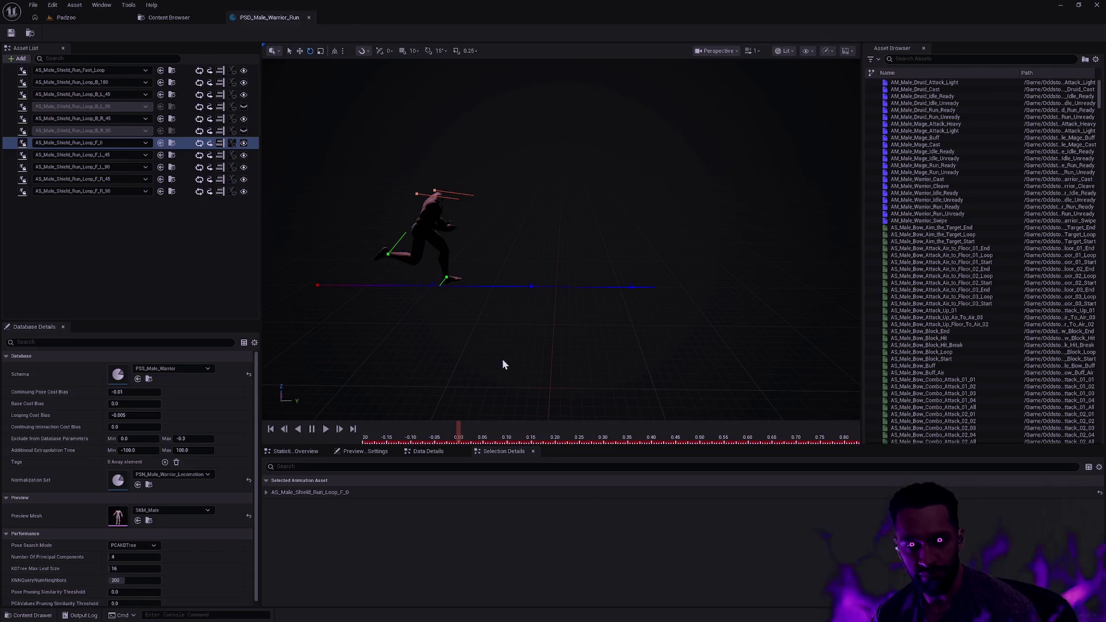
# Step: Orbit around the running character and scrub the run to about 0.34 and back
pyautogui.moveTo(554, 295); pyautogui.dragTo(553, 295)
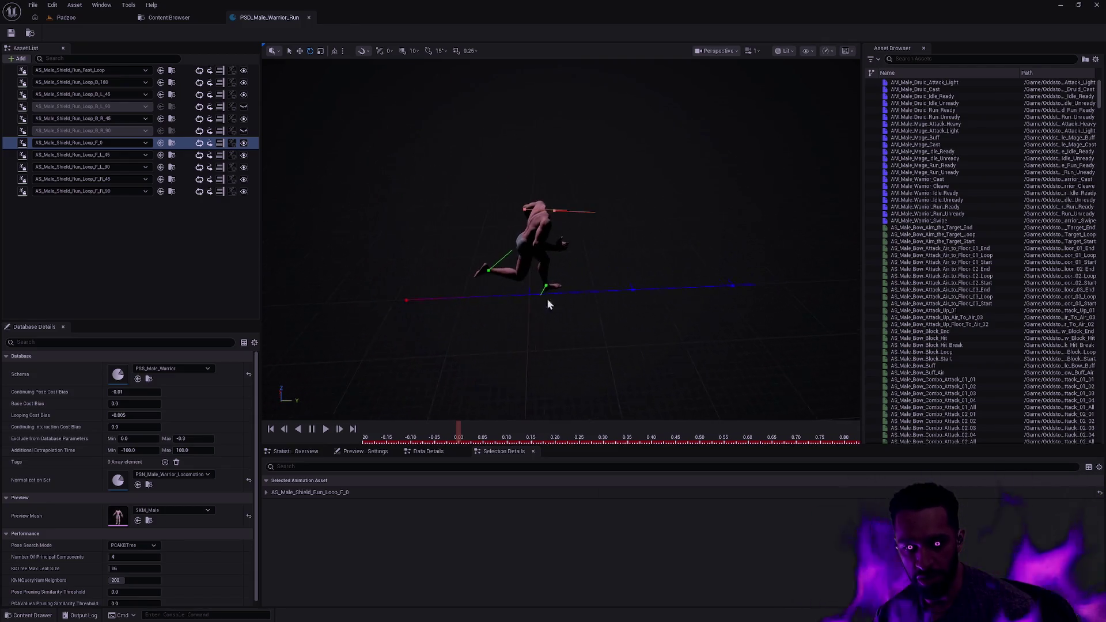
pyautogui.moveTo(453, 441)
pyautogui.mouseDown()
pyautogui.moveTo(835, 431)
pyautogui.moveTo(416, 412)
pyautogui.moveTo(793, 425)
pyautogui.moveTo(758, 425)
pyautogui.mouseUp()
pyautogui.moveTo(724, 428)
pyautogui.mouseDown()
pyautogui.moveTo(766, 428)
pyautogui.moveTo(485, 424)
pyautogui.moveTo(408, 441)
pyautogui.moveTo(763, 441)
pyautogui.moveTo(396, 427)
pyautogui.moveTo(834, 420)
pyautogui.moveTo(506, 402)
pyautogui.moveTo(413, 425)
pyautogui.moveTo(765, 430)
pyautogui.moveTo(398, 425)
pyautogui.moveTo(764, 443)
pyautogui.moveTo(425, 437)
pyautogui.mouseUp()
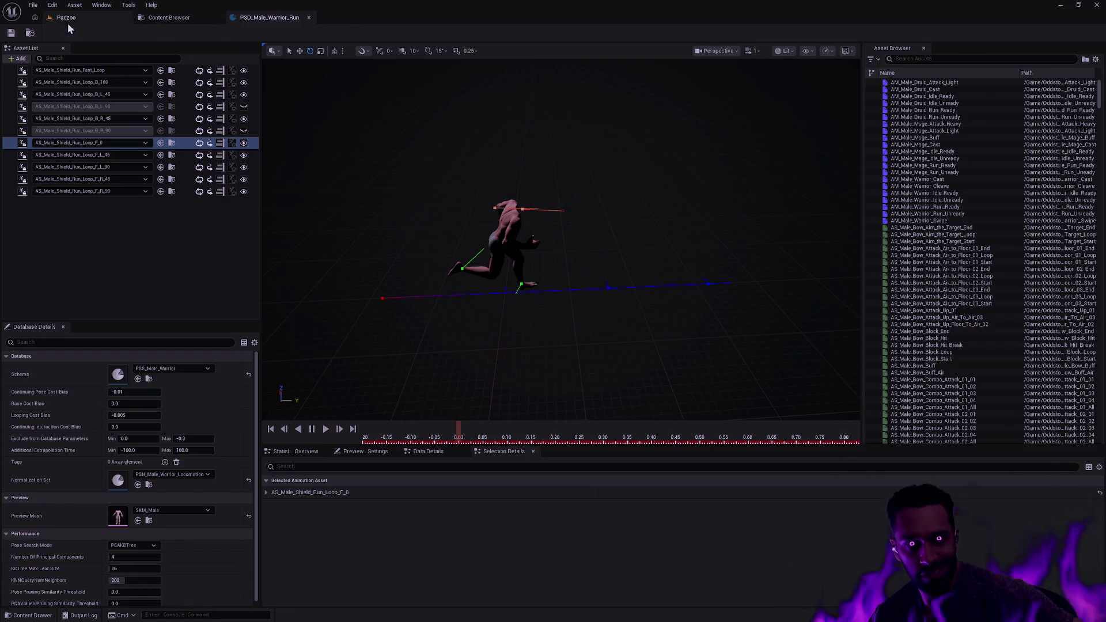
pyautogui.hotkey('ctrl', 'space')
# Step: Open the RTG_Shield_Male retargeter from Character/Player/Male/Animation and switch its preview to Lit
pyautogui.press('BackSpace')
pyautogui.press('BackSpace')
pyautogui.press('BackSpace')
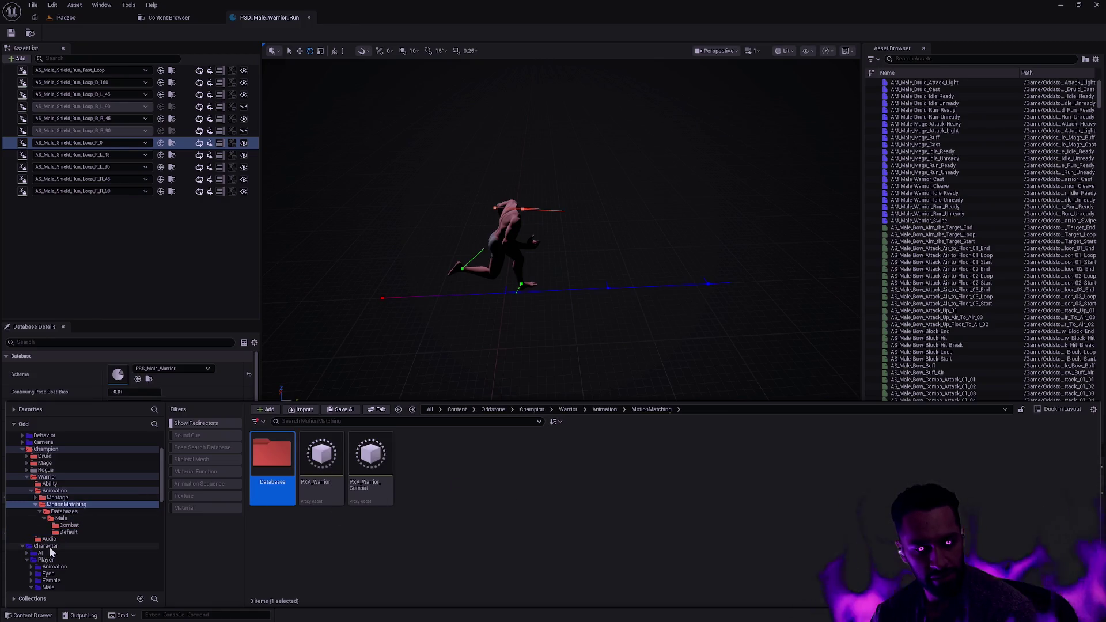
pyautogui.scroll(-2, 95, 548)
pyautogui.click(72, 567)
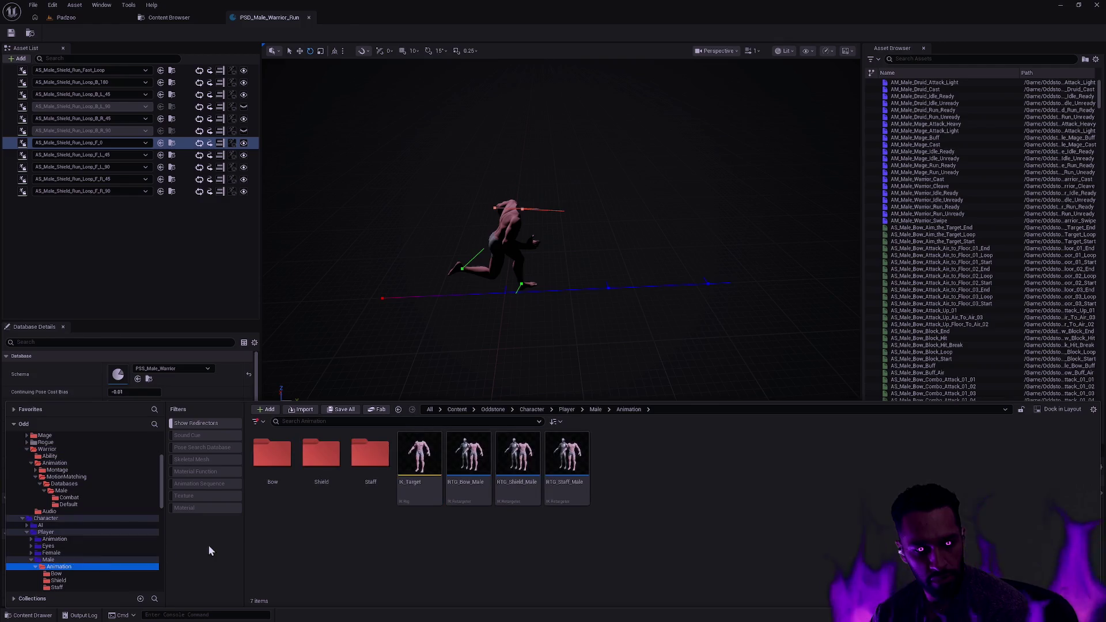
pyautogui.doubleClick(526, 492)
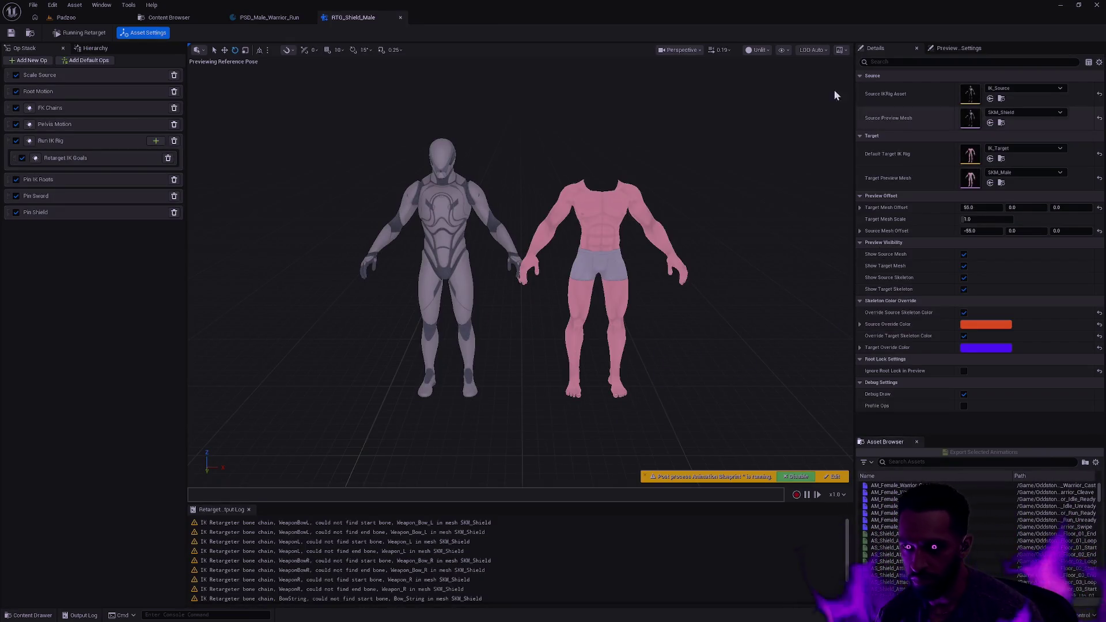
pyautogui.click(758, 50)
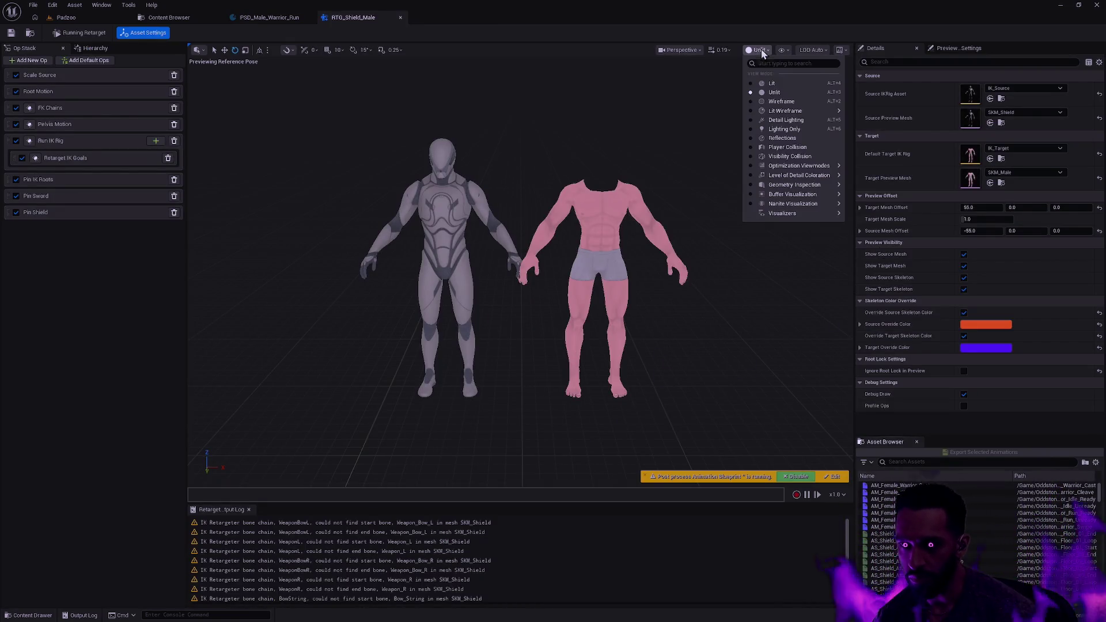
pyautogui.click(774, 83)
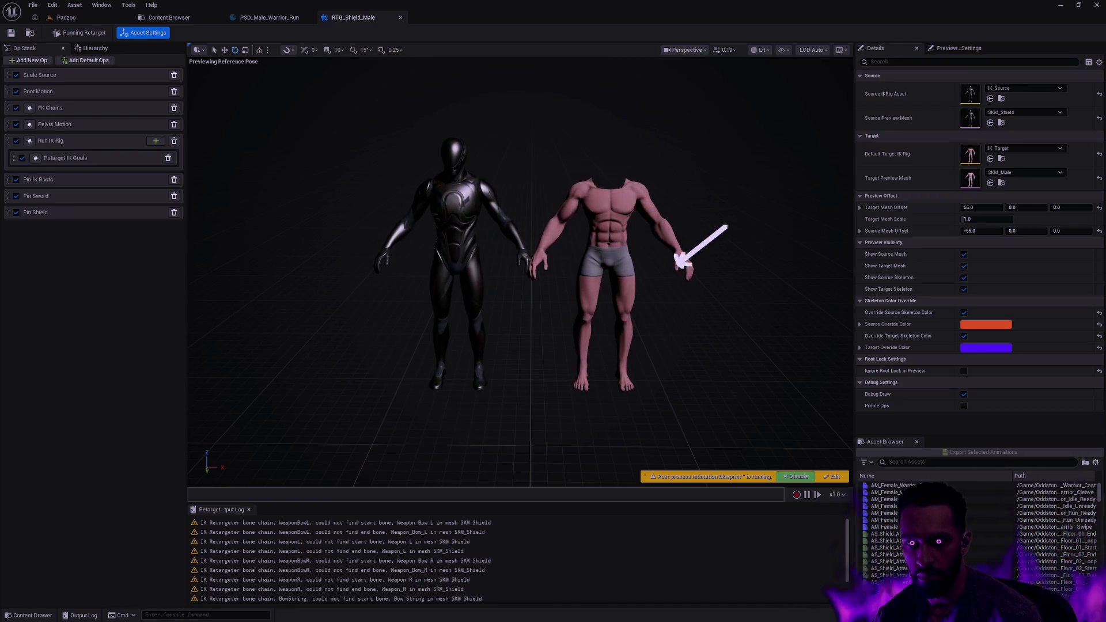
# Step: Search the Asset Browser for Shield_Run_Loop_F and play AS_Shield_Run_Loop_F_0 on both characters
pyautogui.click(940, 462)
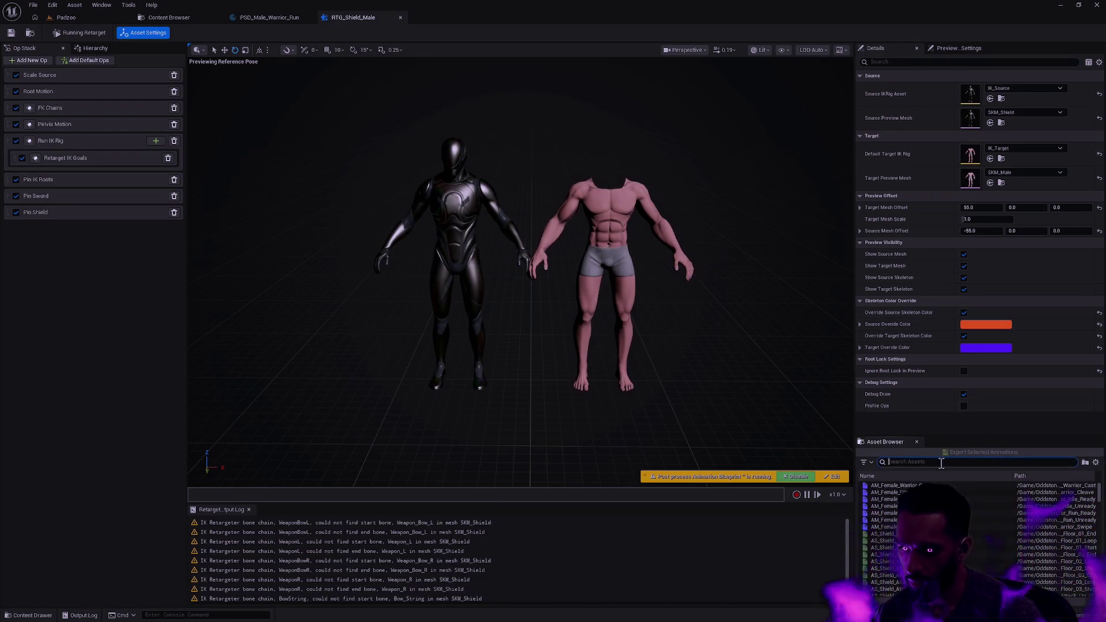
pyautogui.write('Shield_')
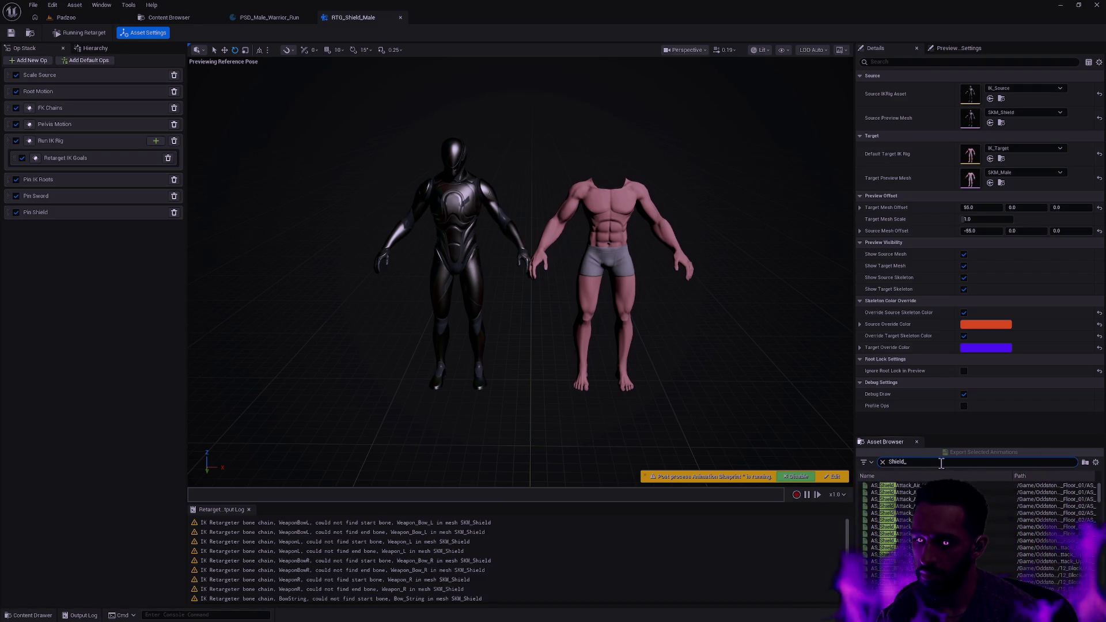
pyautogui.write('Run_F_')
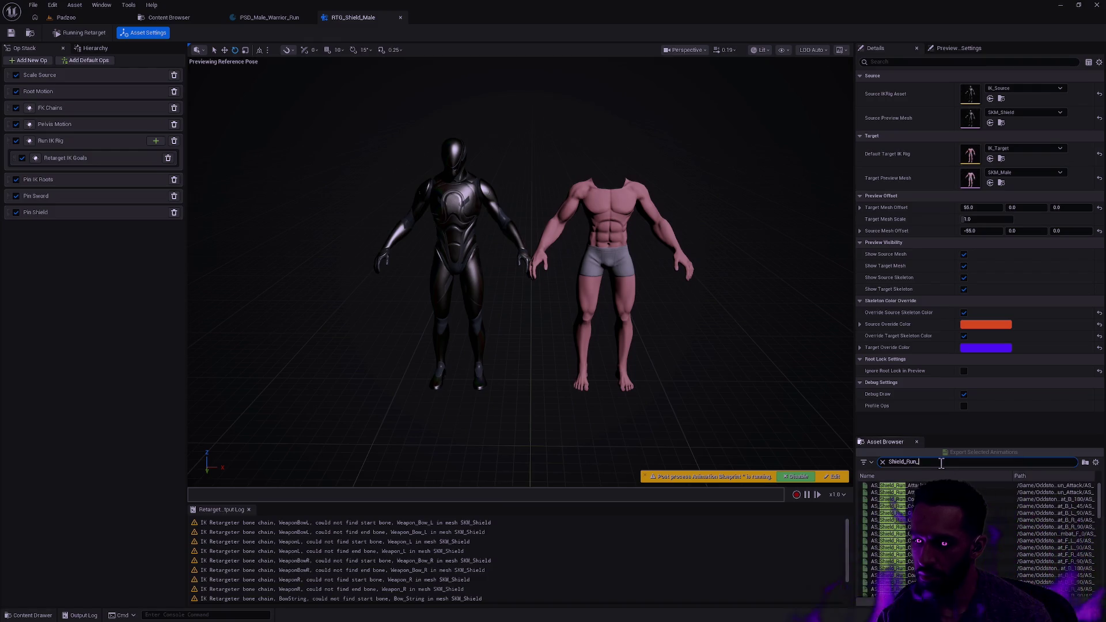
pyautogui.press('BackSpace')
pyautogui.press('BackSpace')
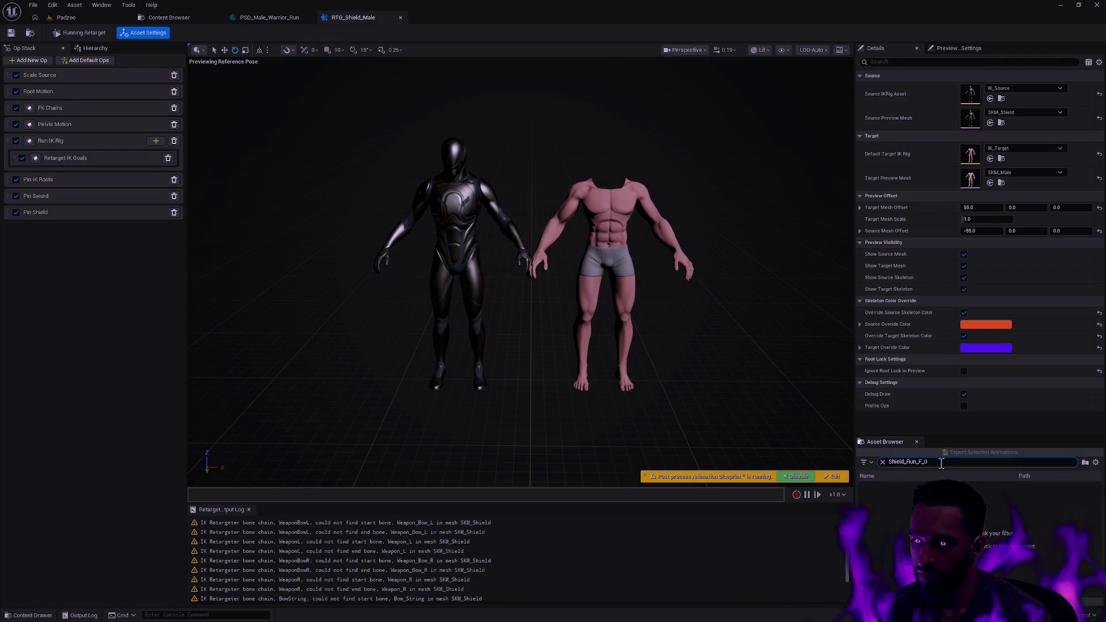
pyautogui.write('Loop')
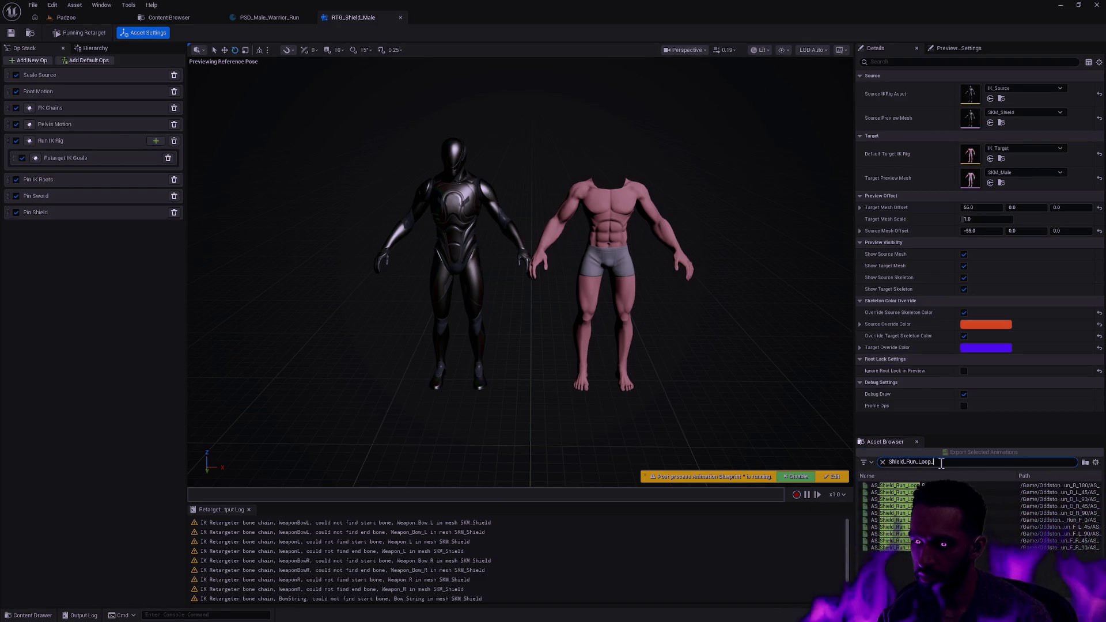
pyautogui.write('_F')
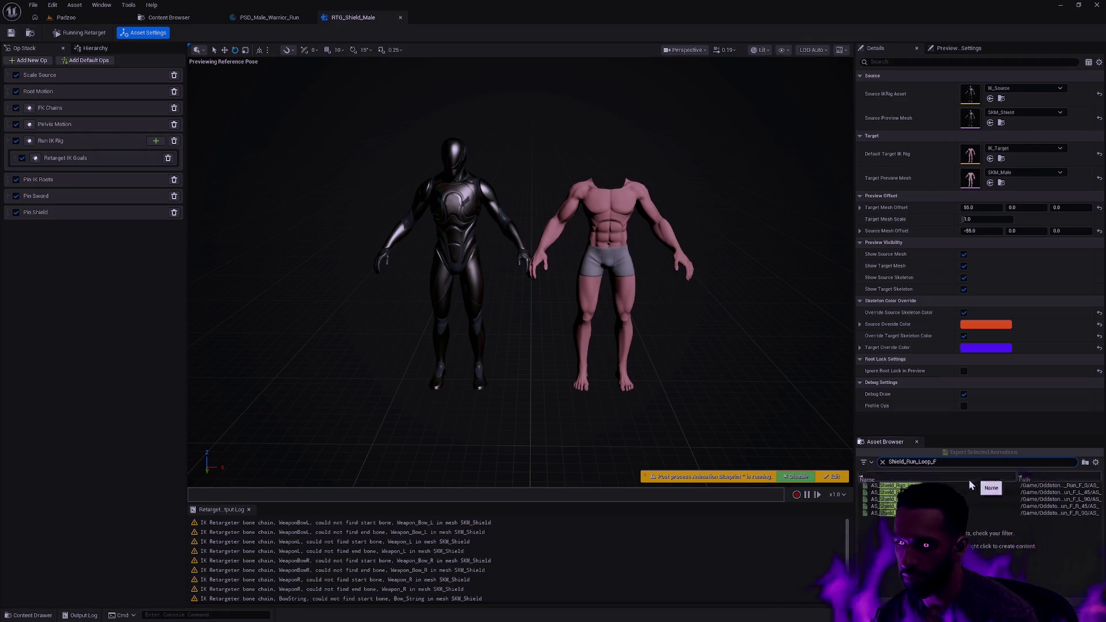
pyautogui.click(933, 485)
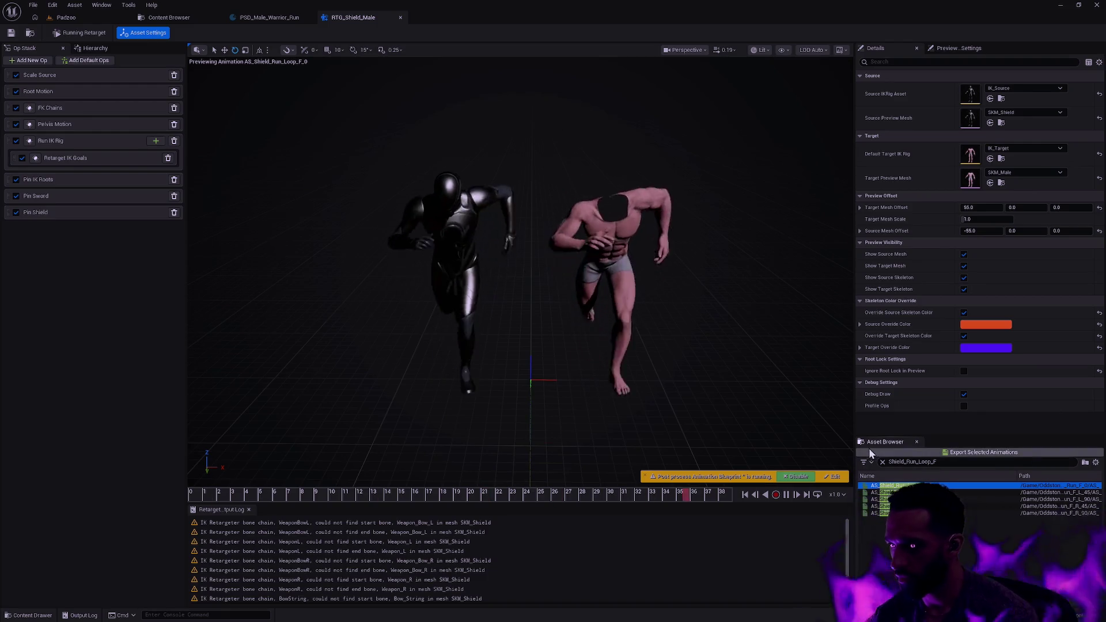
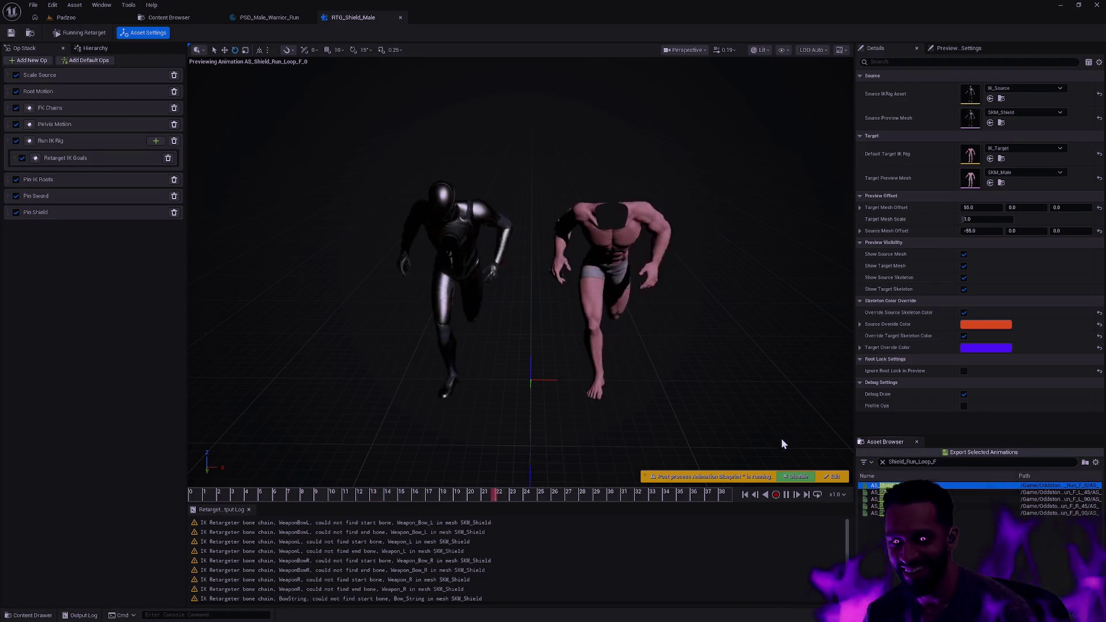
# Step: Rewind the shield run preview, orbit around both characters, and resume playback from about frame 25
pyautogui.click(786, 494)
pyautogui.moveTo(461, 493)
pyautogui.mouseDown()
pyautogui.moveTo(186, 508)
pyautogui.moveTo(386, 492)
pyautogui.moveTo(559, 499)
pyautogui.mouseUp()
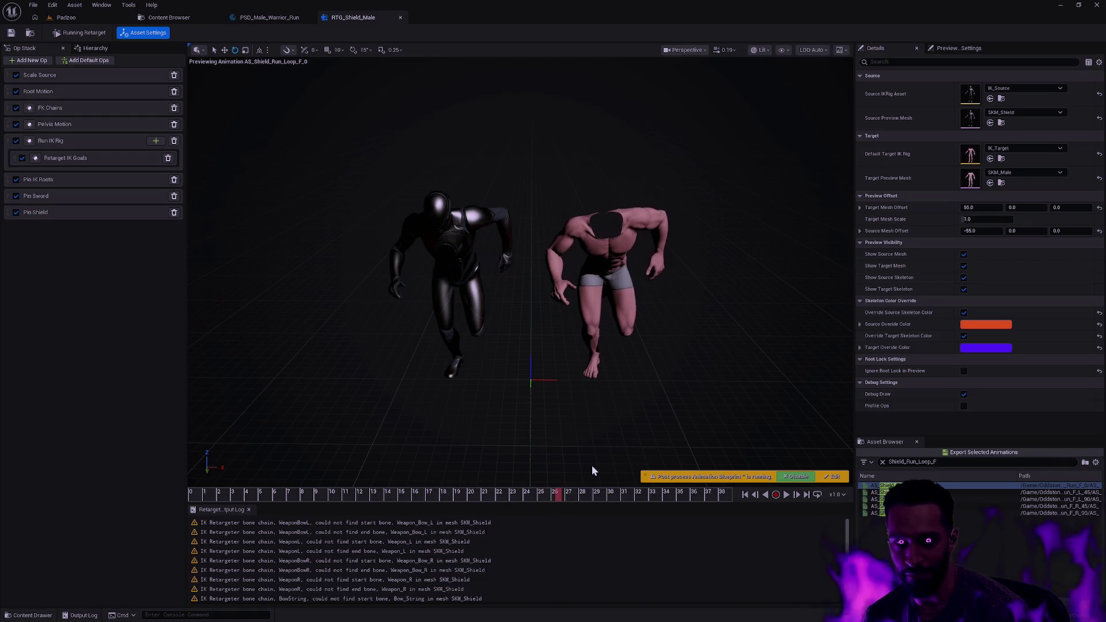
pyautogui.moveTo(649, 365)
pyautogui.mouseDown()
pyautogui.moveTo(570, 368)
pyautogui.moveTo(601, 362)
pyautogui.mouseUp()
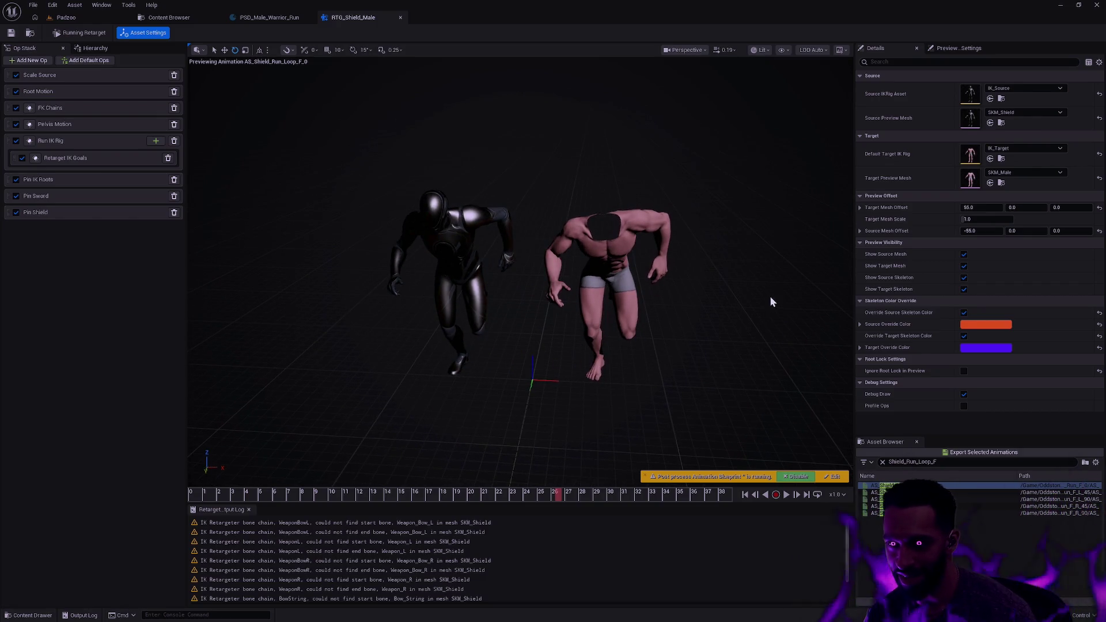
pyautogui.moveTo(674, 315)
pyautogui.mouseDown()
pyautogui.moveTo(640, 318)
pyautogui.moveTo(675, 314)
pyautogui.mouseUp()
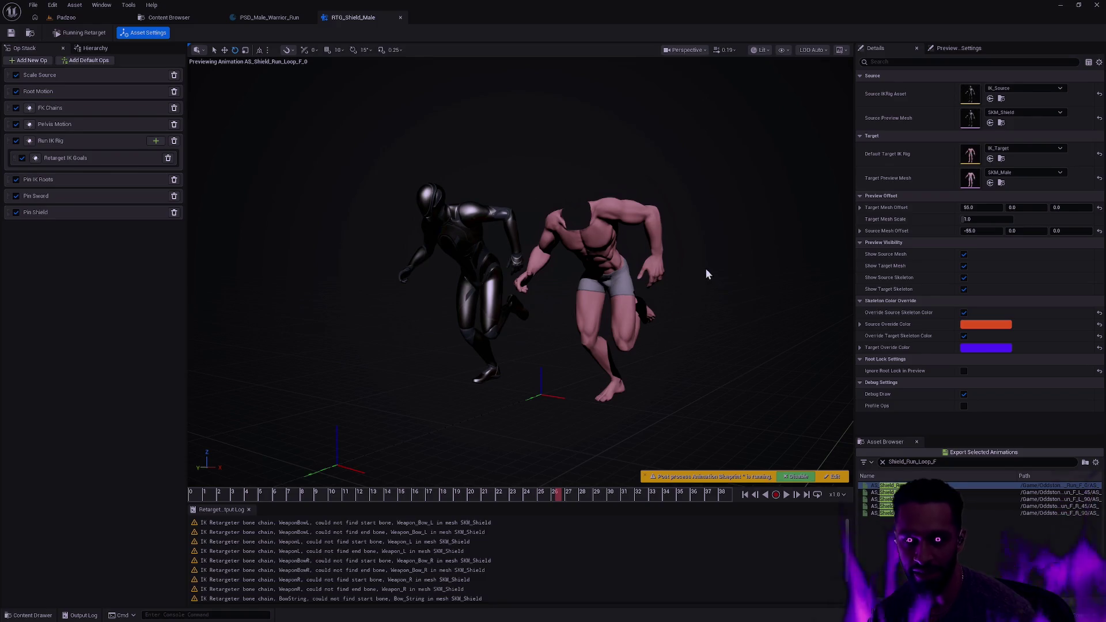
pyautogui.moveTo(710, 282); pyautogui.dragTo(708, 260)
pyautogui.moveTo(547, 495)
pyautogui.mouseDown()
pyautogui.moveTo(536, 497)
pyautogui.moveTo(553, 497)
pyautogui.moveTo(541, 498)
pyautogui.moveTo(545, 514)
pyautogui.moveTo(721, 496)
pyautogui.moveTo(631, 495)
pyautogui.moveTo(651, 496)
pyautogui.mouseUp()
pyautogui.click(787, 495)
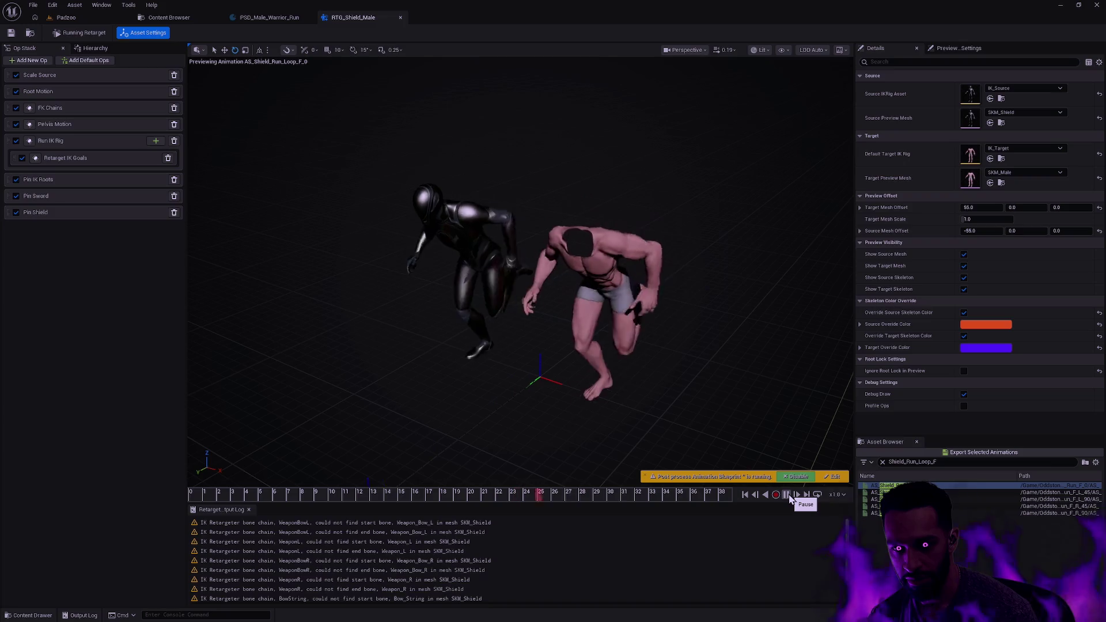
pyautogui.moveTo(659, 409)
pyautogui.mouseDown()
pyautogui.moveTo(486, 409)
pyautogui.moveTo(703, 413)
pyautogui.mouseUp()
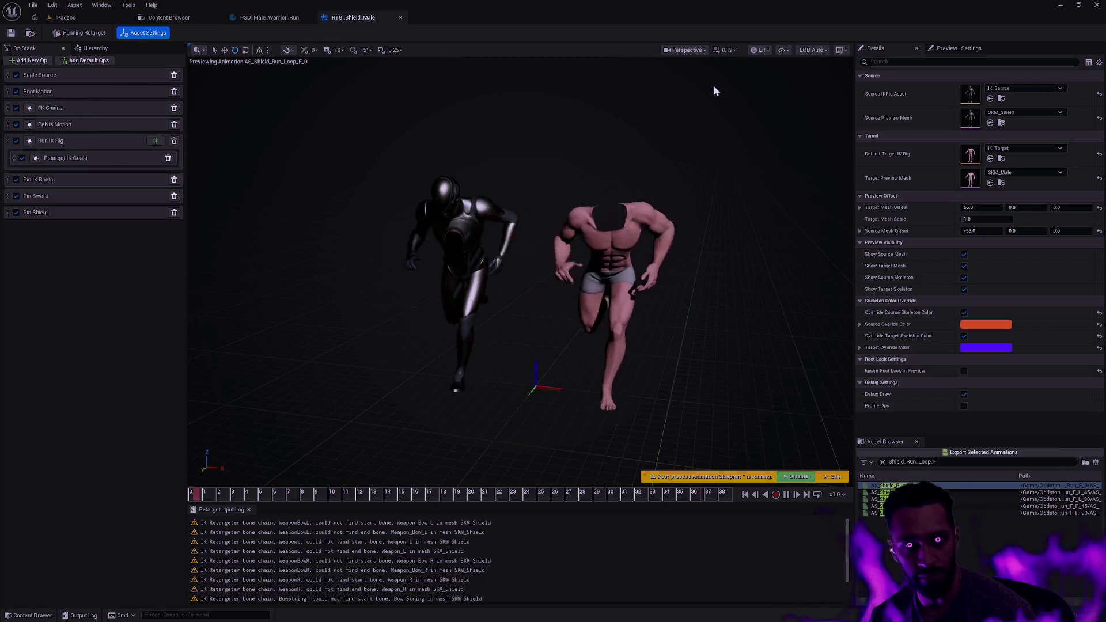
# Step: Check the preview display options, then select the weapon_r_shield bone in the target hierarchy
pyautogui.click(782, 50)
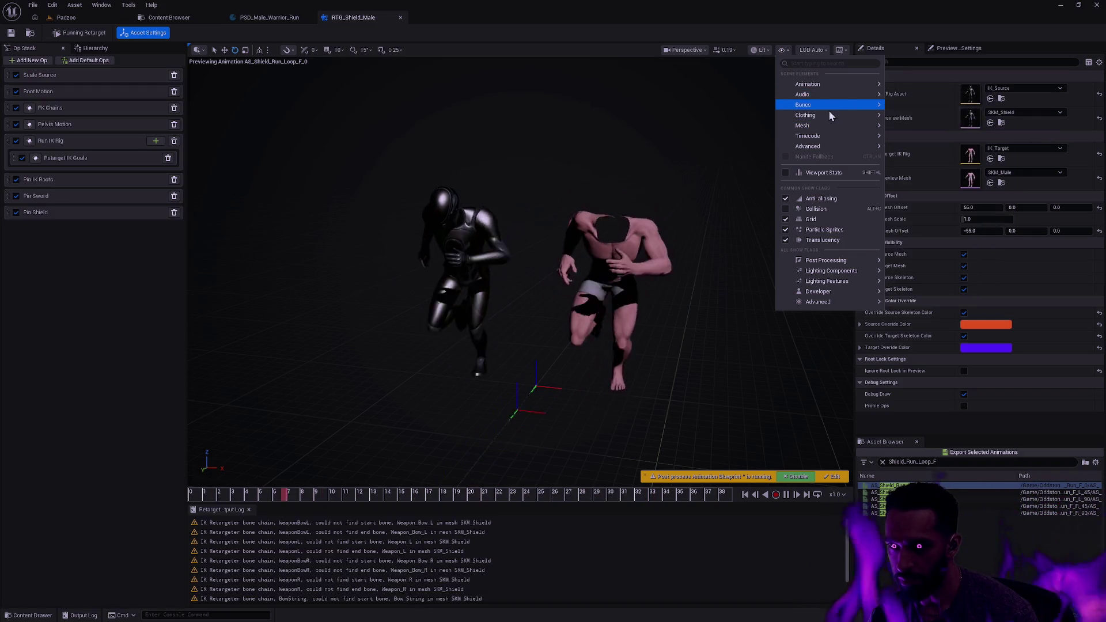
pyautogui.moveTo(829, 105)
pyautogui.click(938, 199)
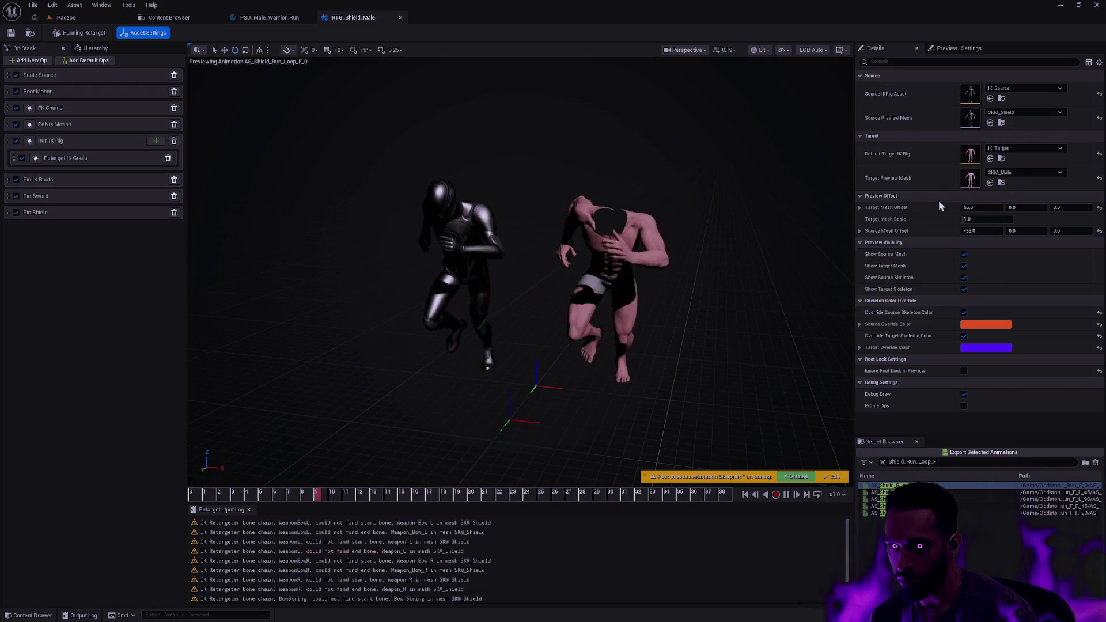
pyautogui.click(94, 48)
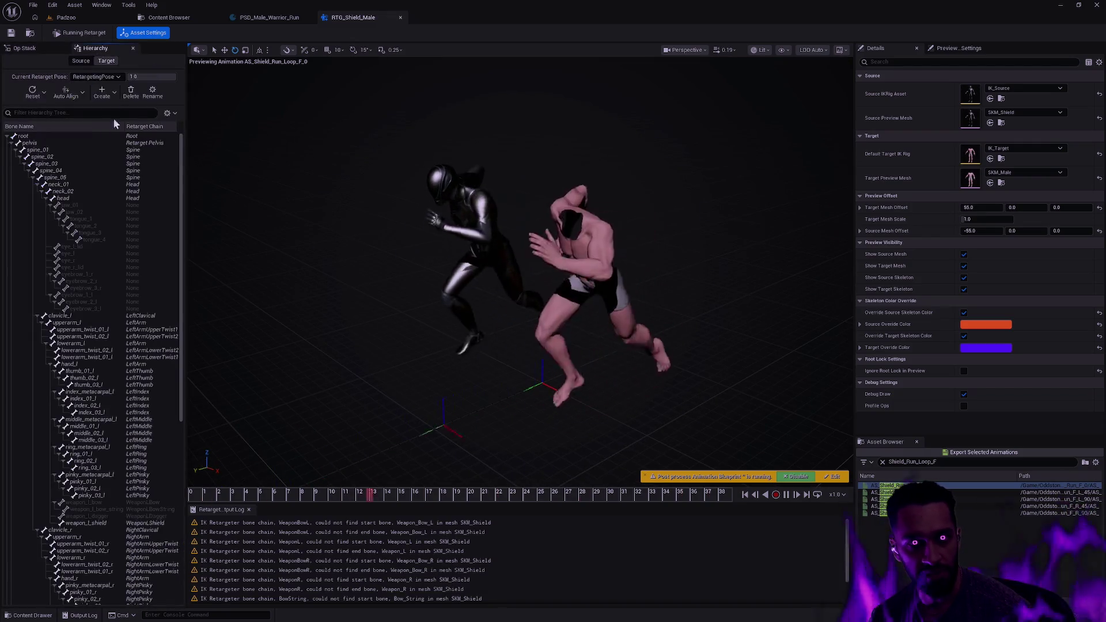
pyautogui.scroll(-5, 121, 230)
pyautogui.scroll(-1, 124, 252)
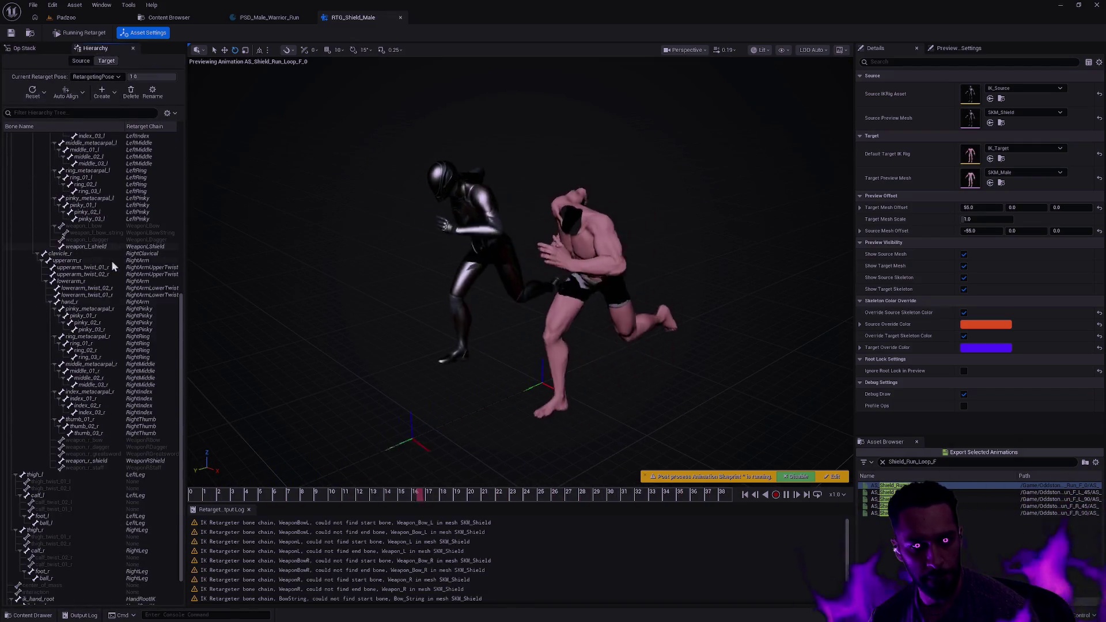
pyautogui.click(98, 462)
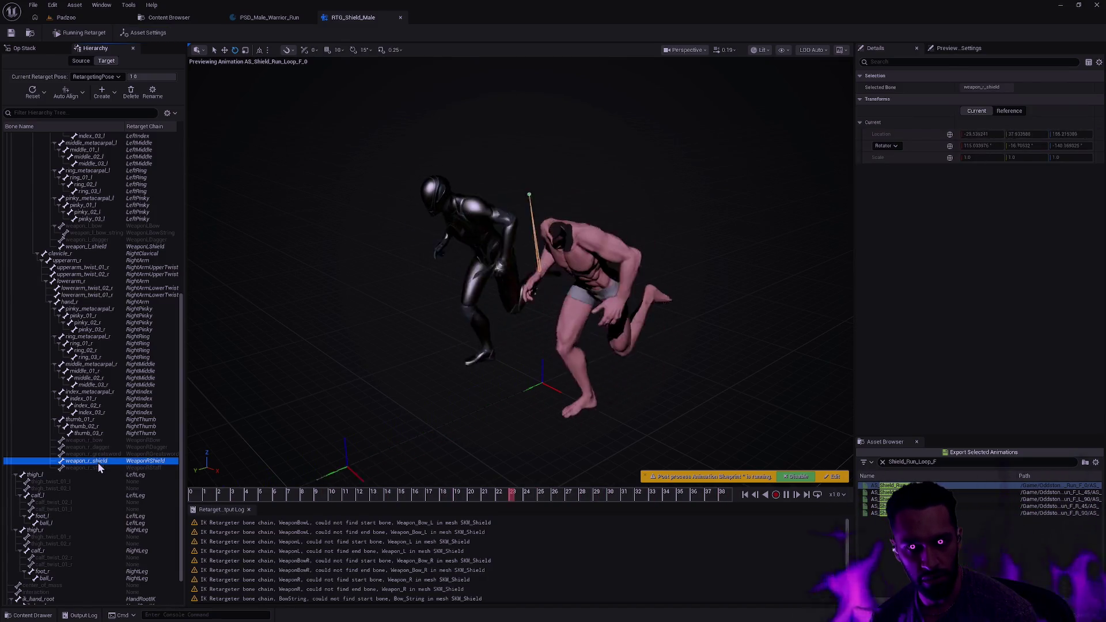
# Step: Play the preview at x0.25 speed close up on the shield bone, pausing near frame 23
pyautogui.click(787, 495)
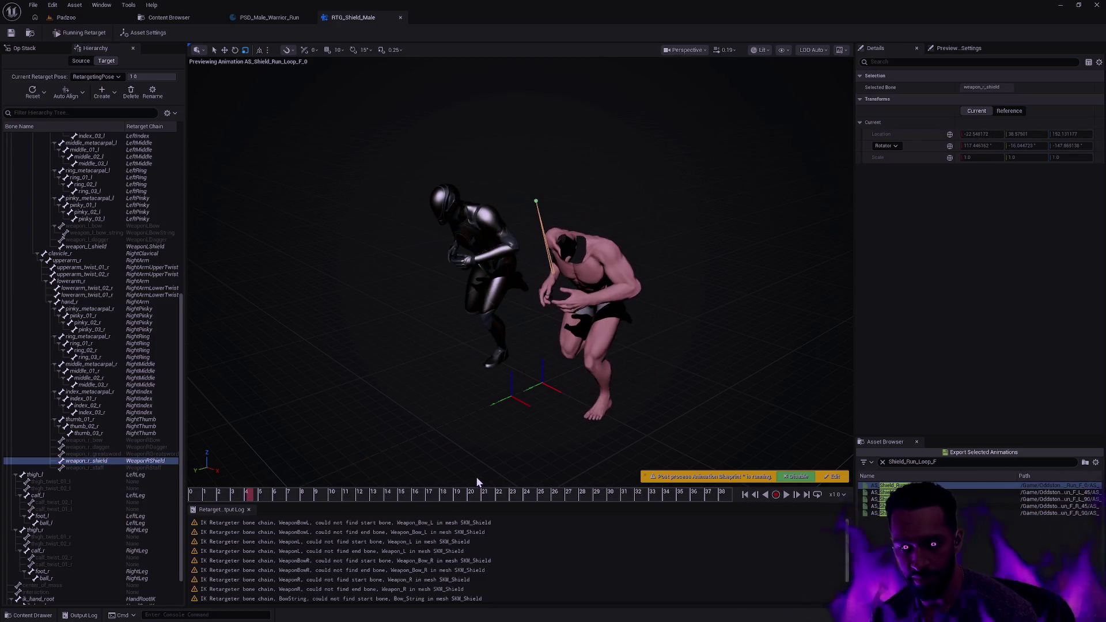
pyautogui.click(836, 494)
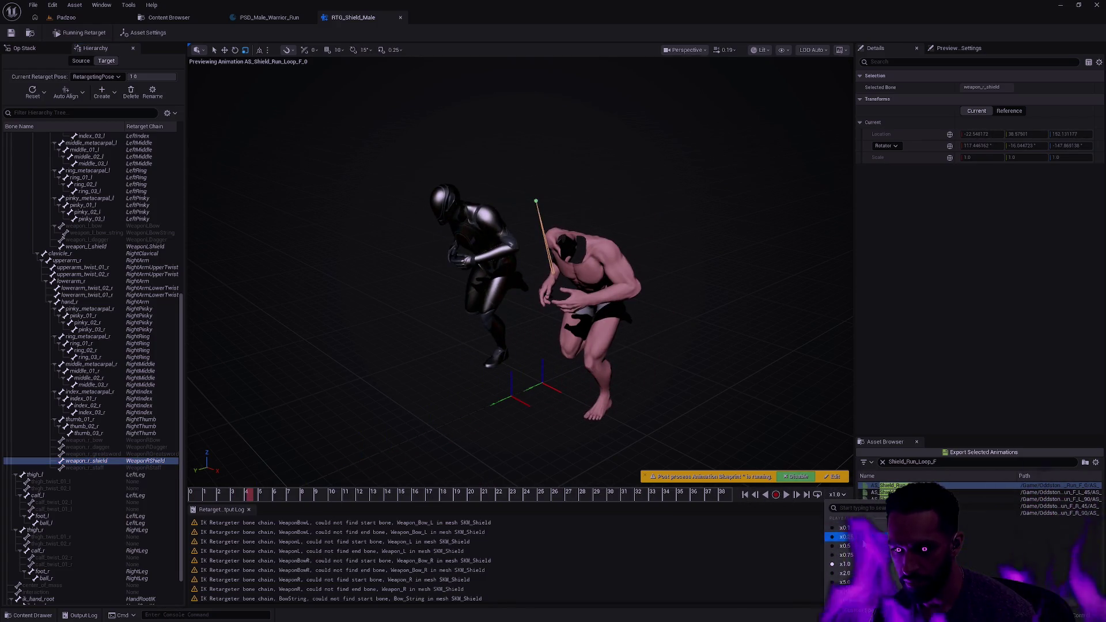
pyautogui.click(846, 537)
pyautogui.click(668, 493)
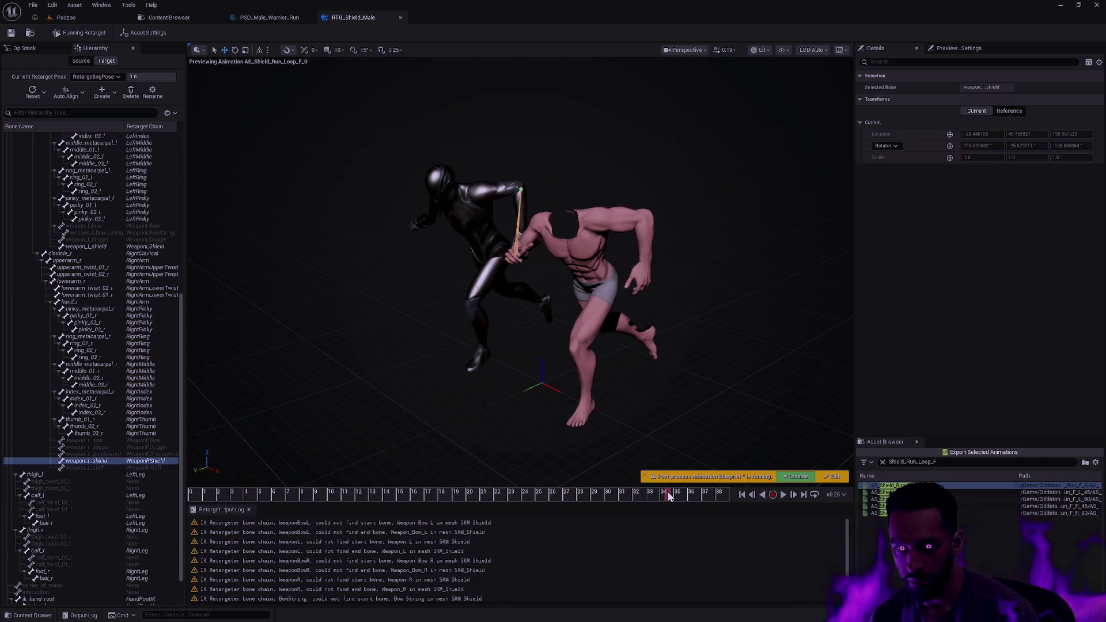
pyautogui.click(783, 495)
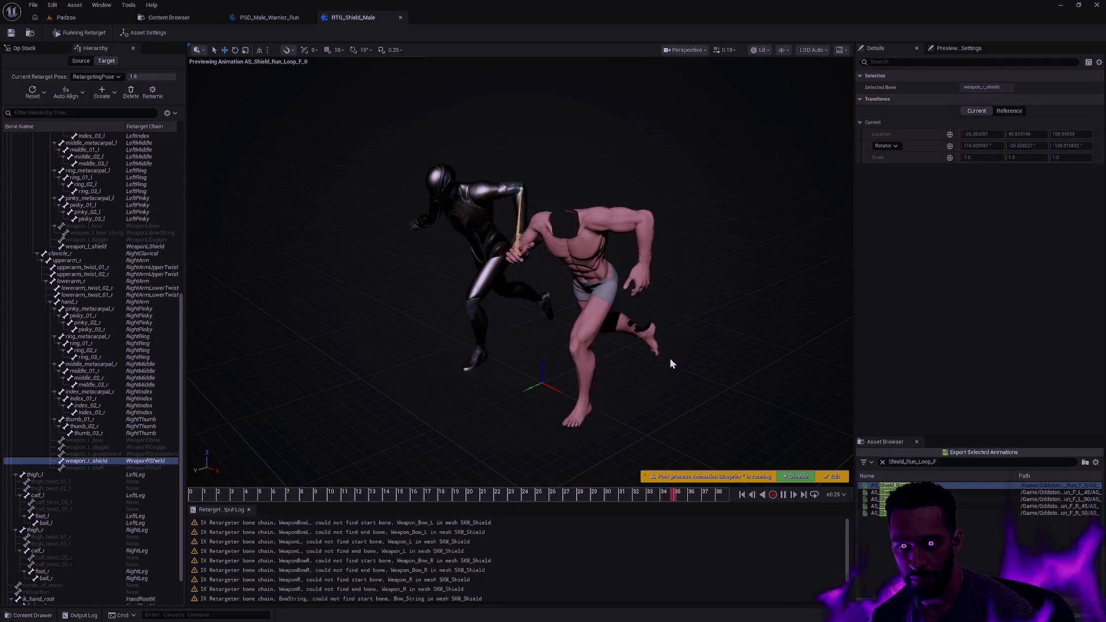
pyautogui.moveTo(674, 354); pyautogui.dragTo(679, 339)
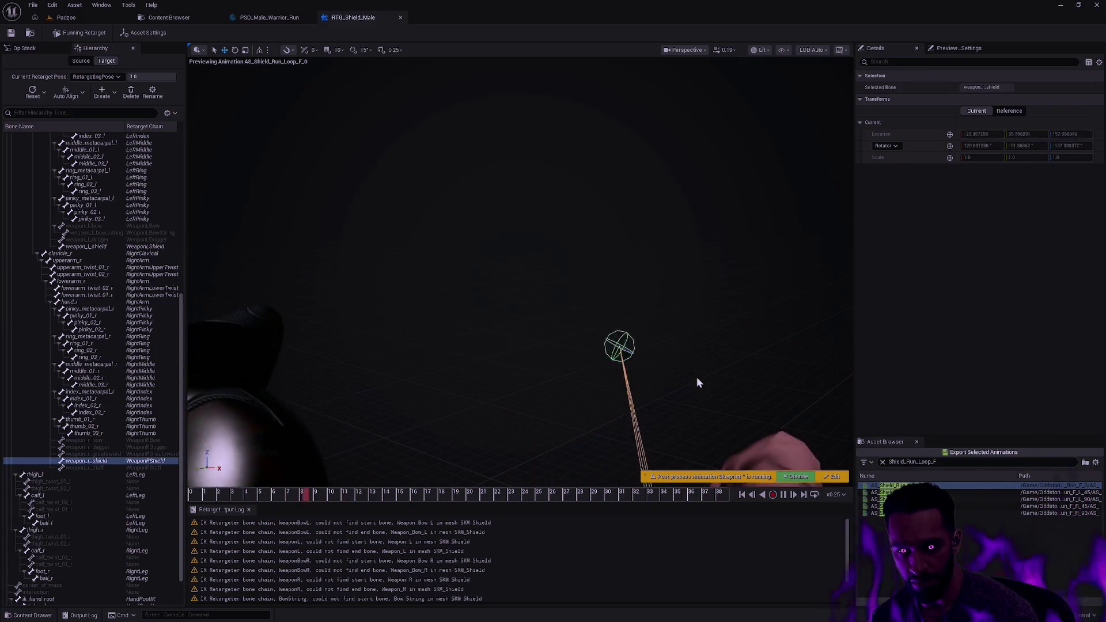
pyautogui.click(783, 494)
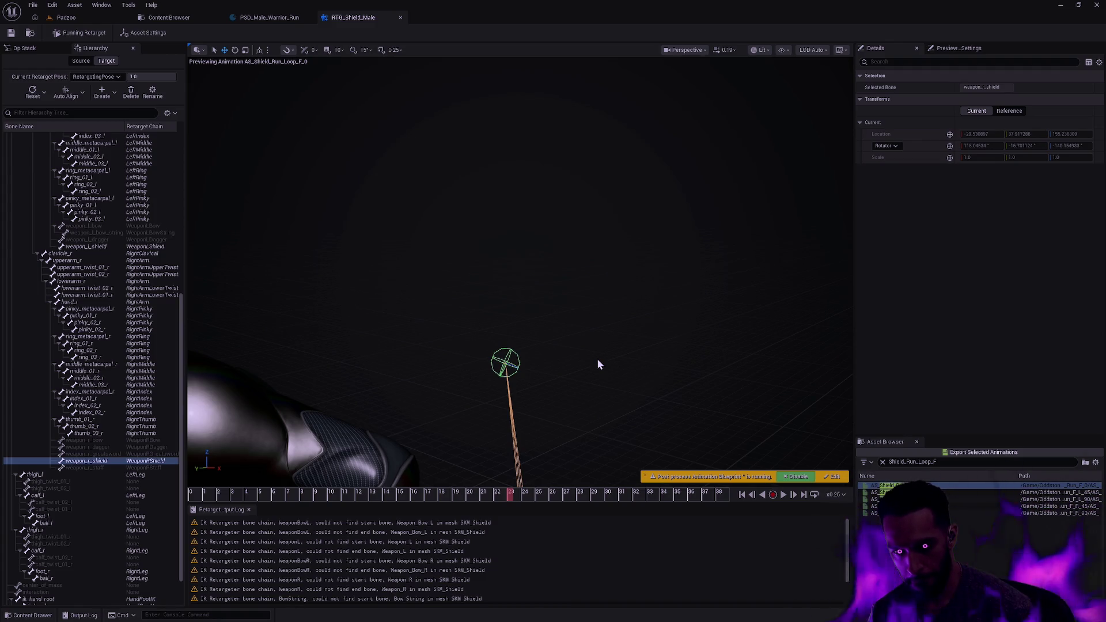
pyautogui.click(24, 48)
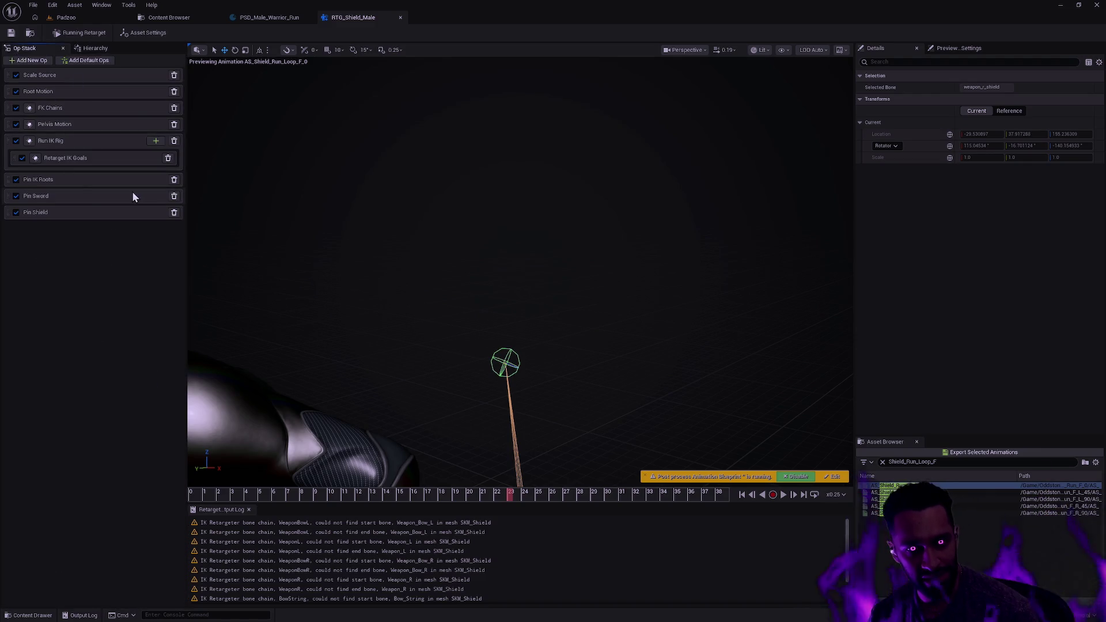
pyautogui.click(16, 196)
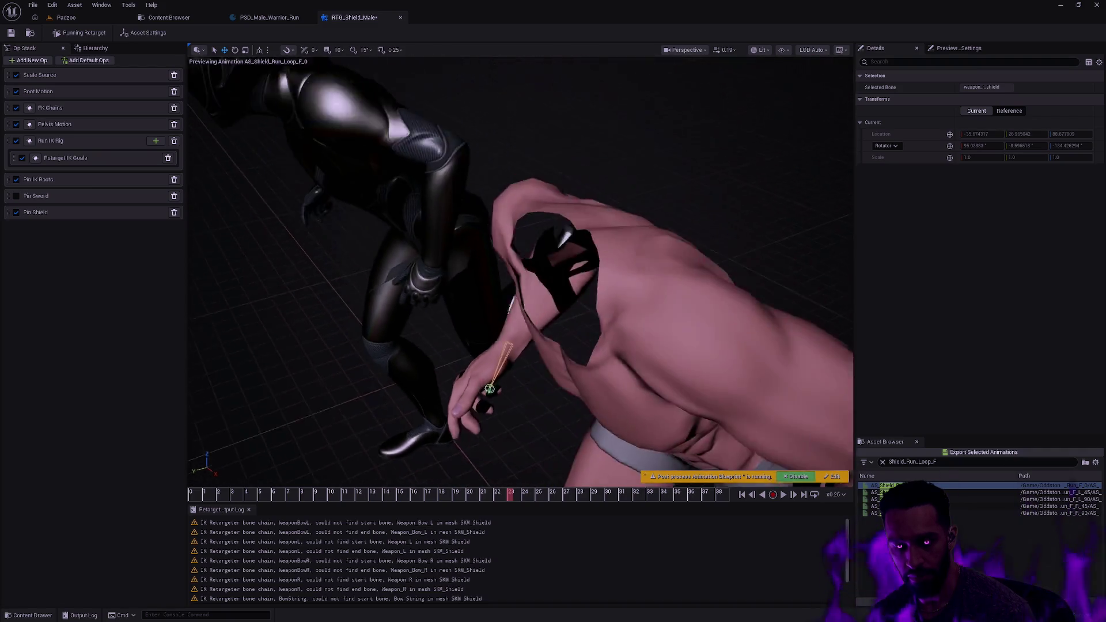
pyautogui.click(784, 496)
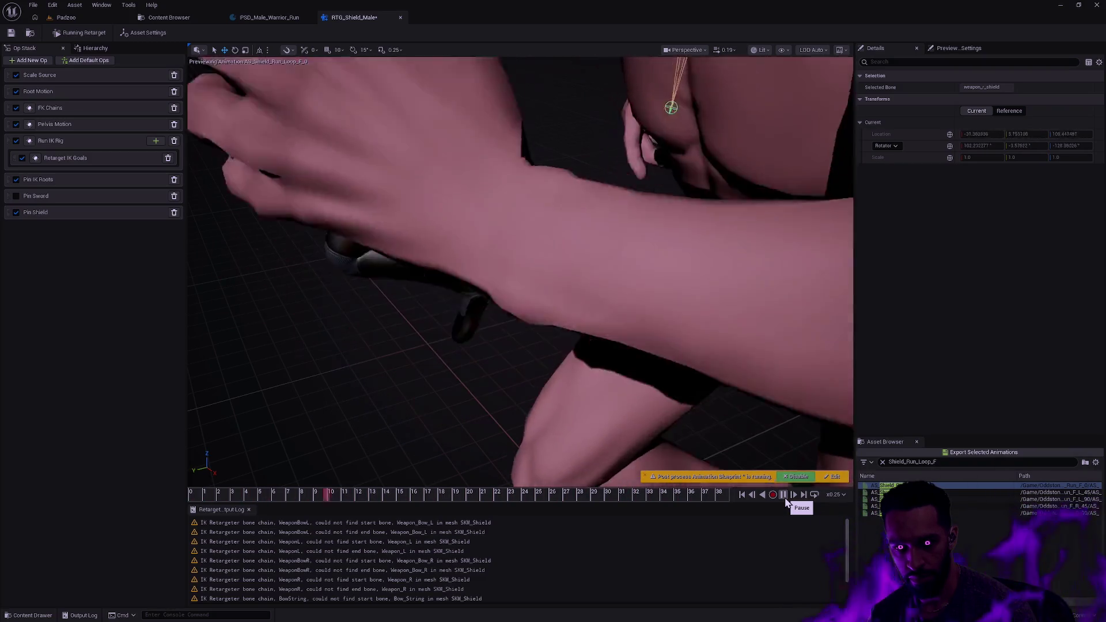
pyautogui.click(784, 495)
pyautogui.scroll(-10, 520, 271)
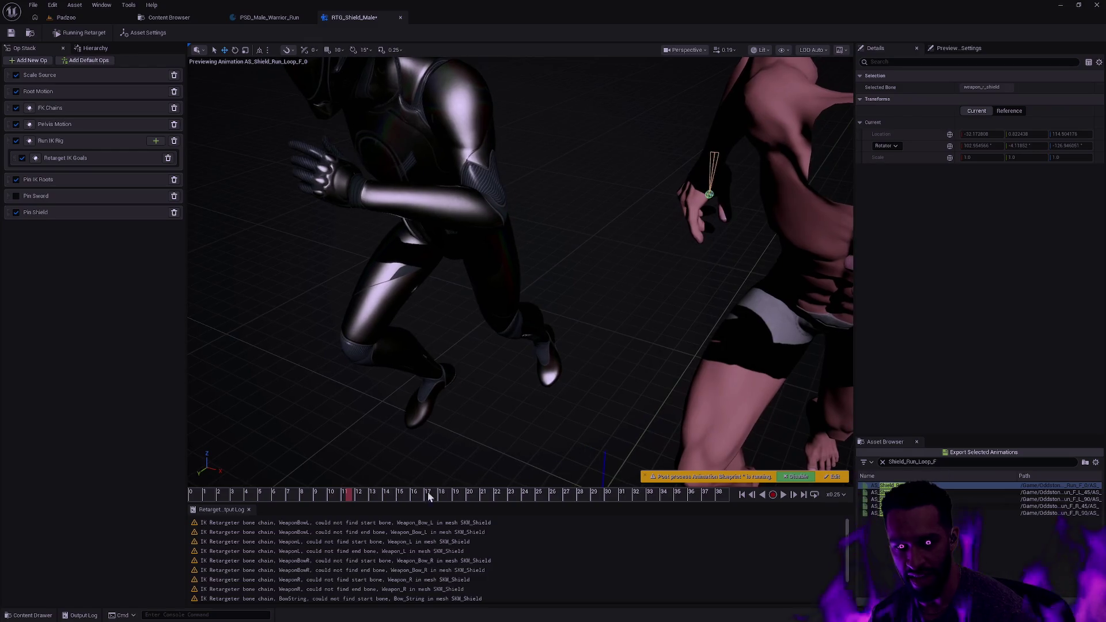
pyautogui.click(337, 492)
pyautogui.moveTo(336, 492)
pyautogui.mouseDown()
pyautogui.moveTo(194, 478)
pyautogui.moveTo(710, 496)
pyautogui.mouseUp()
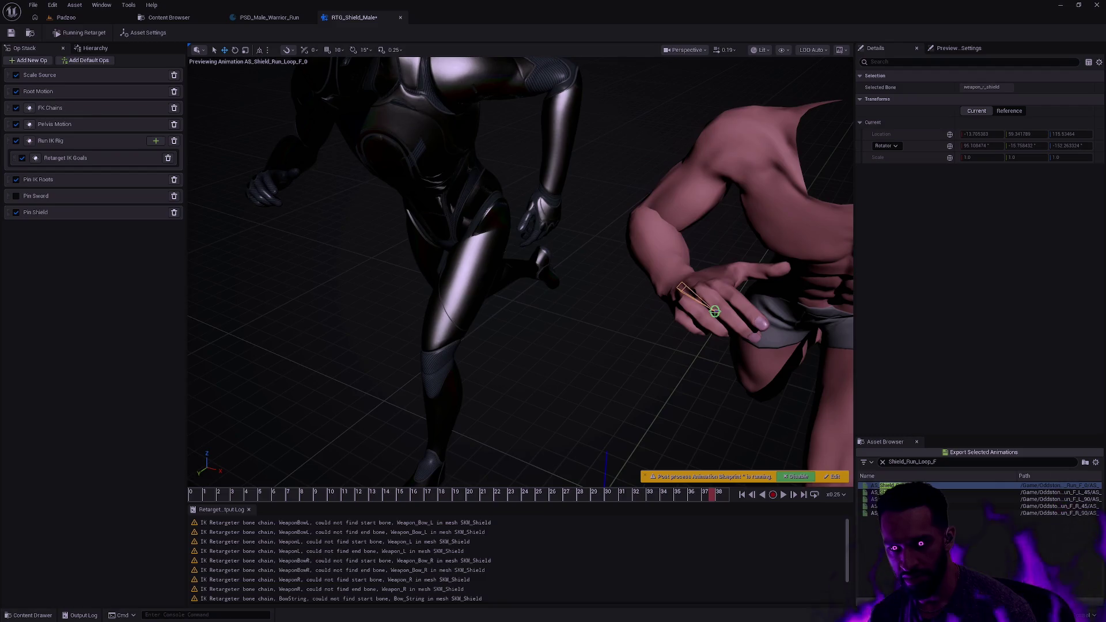
pyautogui.scroll(10, 649, 421)
pyautogui.scroll(-5, 672, 460)
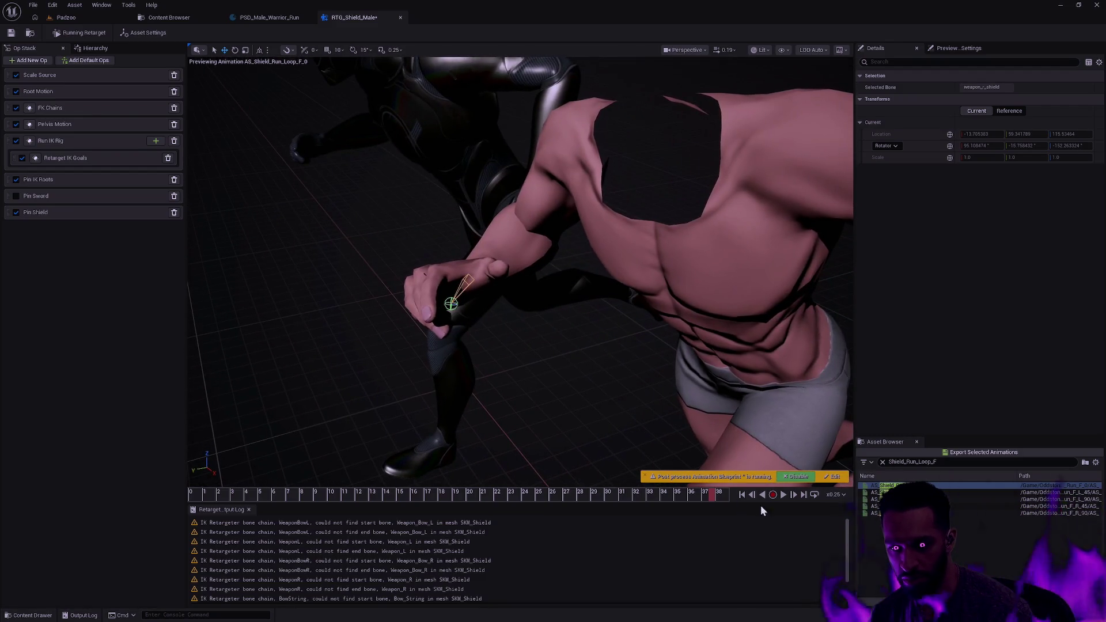
pyautogui.click(803, 496)
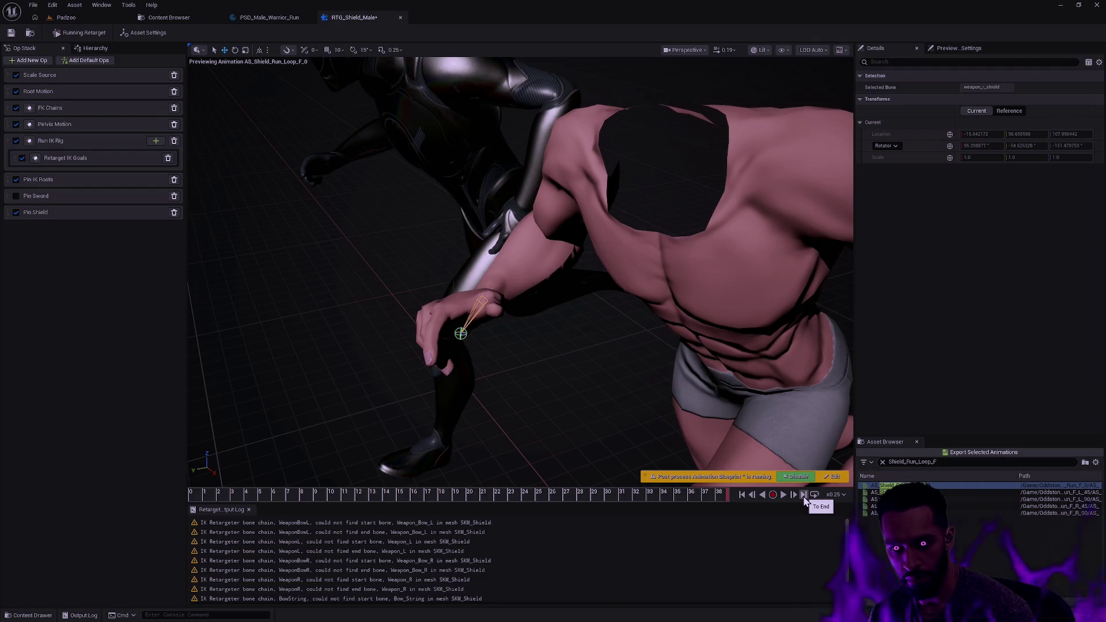
pyautogui.click(793, 494)
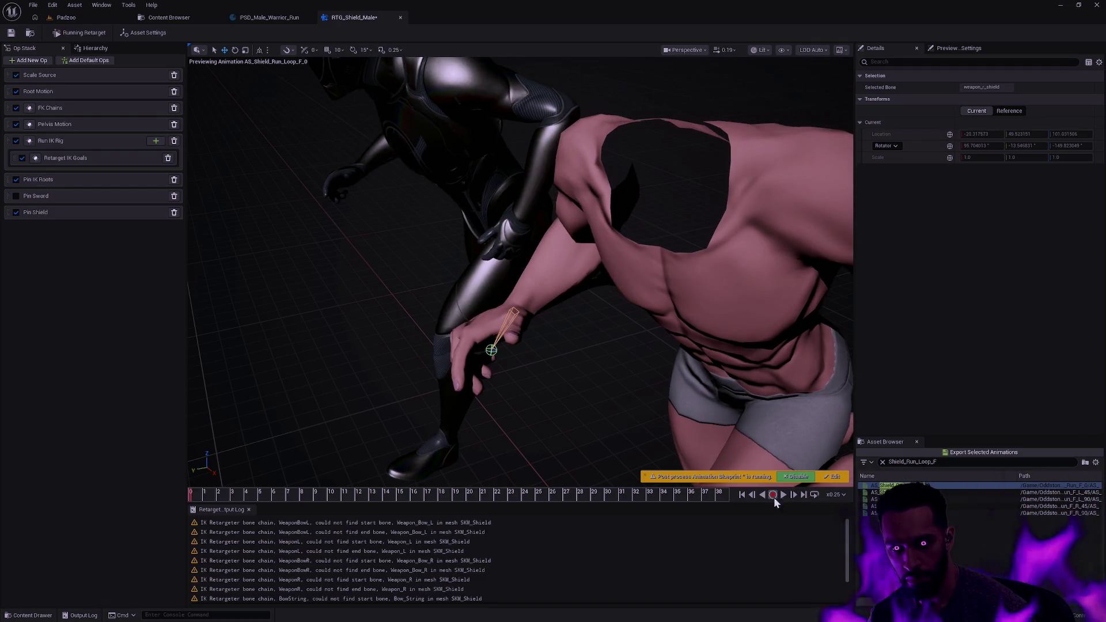
pyautogui.click(755, 497)
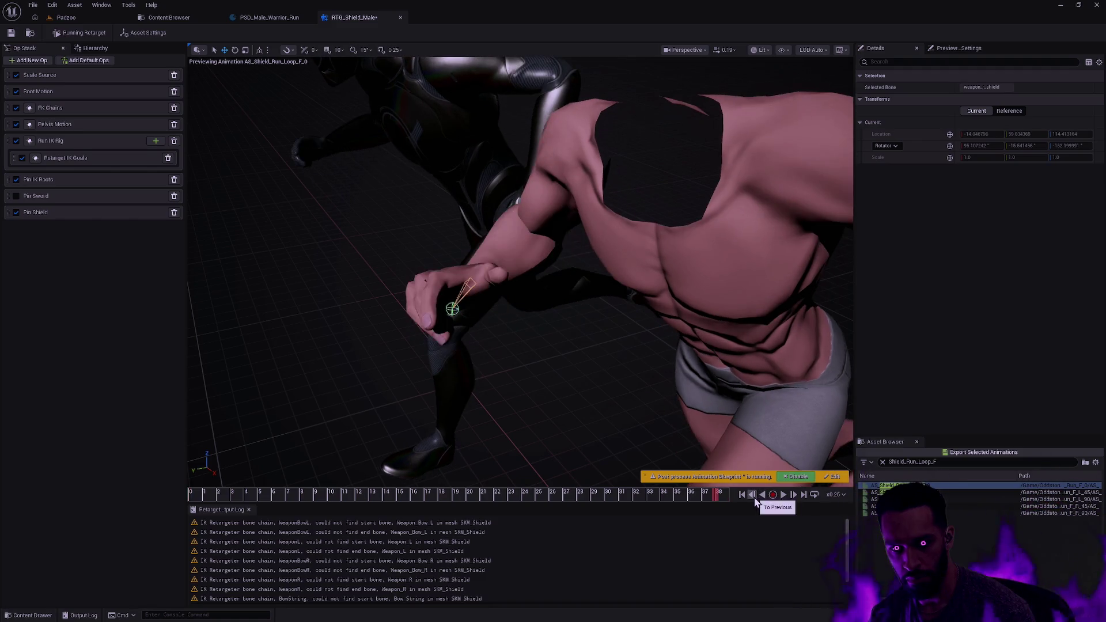
pyautogui.click(754, 496)
pyautogui.click(754, 497)
pyautogui.click(754, 497)
pyautogui.click(754, 497)
pyautogui.click(754, 497)
pyautogui.click(754, 497)
pyautogui.click(755, 496)
pyautogui.click(795, 499)
pyautogui.click(796, 499)
pyautogui.click(796, 498)
pyautogui.click(796, 499)
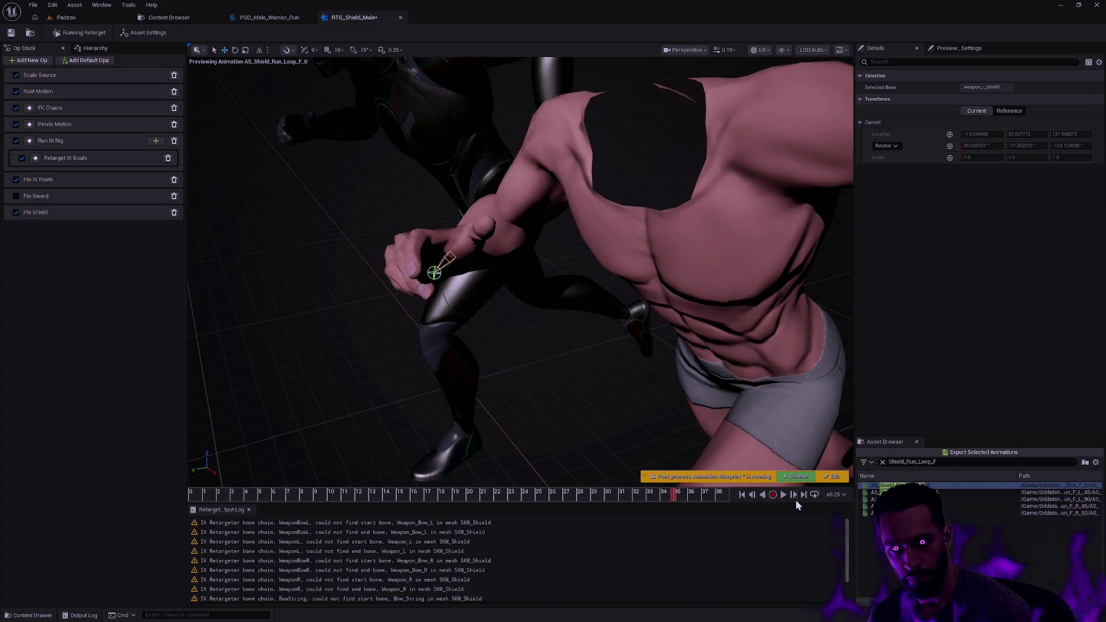
pyautogui.click(796, 499)
pyautogui.click(796, 499)
pyautogui.click(796, 499)
pyautogui.click(796, 499)
pyautogui.click(796, 499)
pyautogui.click(796, 499)
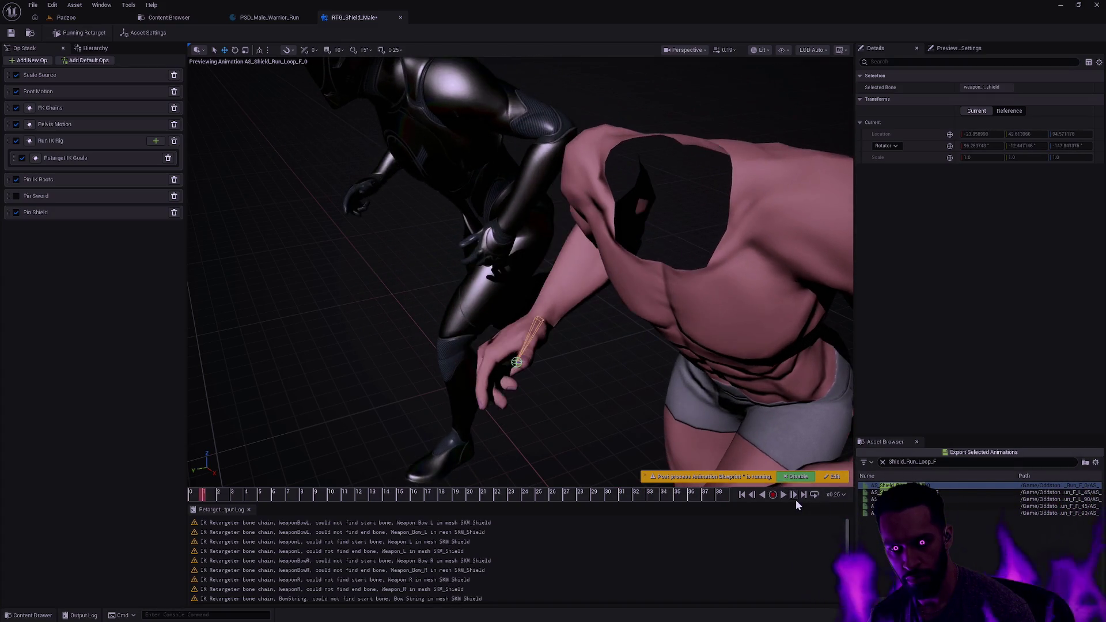
pyautogui.click(796, 499)
pyautogui.click(796, 499)
pyautogui.click(796, 499)
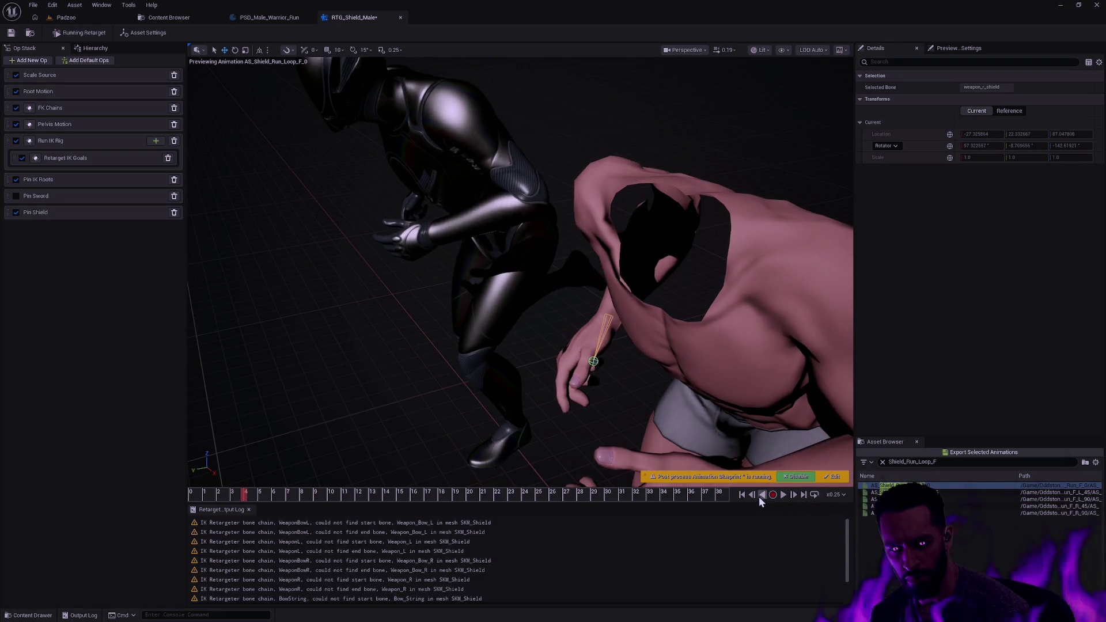
pyautogui.click(751, 496)
pyautogui.click(752, 496)
pyautogui.click(752, 495)
pyautogui.click(752, 495)
pyautogui.click(751, 496)
pyautogui.click(752, 495)
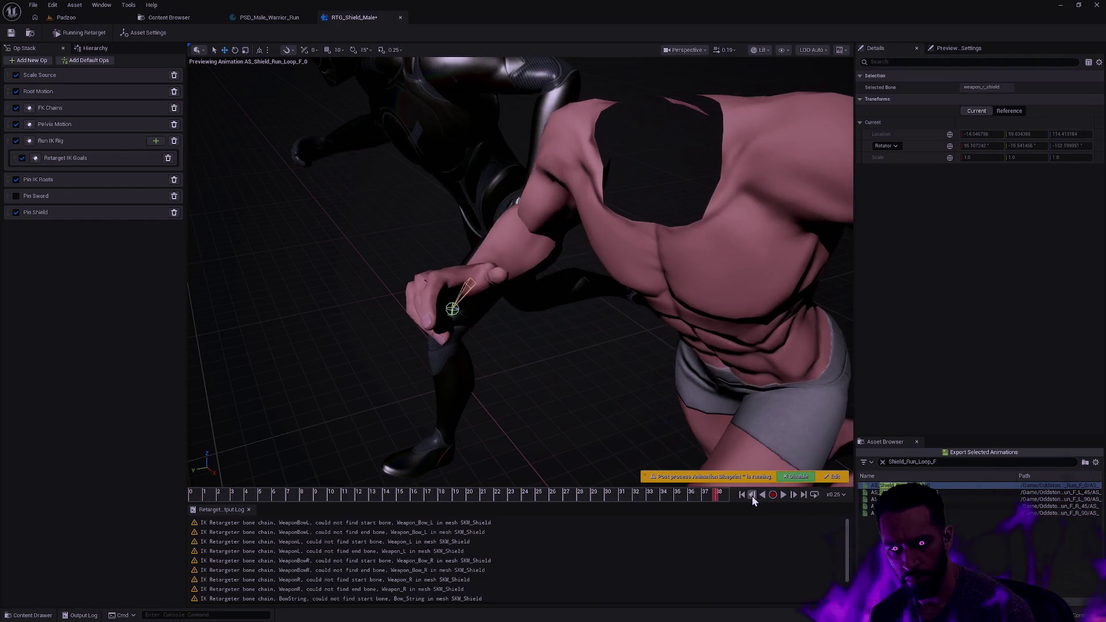
pyautogui.click(752, 496)
pyautogui.click(753, 496)
pyautogui.click(752, 496)
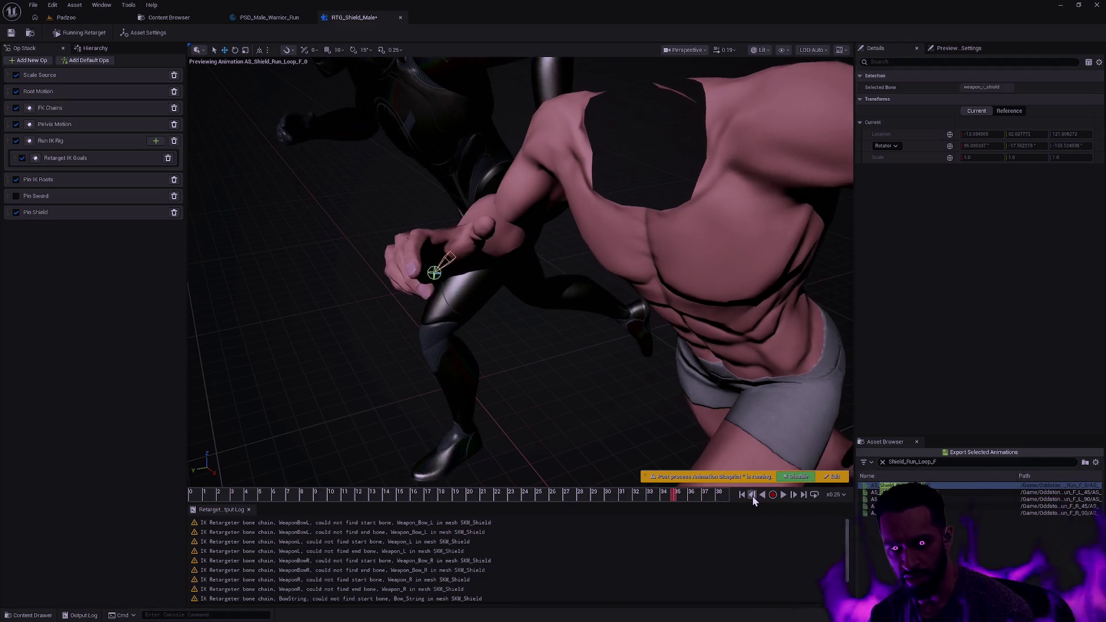
pyautogui.click(752, 496)
pyautogui.click(752, 496)
pyautogui.click(752, 496)
pyautogui.click(752, 495)
pyautogui.click(752, 496)
pyautogui.click(752, 496)
pyautogui.click(753, 496)
pyautogui.click(753, 496)
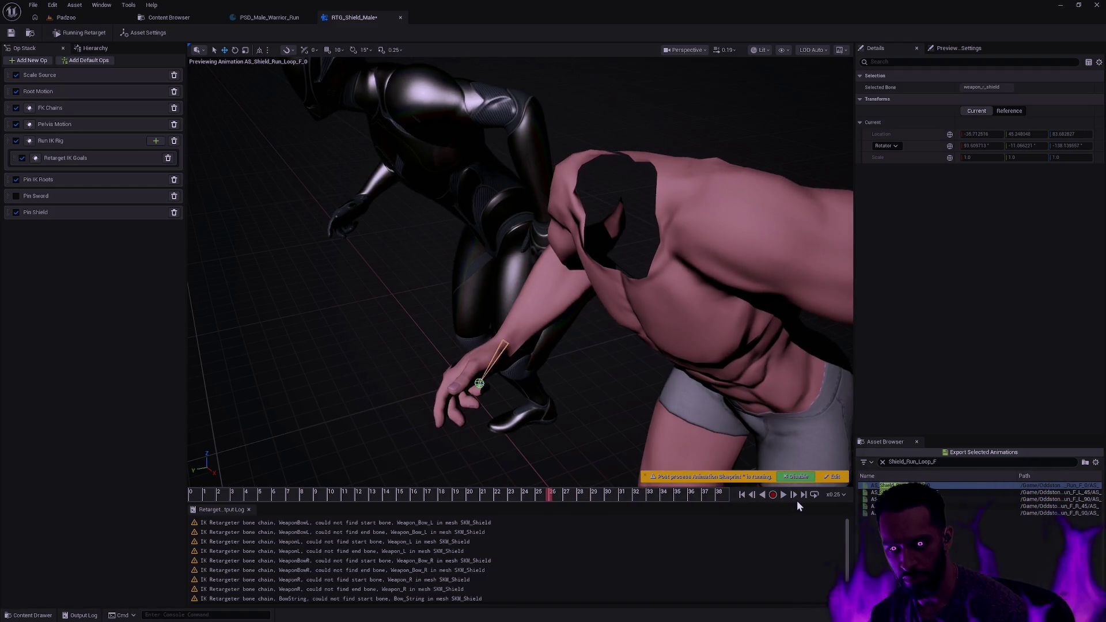
pyautogui.click(795, 496)
pyautogui.click(795, 496)
pyautogui.click(795, 496)
pyautogui.click(795, 497)
pyautogui.click(795, 497)
pyautogui.click(795, 496)
pyautogui.click(794, 497)
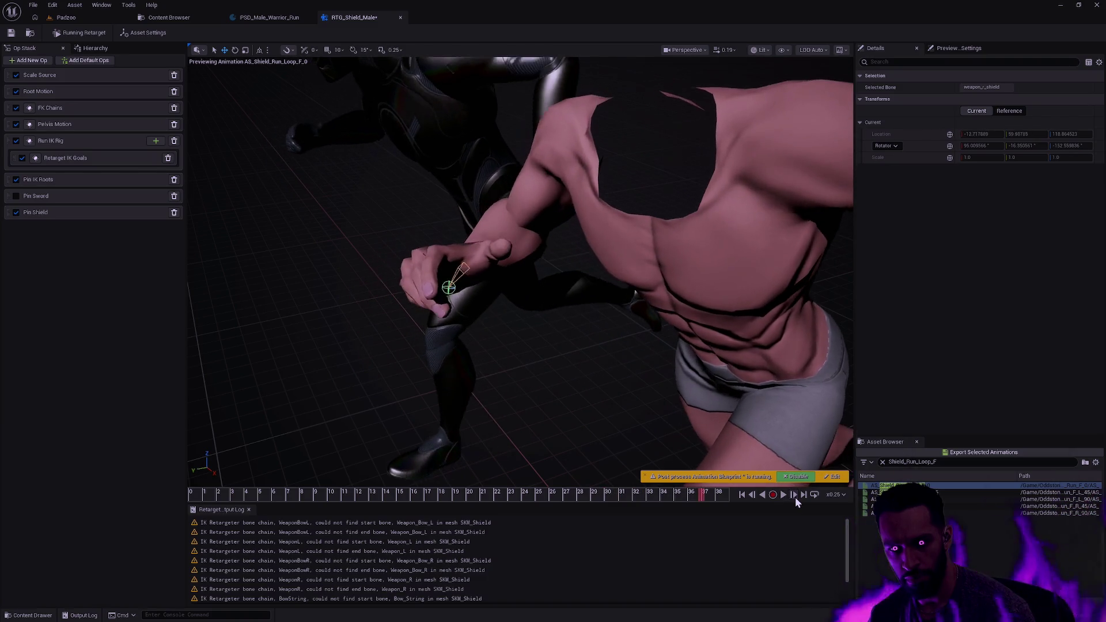
pyautogui.click(795, 496)
pyautogui.click(795, 497)
pyautogui.click(795, 496)
pyautogui.click(795, 497)
pyautogui.click(795, 496)
pyautogui.click(795, 497)
pyautogui.click(795, 496)
pyautogui.click(795, 497)
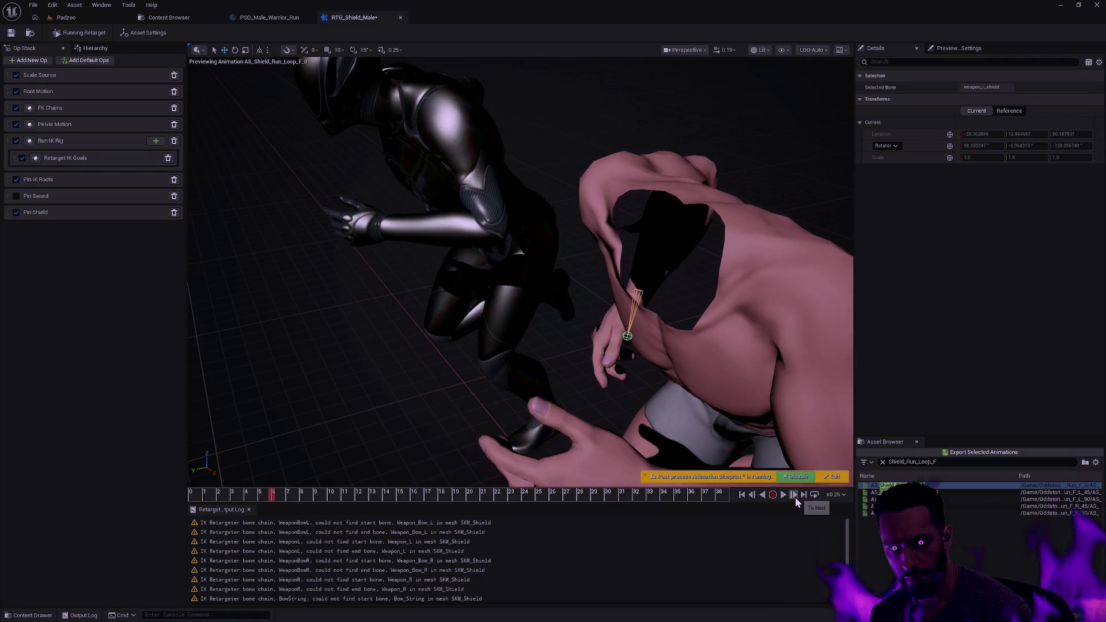
pyautogui.click(726, 496)
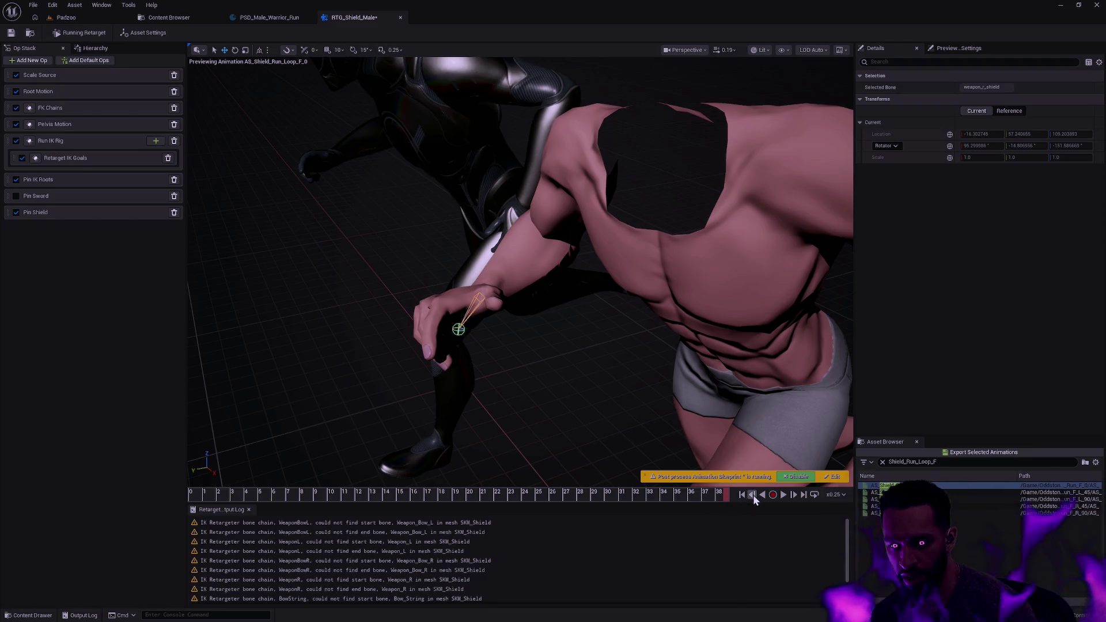
pyautogui.click(782, 496)
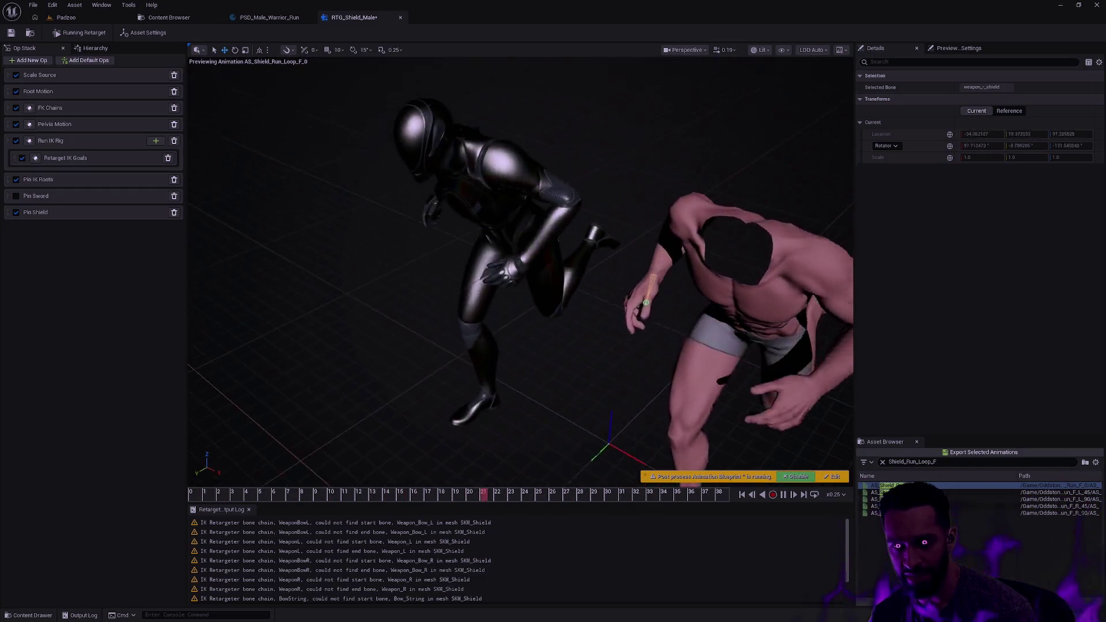
# Step: Orbit closer to the running characters and pause the shield preview
pyautogui.moveTo(474, 412)
pyautogui.mouseDown()
pyautogui.moveTo(455, 397)
pyautogui.moveTo(512, 411)
pyautogui.moveTo(633, 408)
pyautogui.mouseUp()
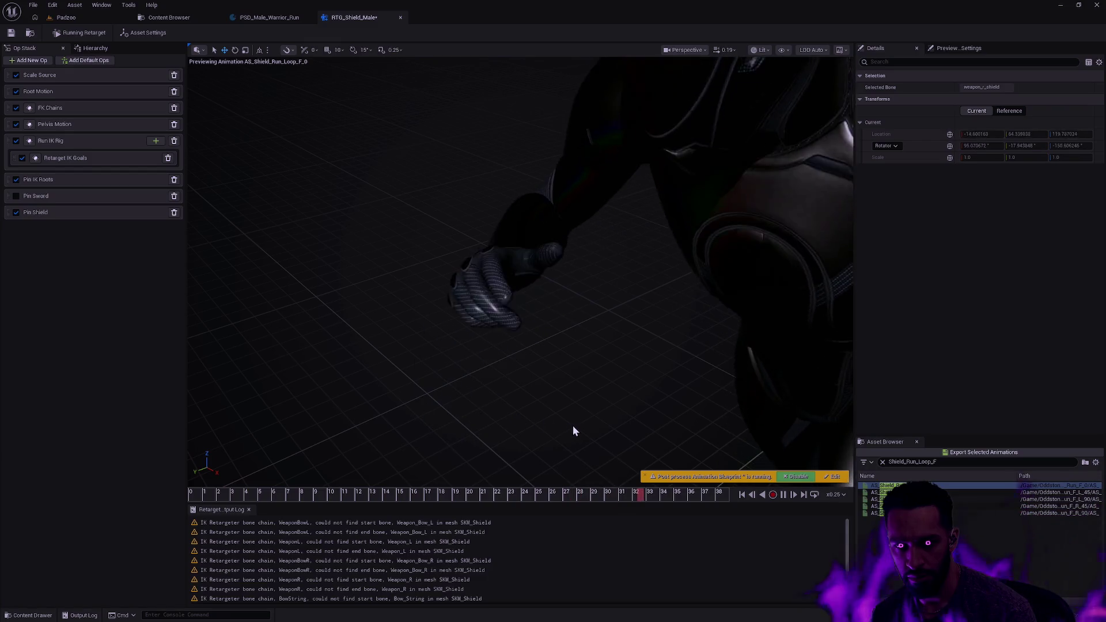
pyautogui.click(783, 497)
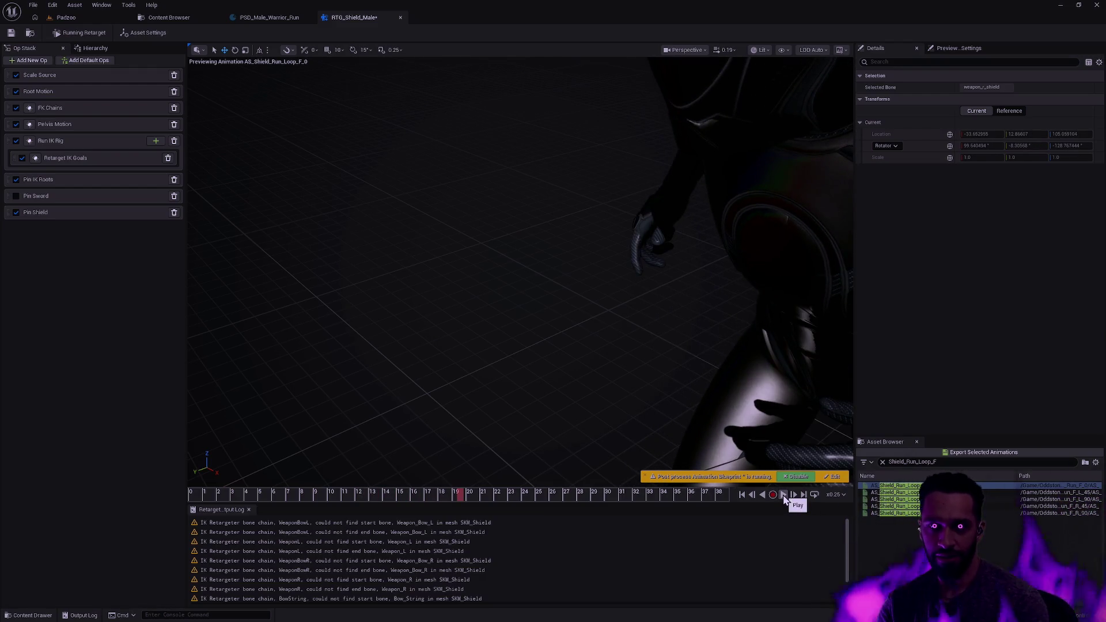
pyautogui.click(784, 496)
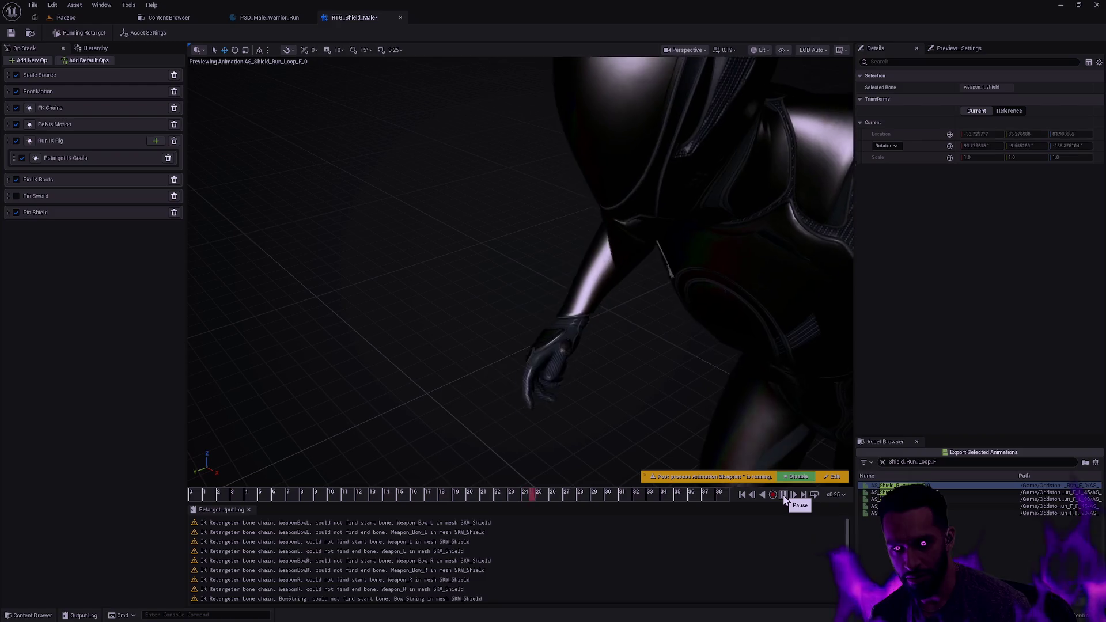
pyautogui.click(784, 495)
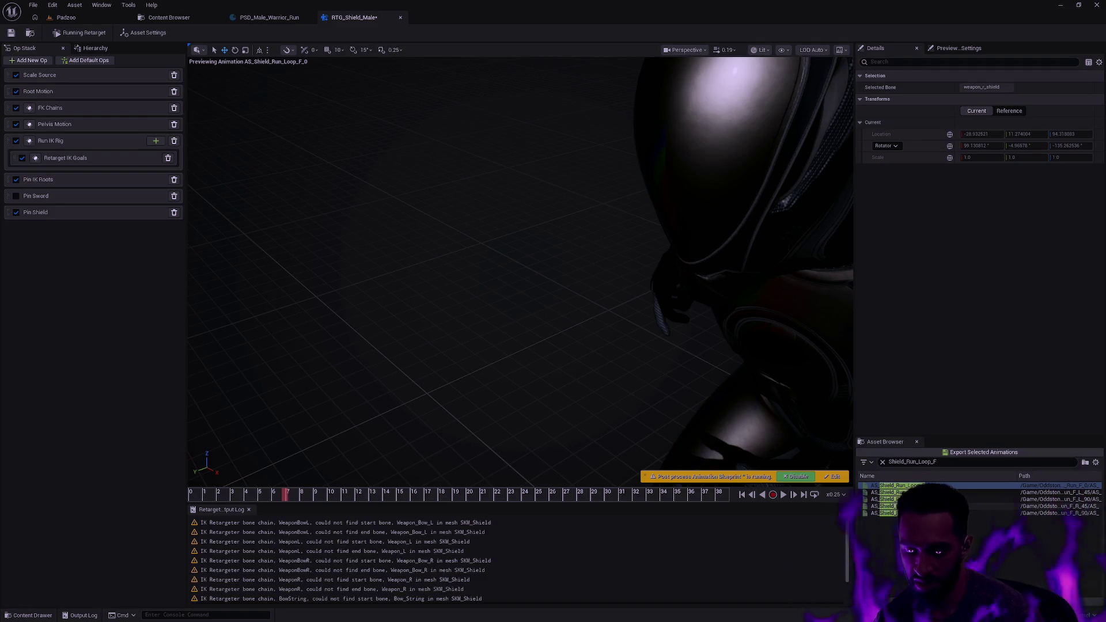
# Step: Open RTG_Bow_Male from the content drawer and begin searching its animation list
pyautogui.hotkey('ctrl', 'space')
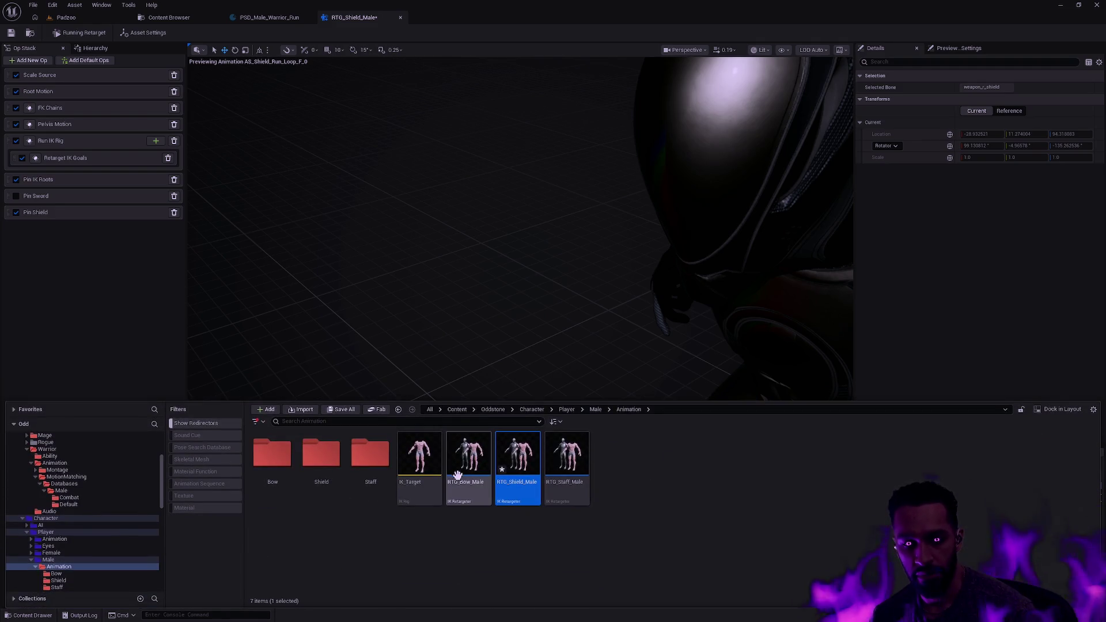
pyautogui.doubleClick(457, 474)
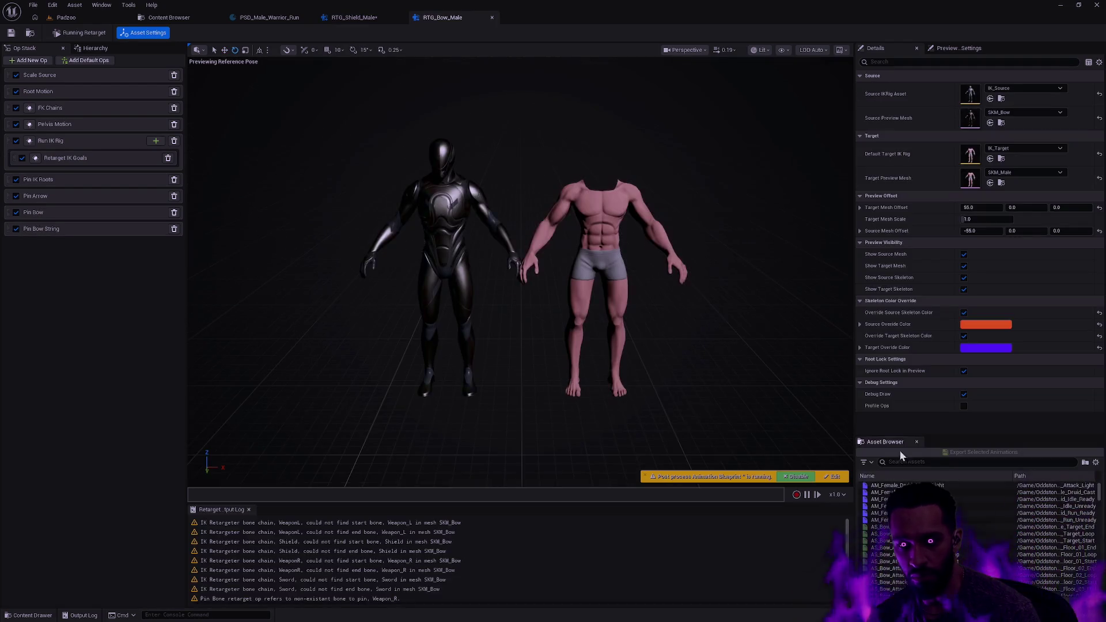
pyautogui.click(939, 461)
pyautogui.write('R')
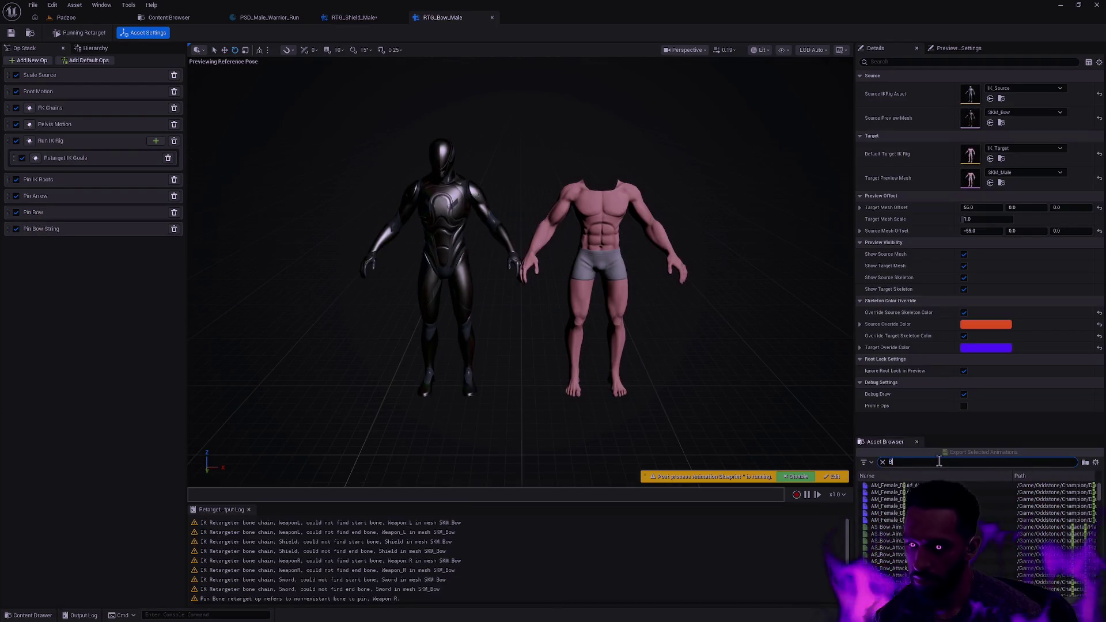
pyautogui.write('Run_')
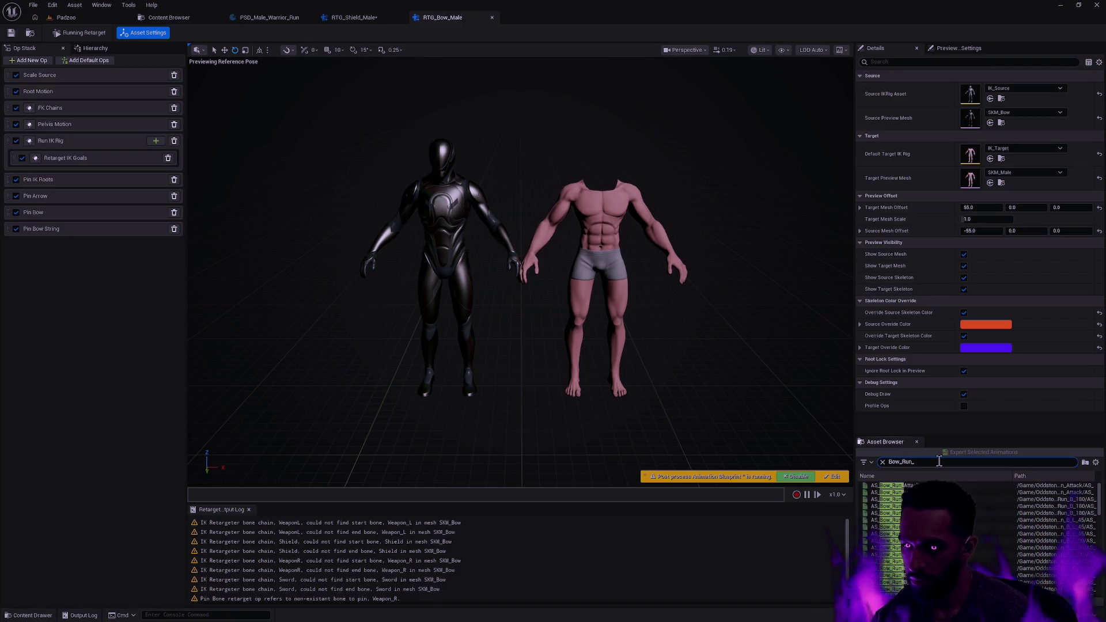
pyautogui.write('Loop')
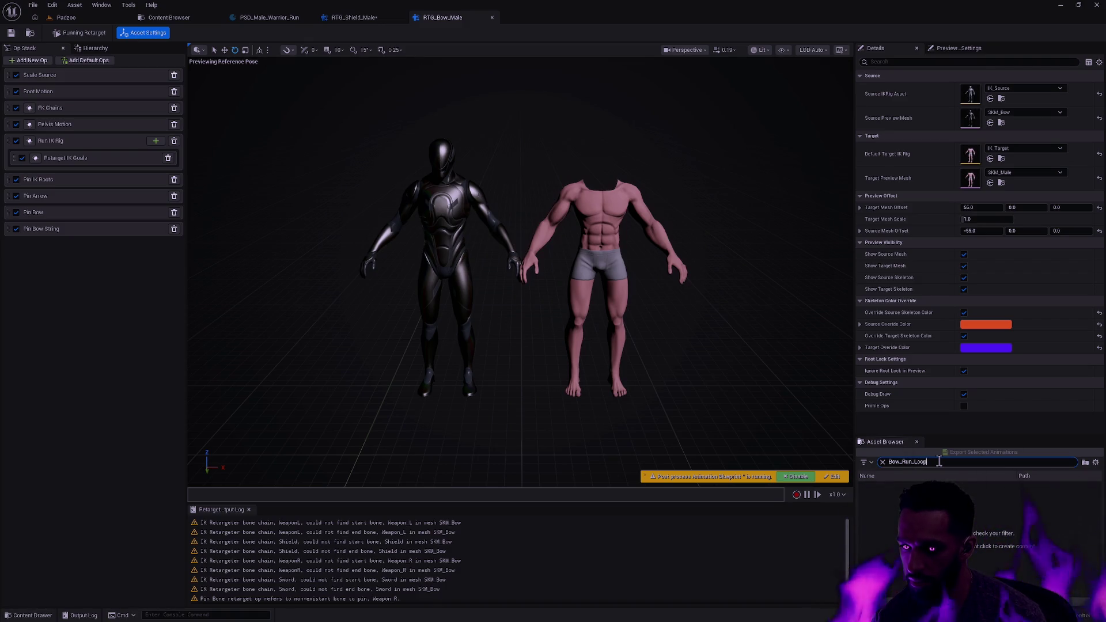
# Step: Preview AS_Bow_Run_F_0_Loop on both characters and untick Ignore Root Lock in Preview
pyautogui.press('BackSpace')
pyautogui.write('F_0')
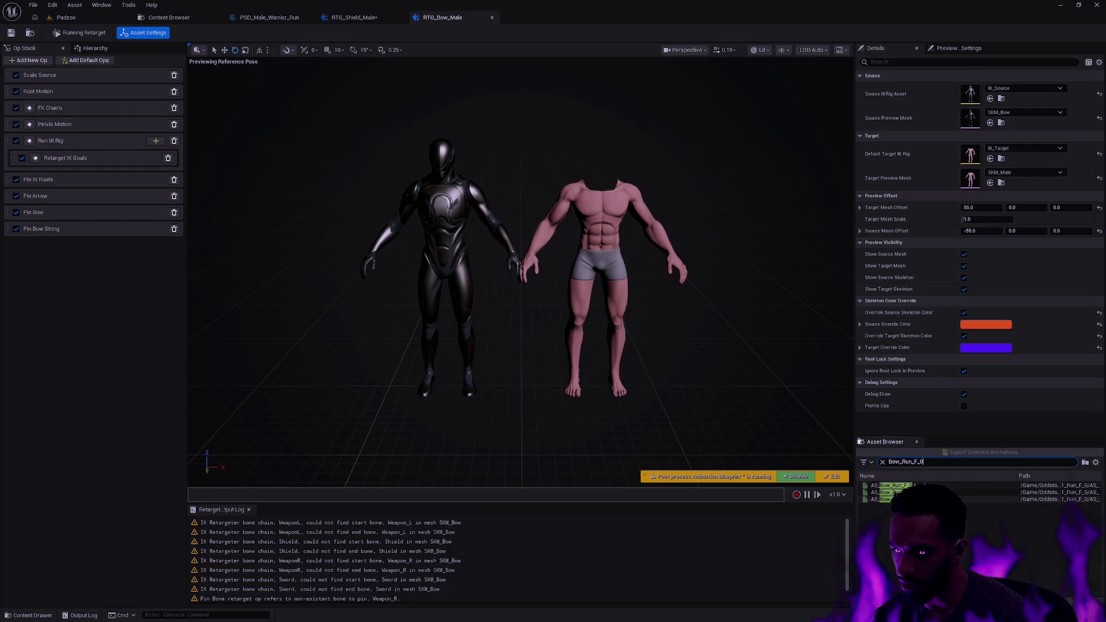
pyautogui.click(956, 486)
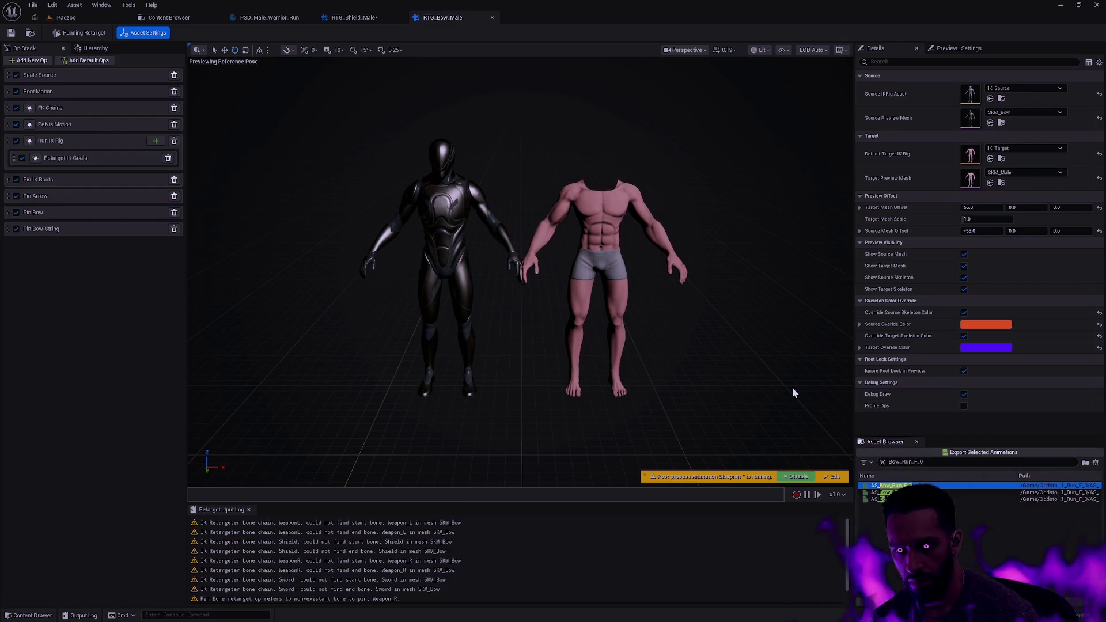
pyautogui.doubleClick(907, 485)
pyautogui.click(965, 371)
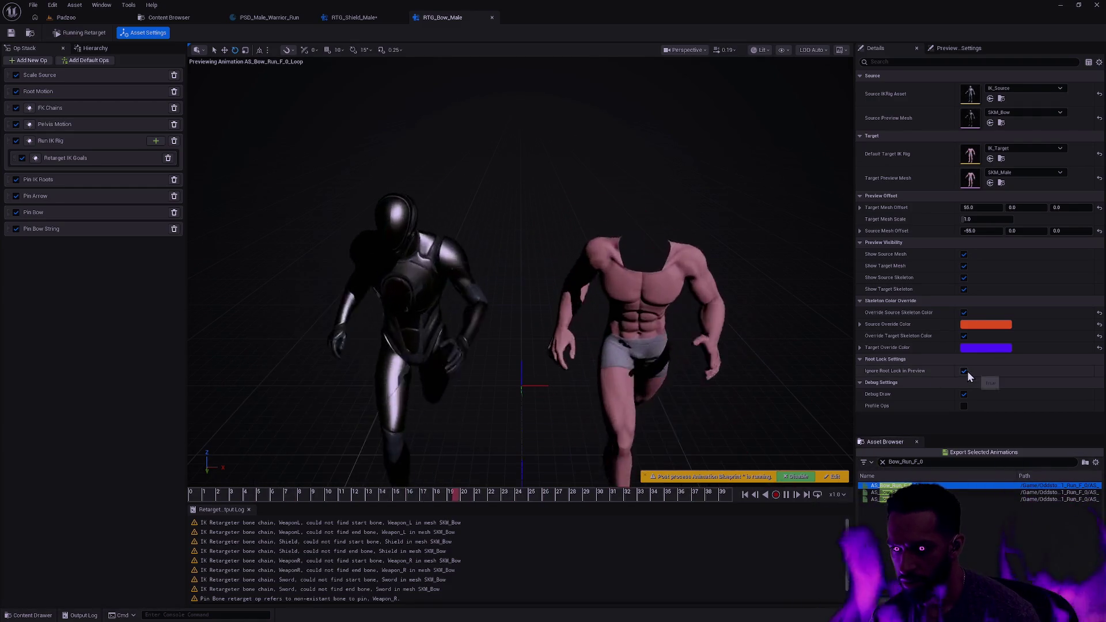
# Step: Slow the bow run preview playback to x0.5 speed
pyautogui.scroll(10, 518, 271)
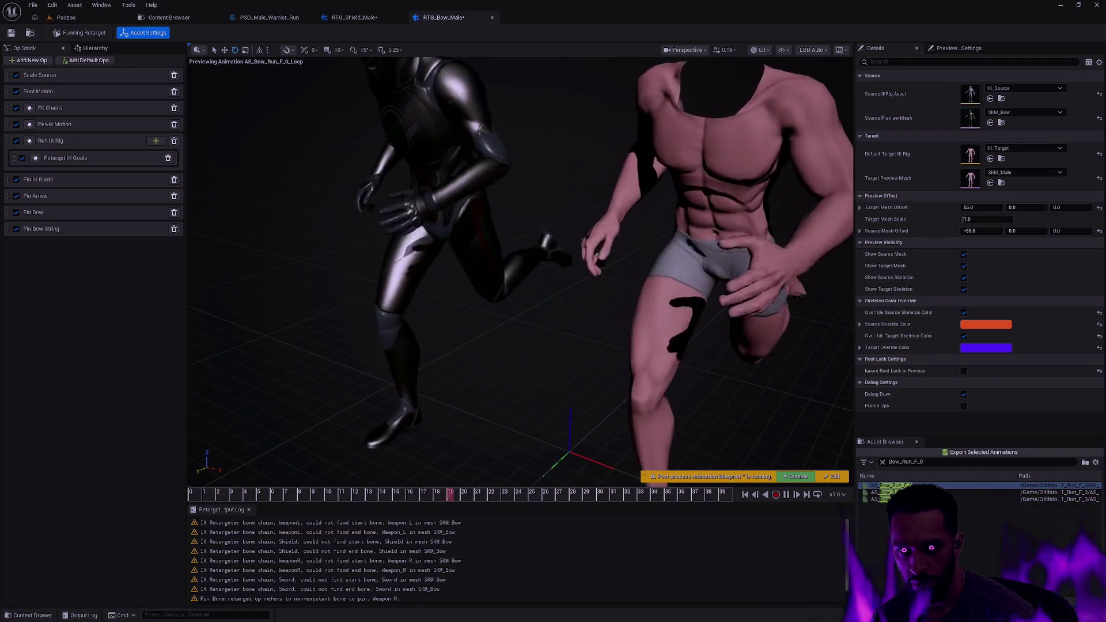
pyautogui.click(837, 494)
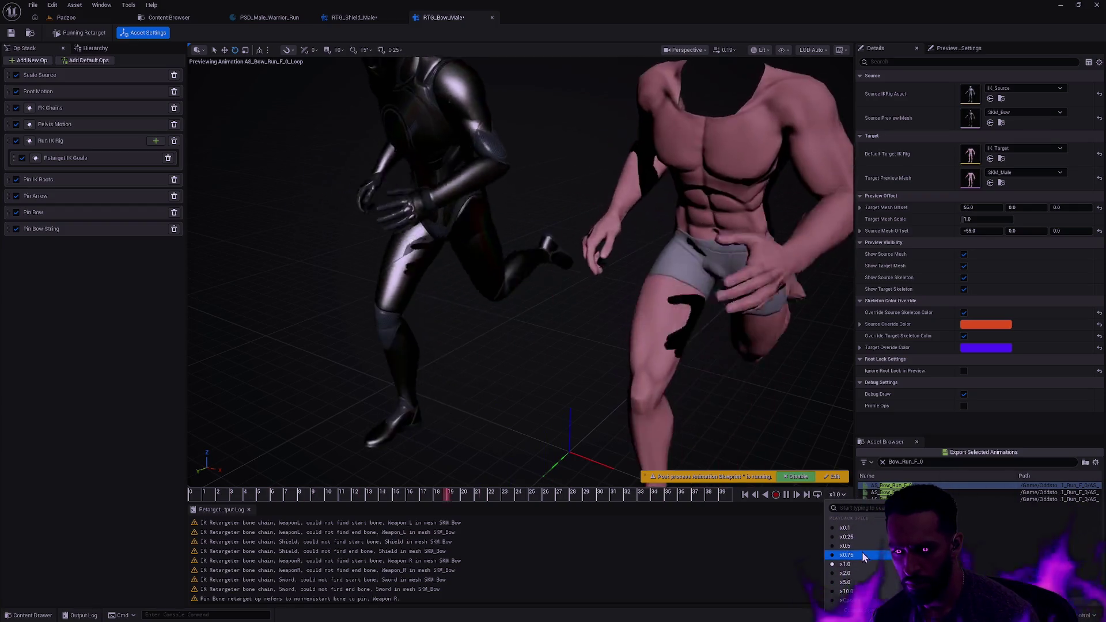
pyautogui.click(845, 545)
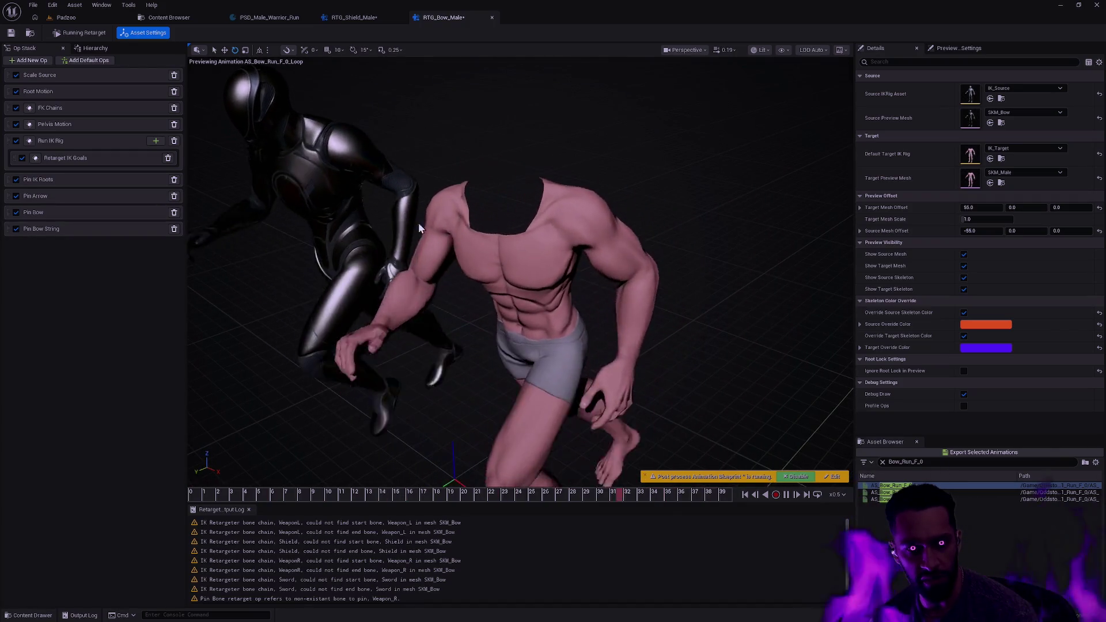
pyautogui.click(94, 49)
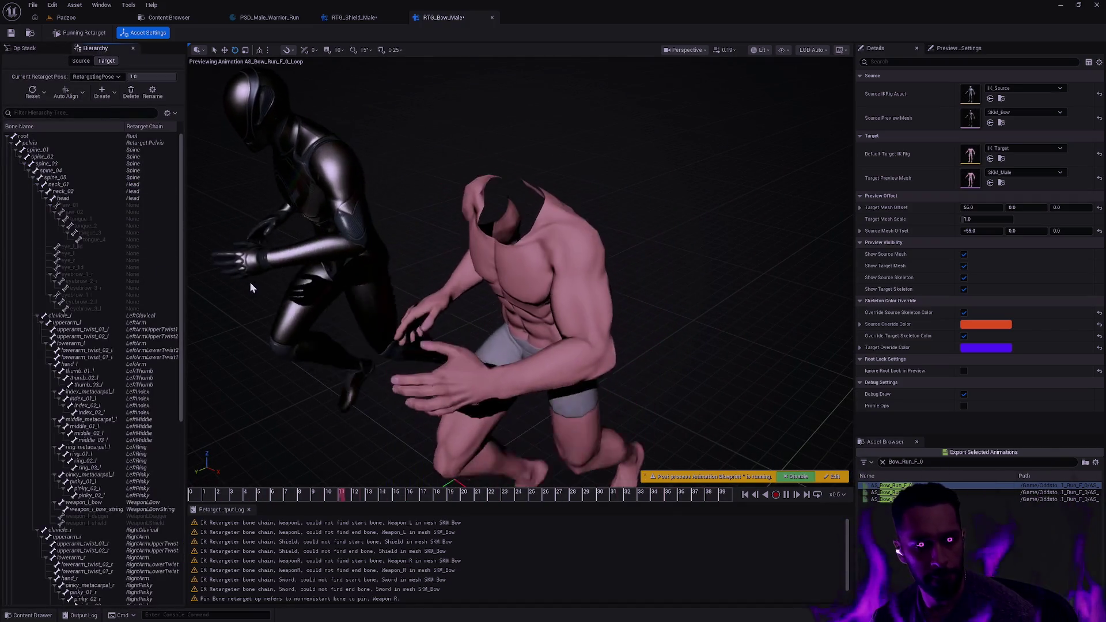
# Step: Select the weapon_r_bow bone in the target bone hierarchy
pyautogui.scroll(-7, 117, 353)
pyautogui.scroll(-3, 124, 421)
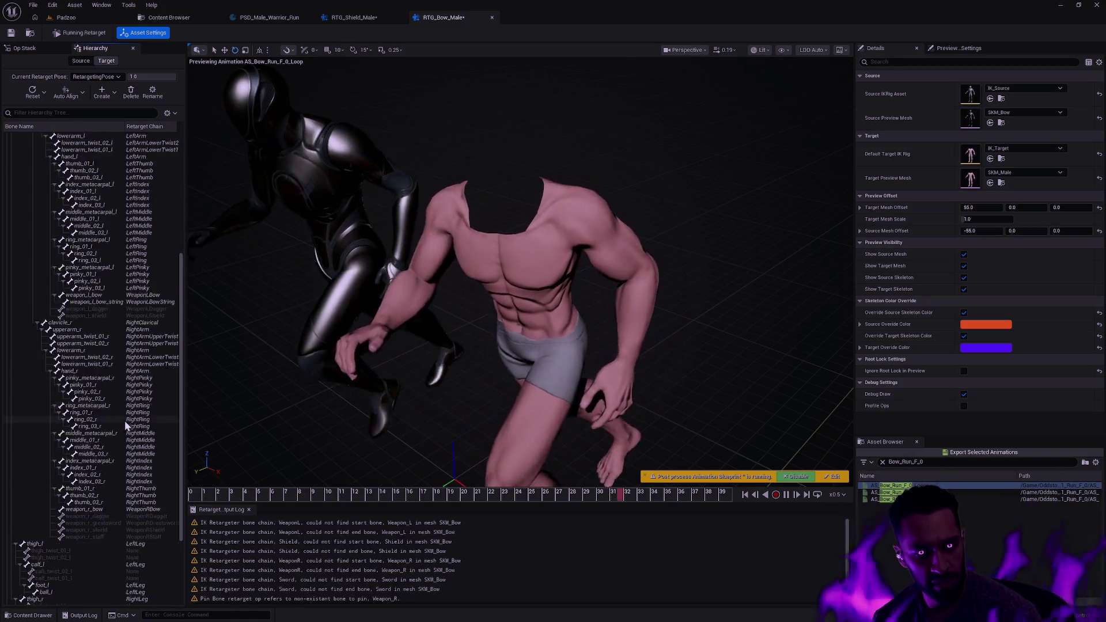
pyautogui.click(110, 441)
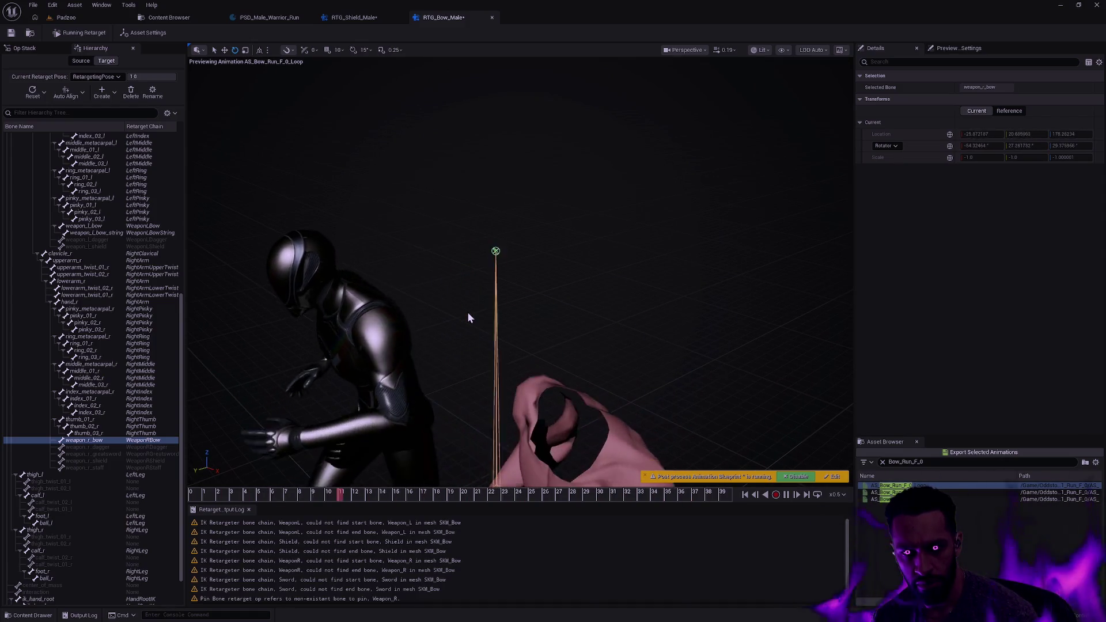
pyautogui.scroll(5, 468, 313)
pyautogui.scroll(-5, 486, 312)
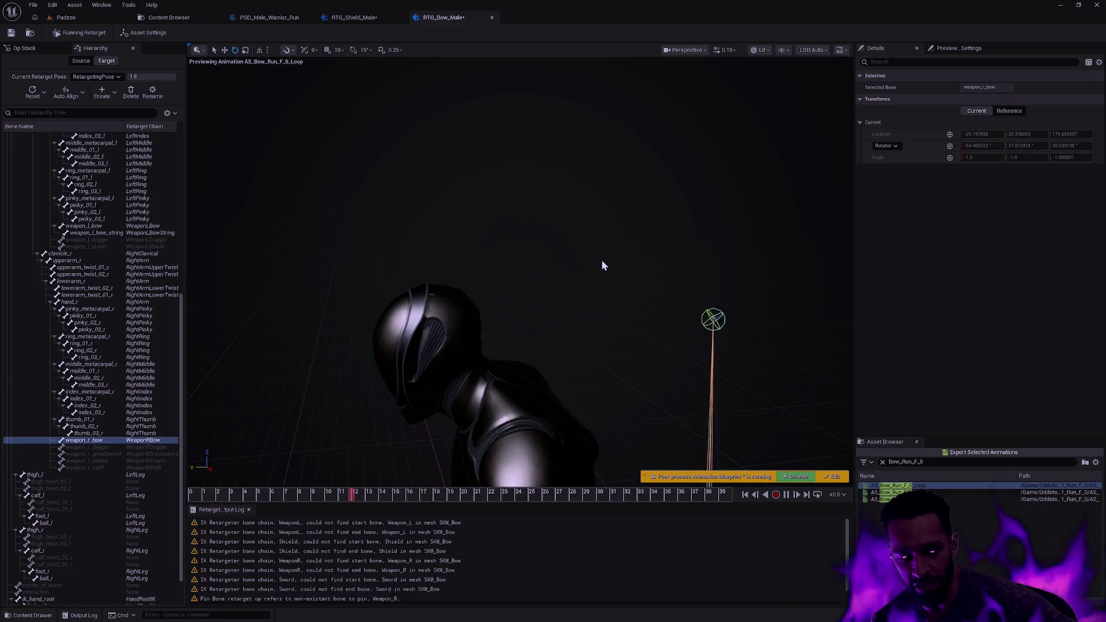
# Step: Compare against the shield retargeter, pause the bow run preview, then return to RTG_Shield_Male
pyautogui.click(353, 18)
pyautogui.click(445, 17)
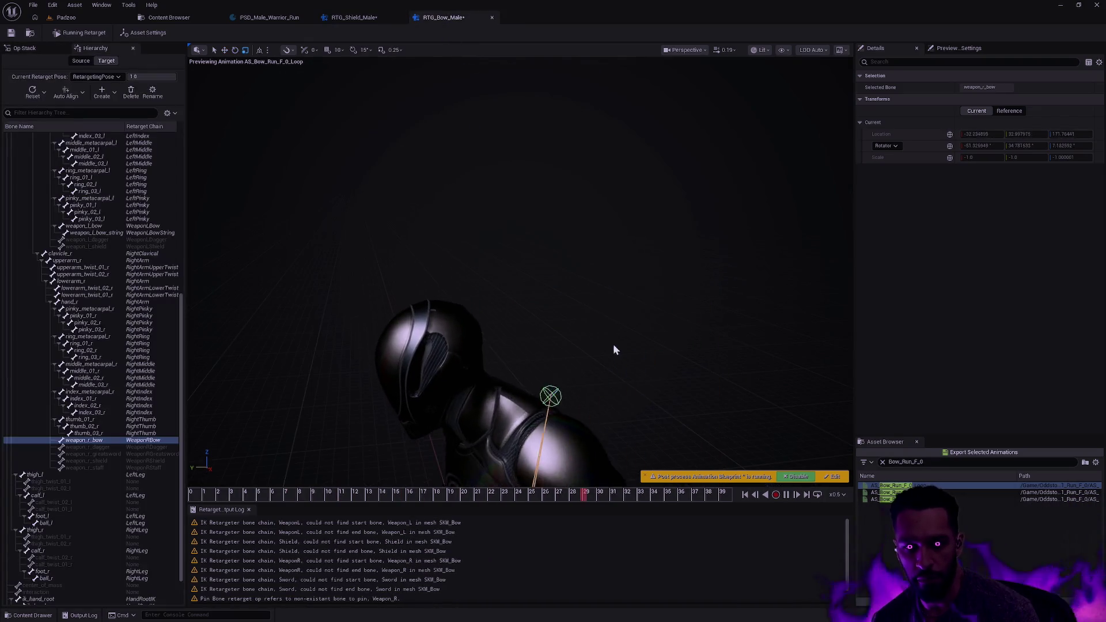
pyautogui.click(786, 495)
pyautogui.click(353, 17)
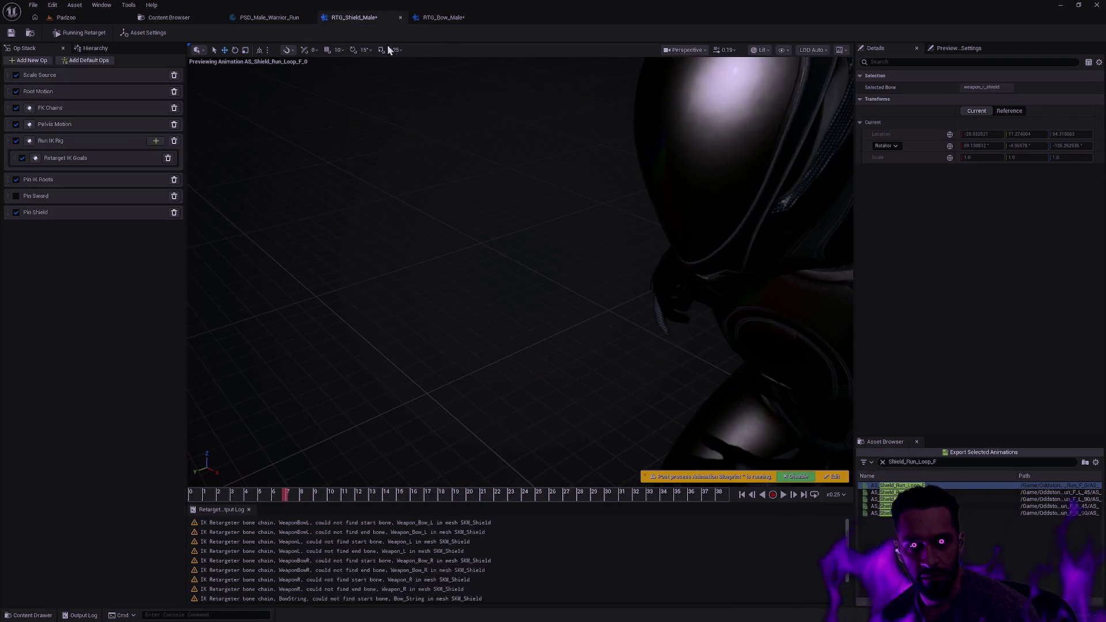
pyautogui.scroll(3, 640, 385)
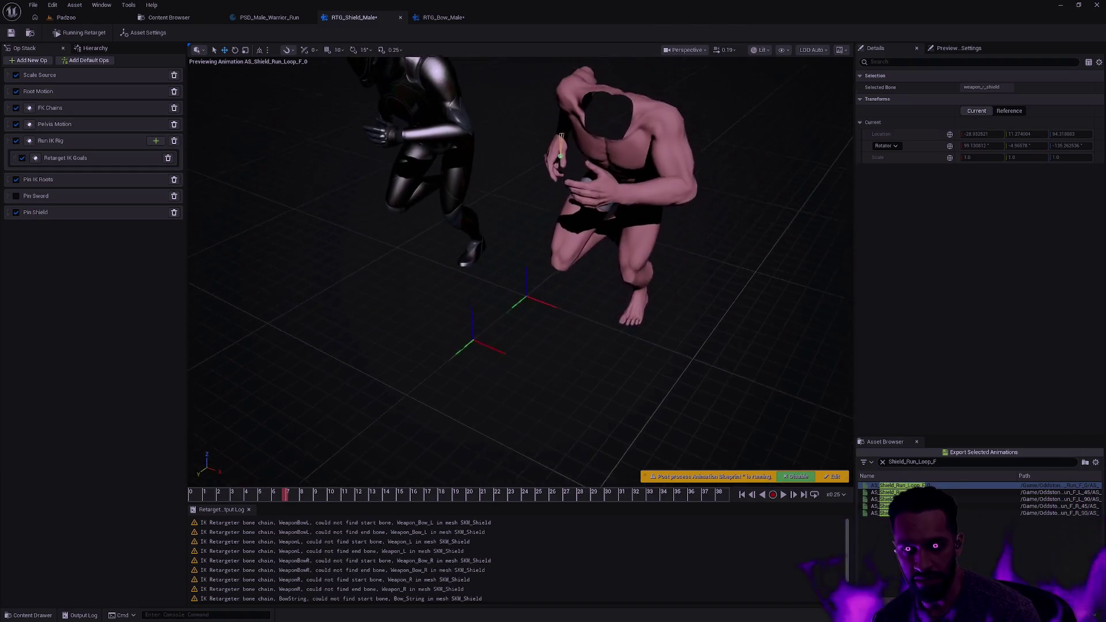
pyautogui.click(785, 496)
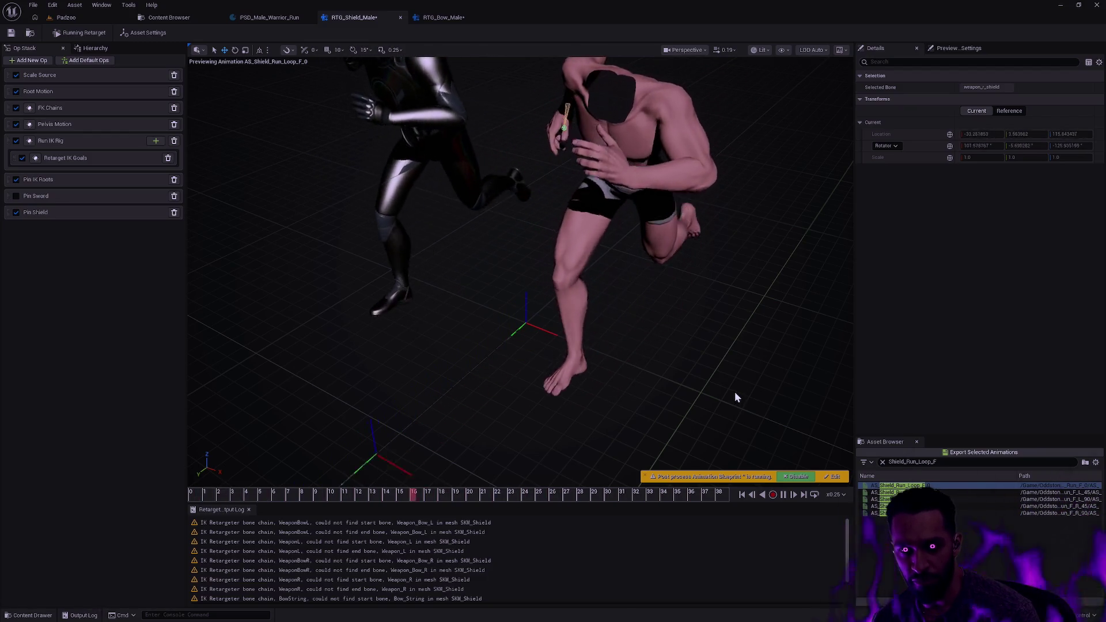
pyautogui.press('space')
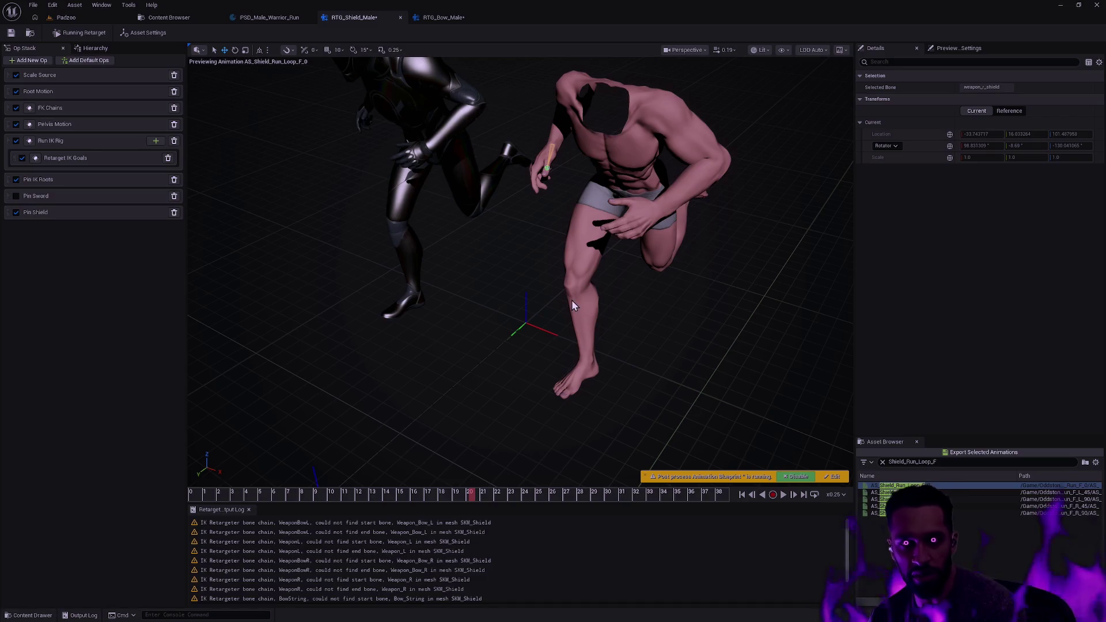
pyautogui.moveTo(643, 262)
pyautogui.mouseDown()
pyautogui.moveTo(645, 231)
pyautogui.moveTo(648, 316)
pyautogui.mouseUp()
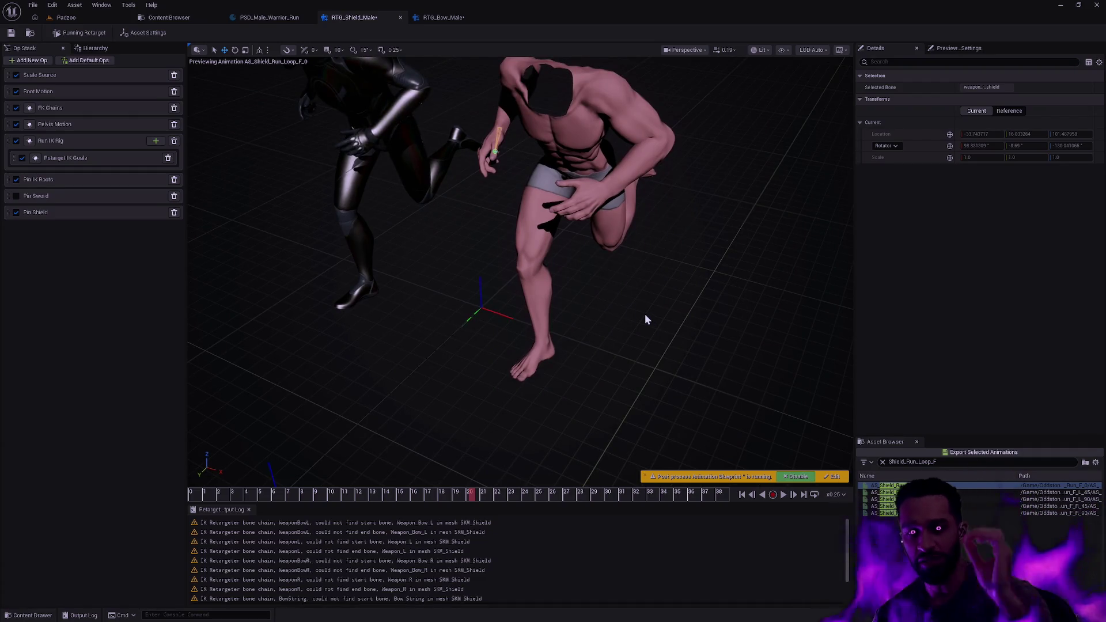
pyautogui.click(440, 19)
pyautogui.moveTo(507, 188); pyautogui.dragTo(484, 201)
pyautogui.moveTo(571, 229); pyautogui.dragTo(587, 233)
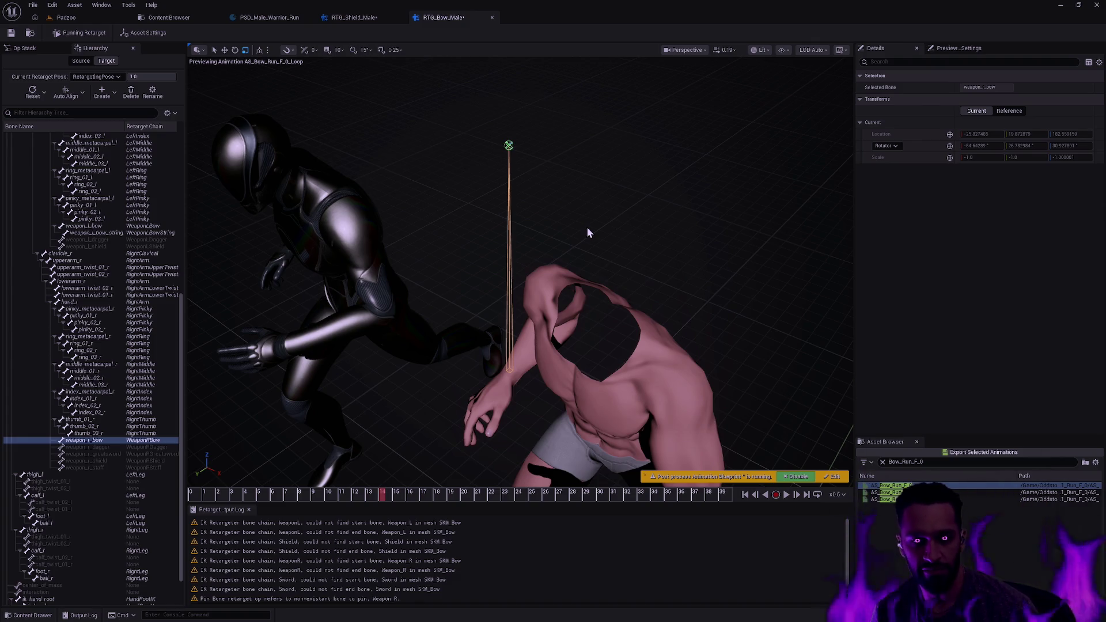
# Step: Orbit around the bow preview characters, then switch to the Content Browser
pyautogui.moveTo(592, 227); pyautogui.dragTo(576, 202)
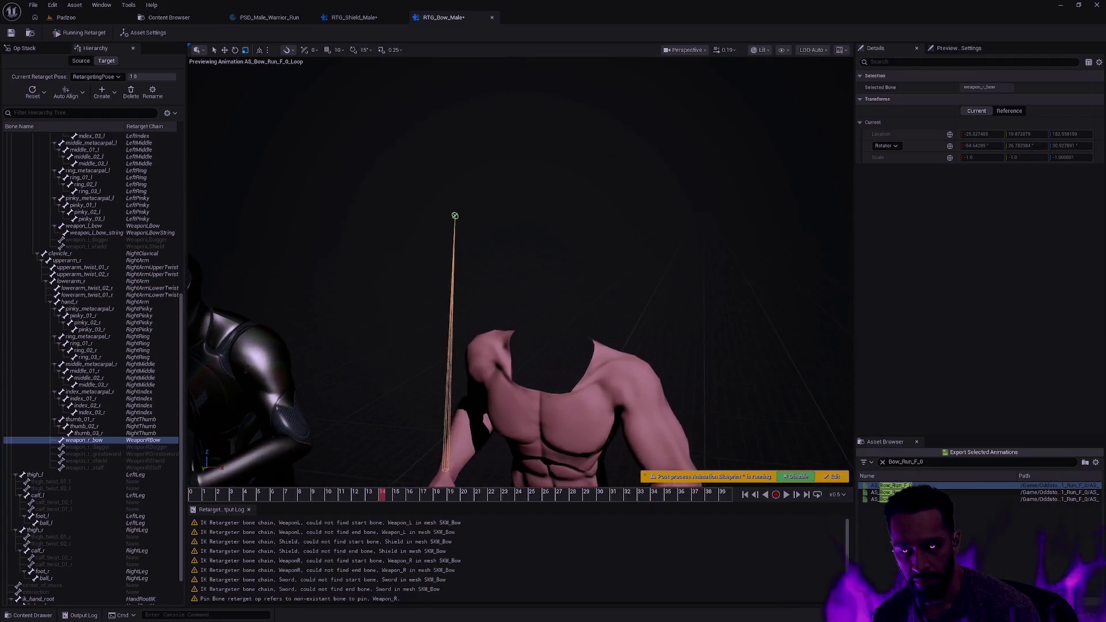
pyautogui.moveTo(611, 233); pyautogui.dragTo(595, 233)
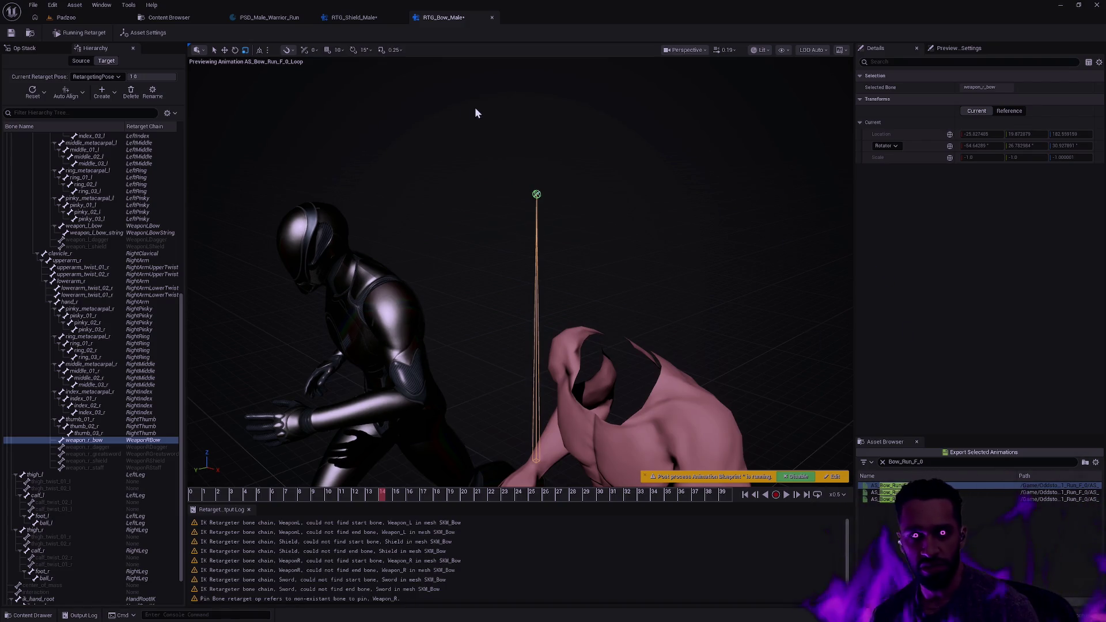
pyautogui.click(185, 19)
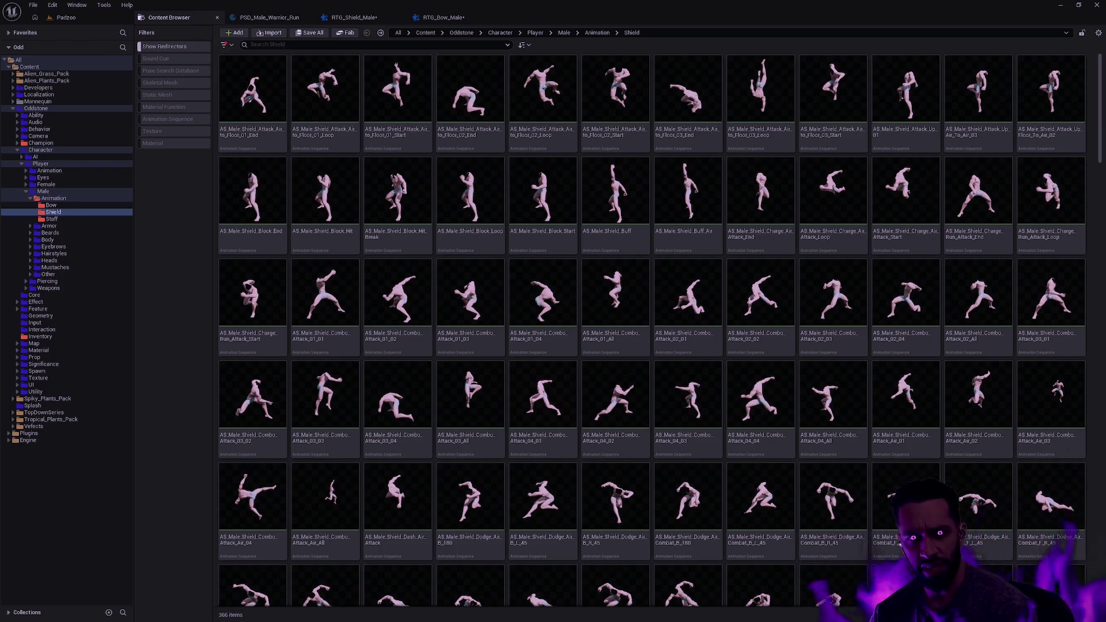
# Step: Back in RTG_Bow_Male, play and pause the bow run preview and show its op stack
pyautogui.click(442, 17)
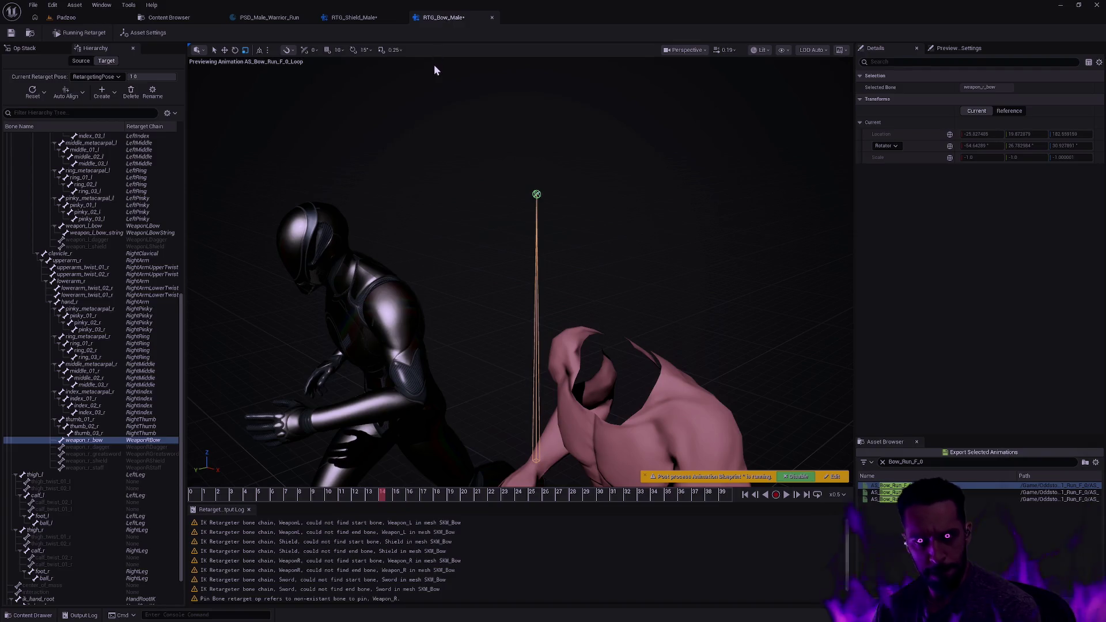
pyautogui.click(787, 496)
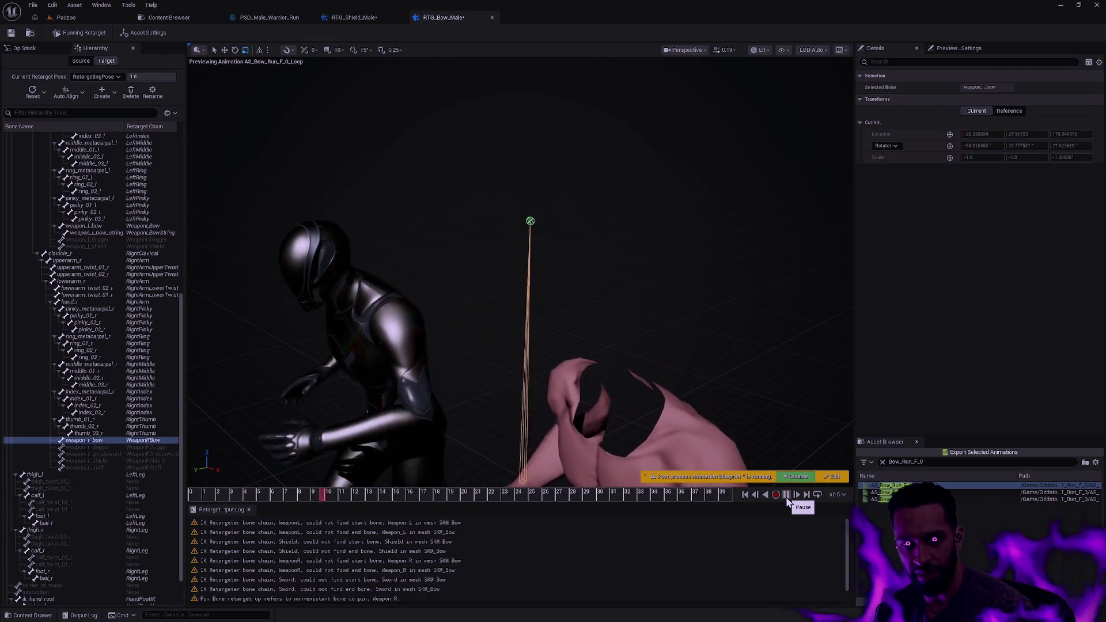
pyautogui.click(786, 497)
pyautogui.click(23, 49)
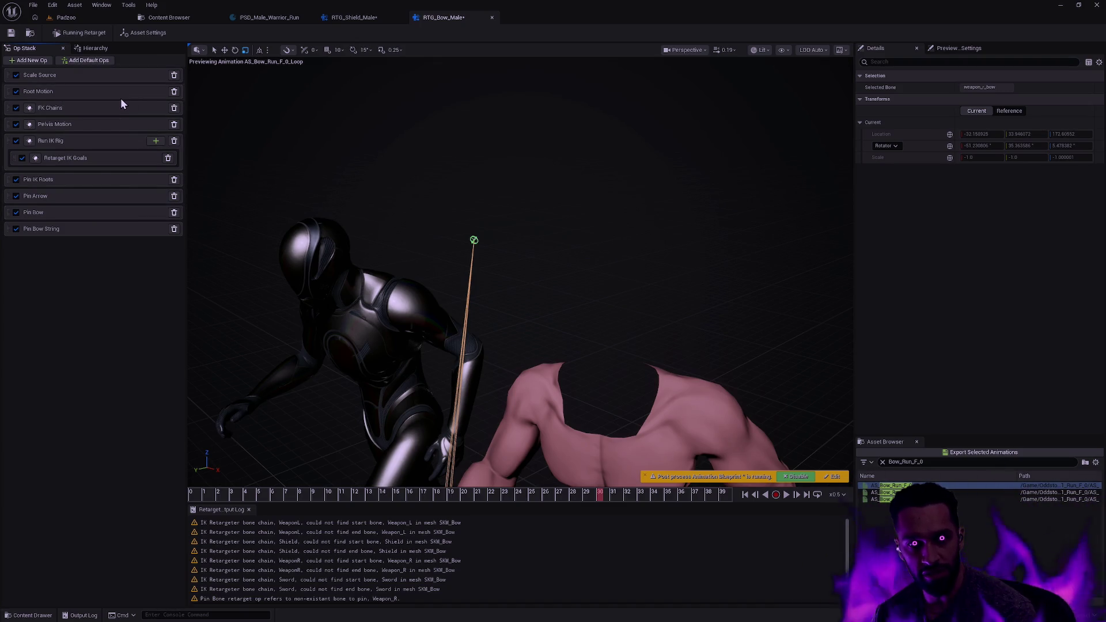
# Step: In the bow op stack, move Root Motion to the bottom and Pelvis Motion above FK Chains
pyautogui.click(80, 92)
pyautogui.click(91, 126)
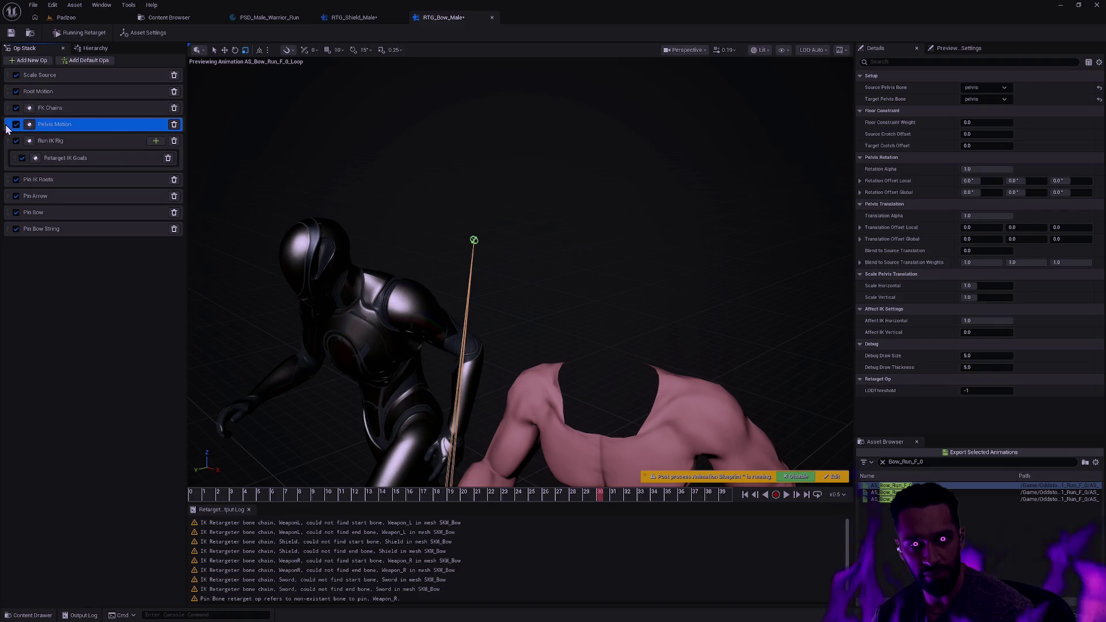
pyautogui.moveTo(13, 89); pyautogui.dragTo(10, 242)
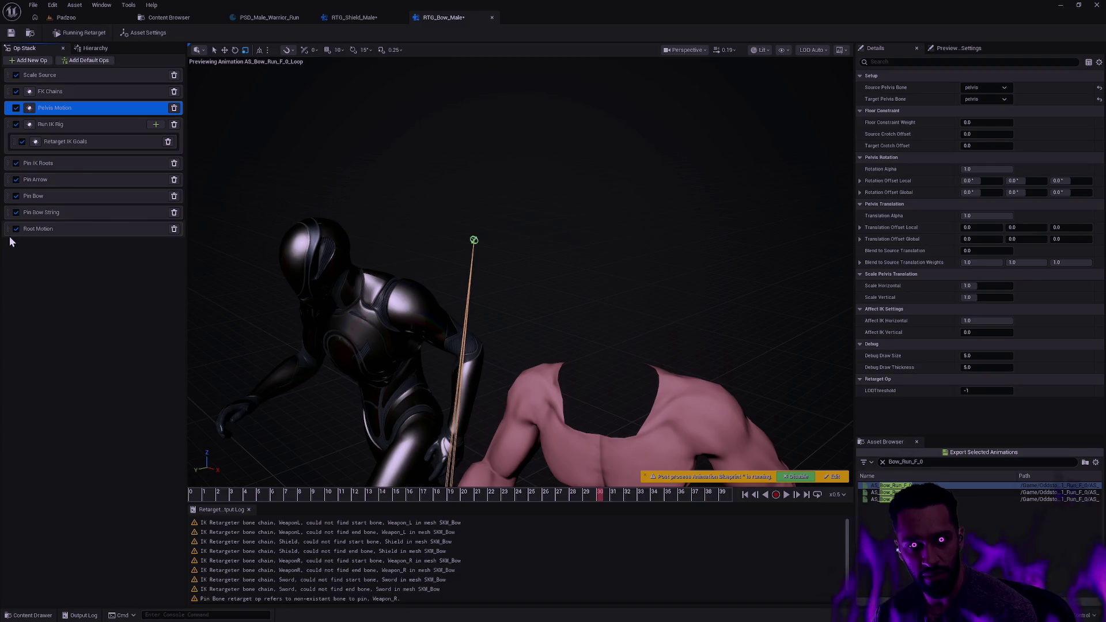
pyautogui.moveTo(12, 110); pyautogui.dragTo(10, 91)
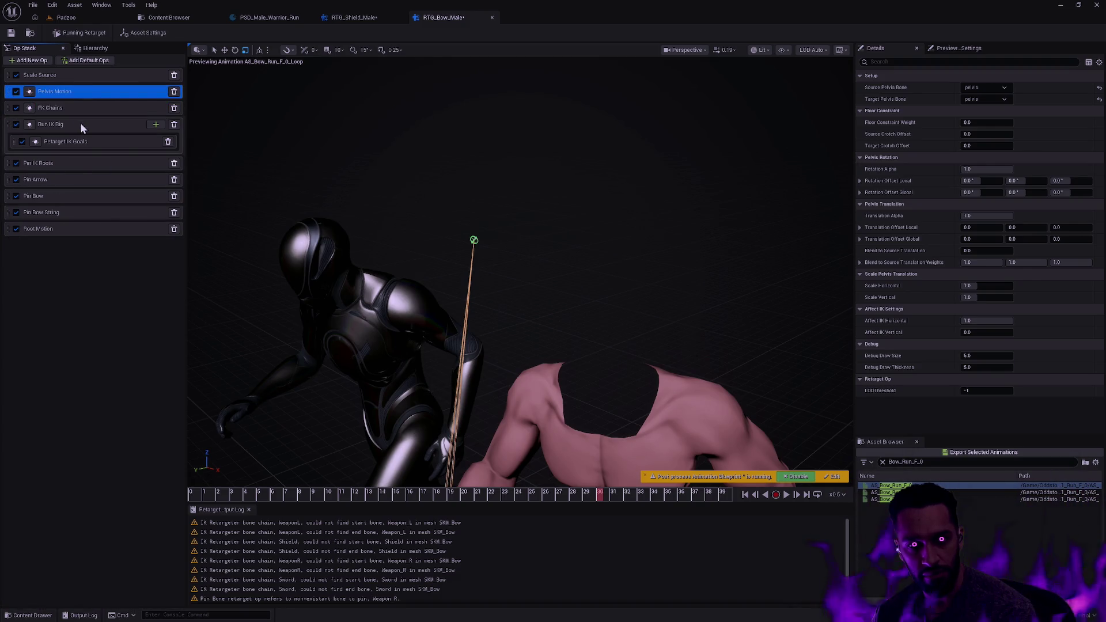
pyautogui.click(346, 17)
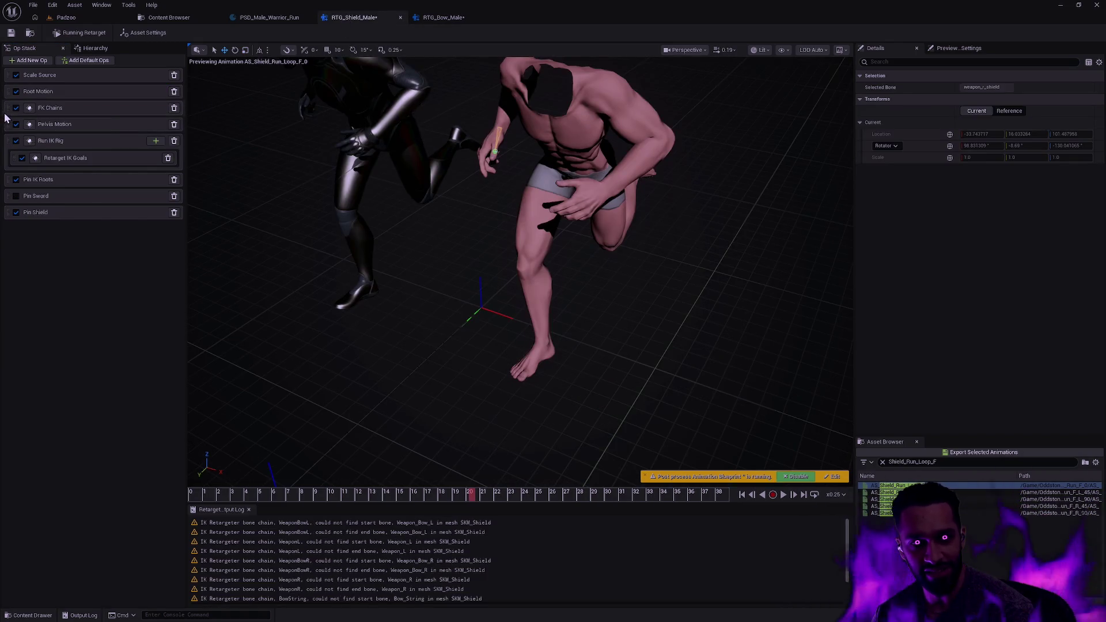
# Step: Put Pelvis Motion above FK Chains in the shield op stack, enable Pin Sword, and save
pyautogui.moveTo(10, 126)
pyautogui.mouseDown()
pyautogui.moveTo(10, 105)
pyautogui.moveTo(12, 219)
pyautogui.mouseUp()
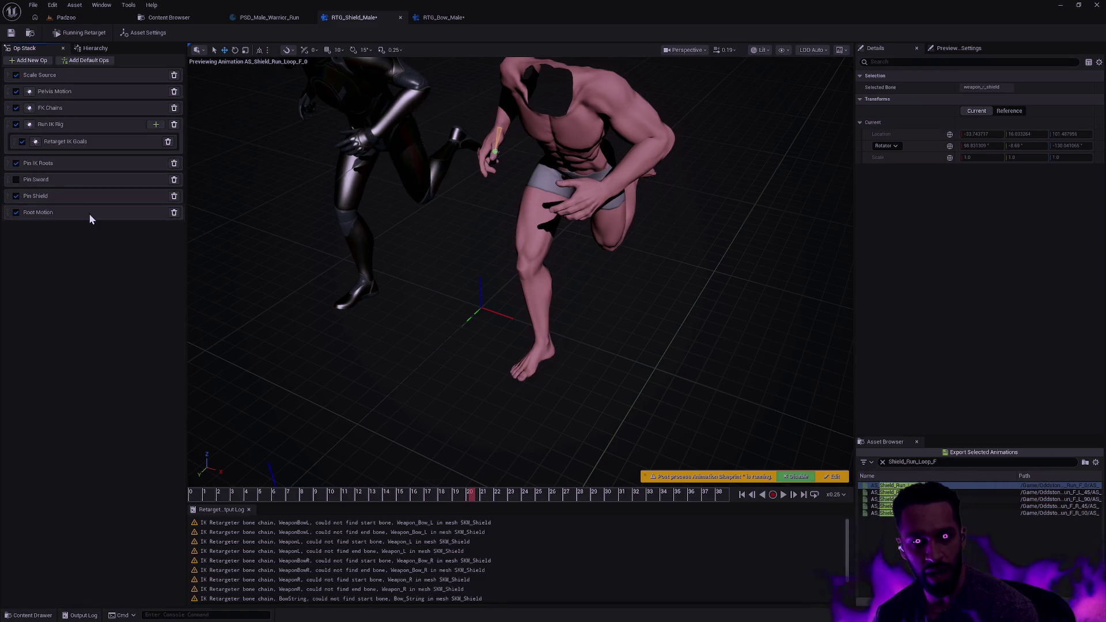
pyautogui.click(16, 179)
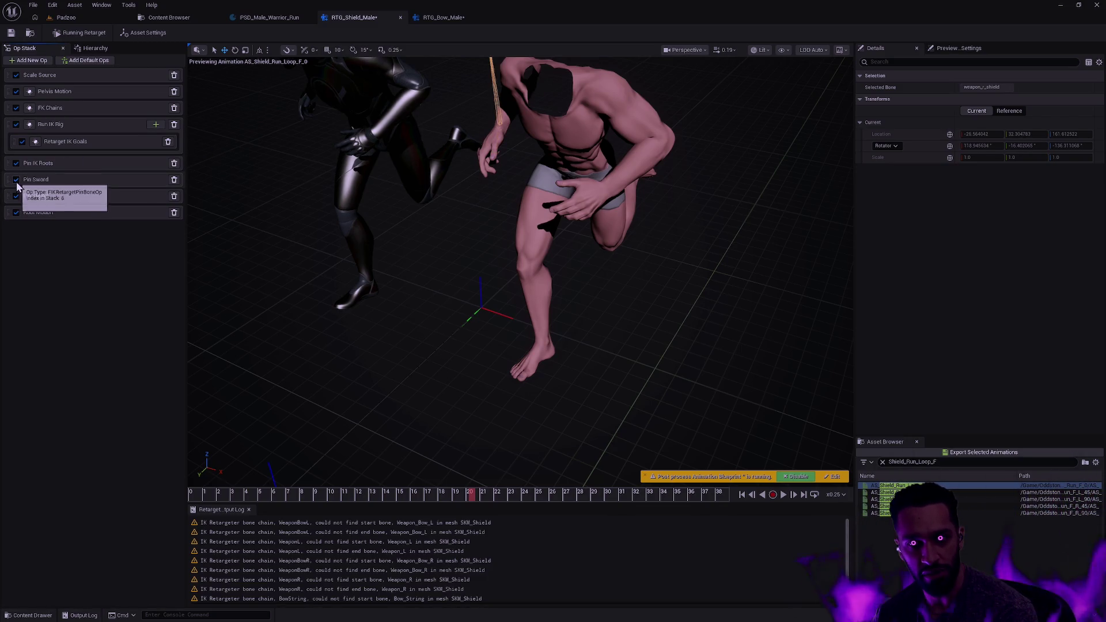
pyautogui.click(259, 220)
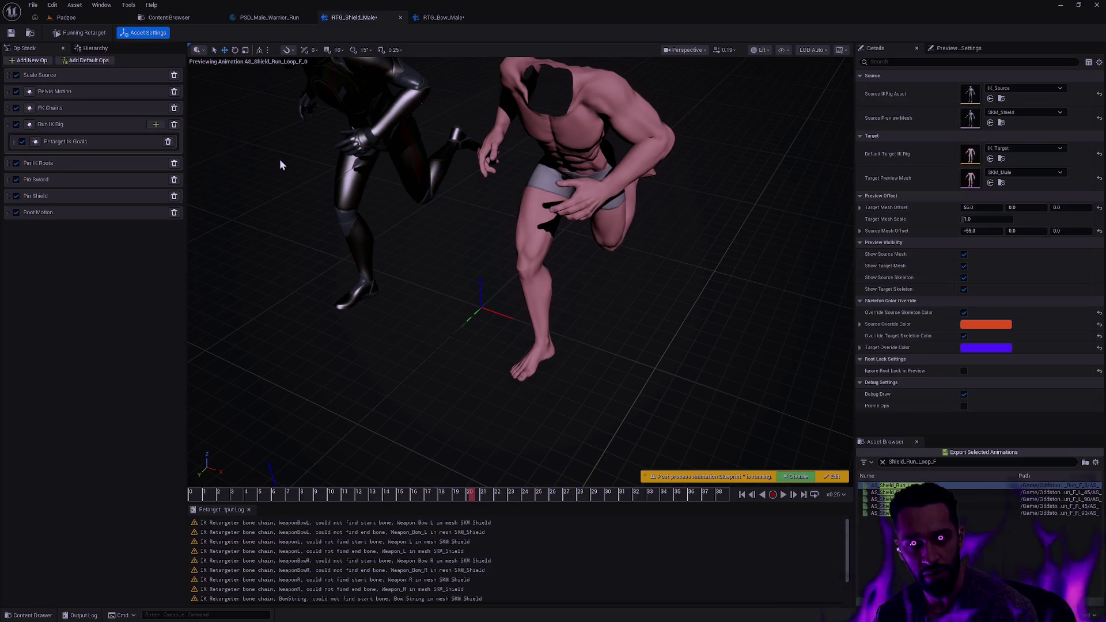
pyautogui.hotkey('ctrl', 's')
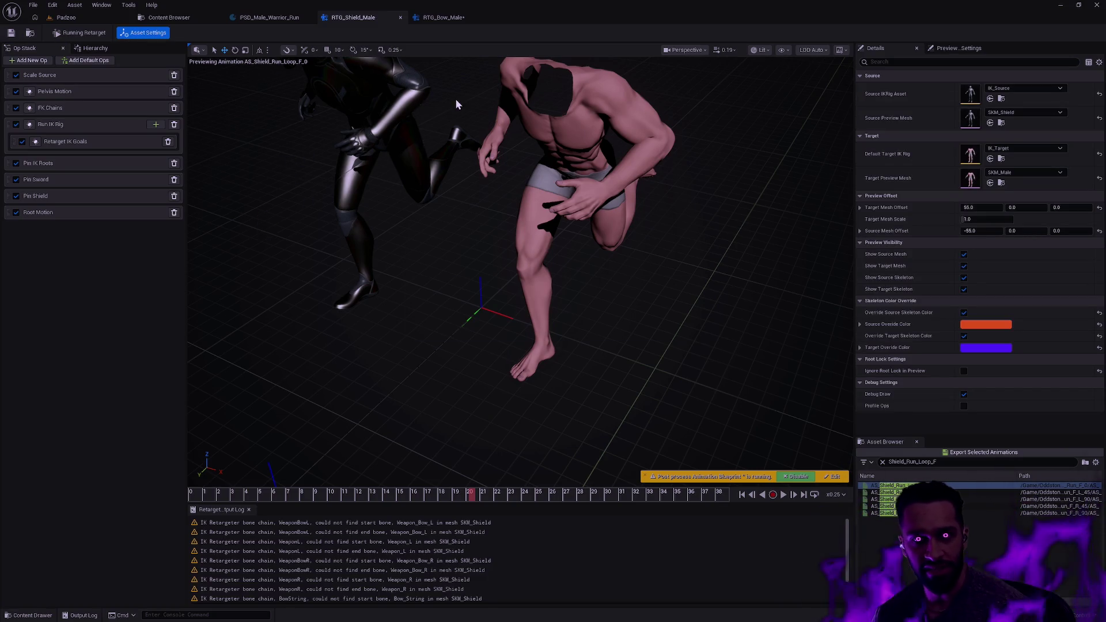
pyautogui.click(443, 17)
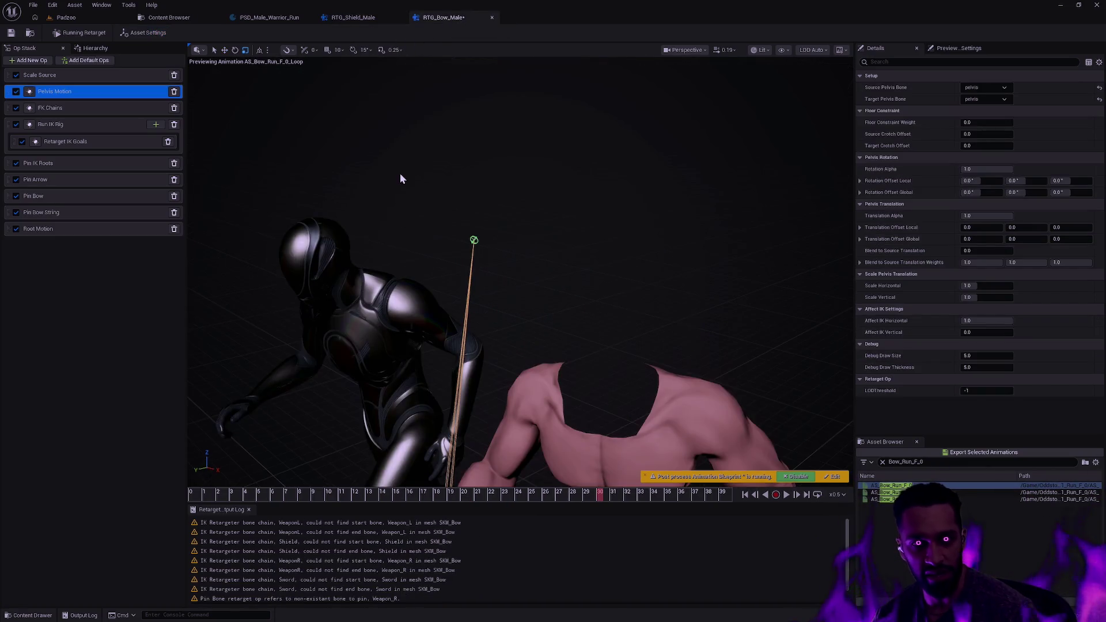
# Step: Open RTG_Staff_Male, place Pelvis Motion before FK Chains and Root Motion last, then save
pyautogui.hotkey('ctrl', 'space')
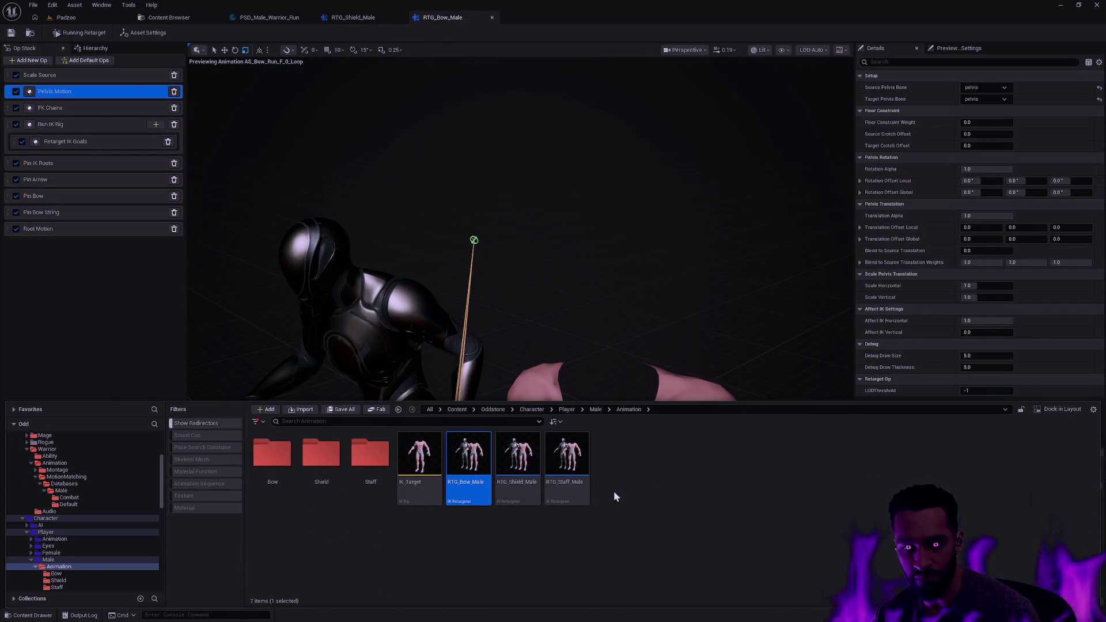
pyautogui.click(580, 458)
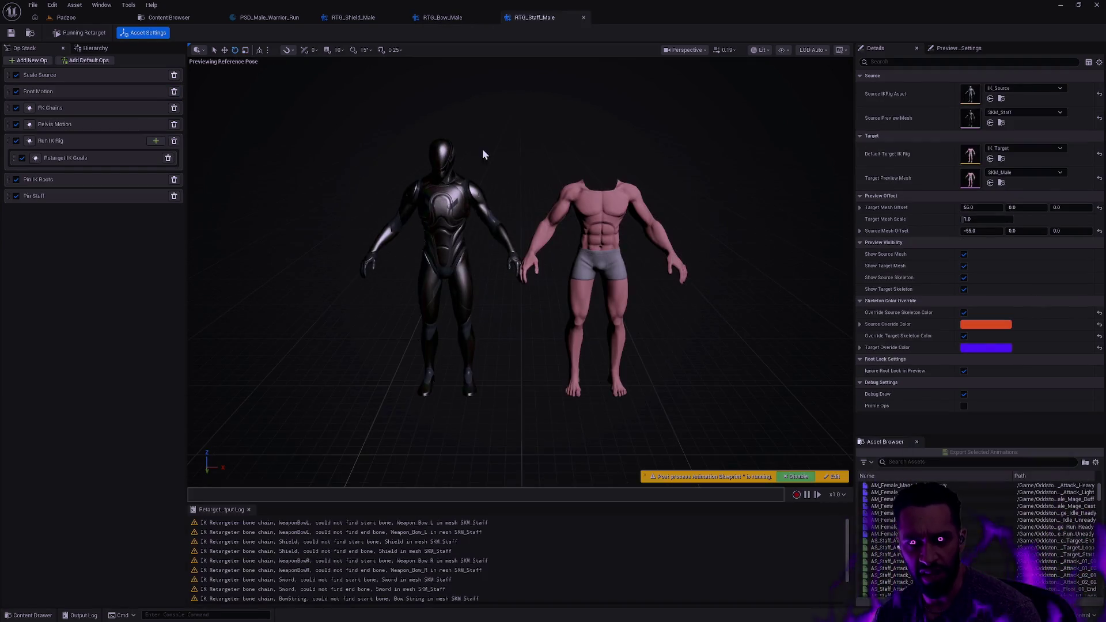
pyautogui.moveTo(377, 168); pyautogui.dragTo(488, 159)
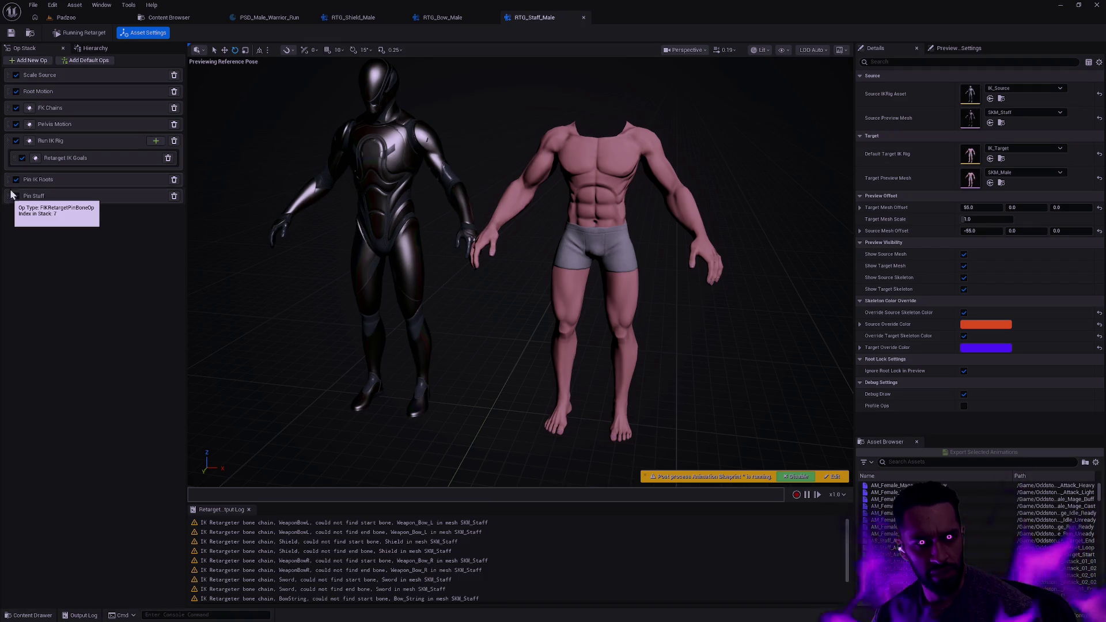
pyautogui.moveTo(7, 131)
pyautogui.mouseDown()
pyautogui.moveTo(7, 105)
pyautogui.moveTo(10, 205)
pyautogui.mouseUp()
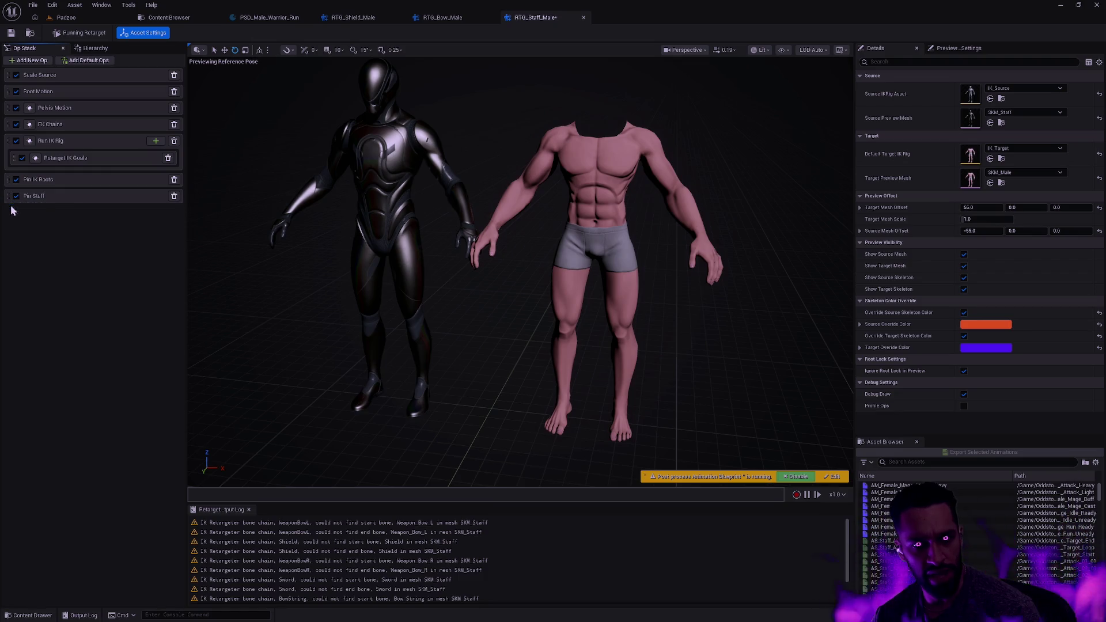
pyautogui.moveTo(12, 95); pyautogui.dragTo(9, 203)
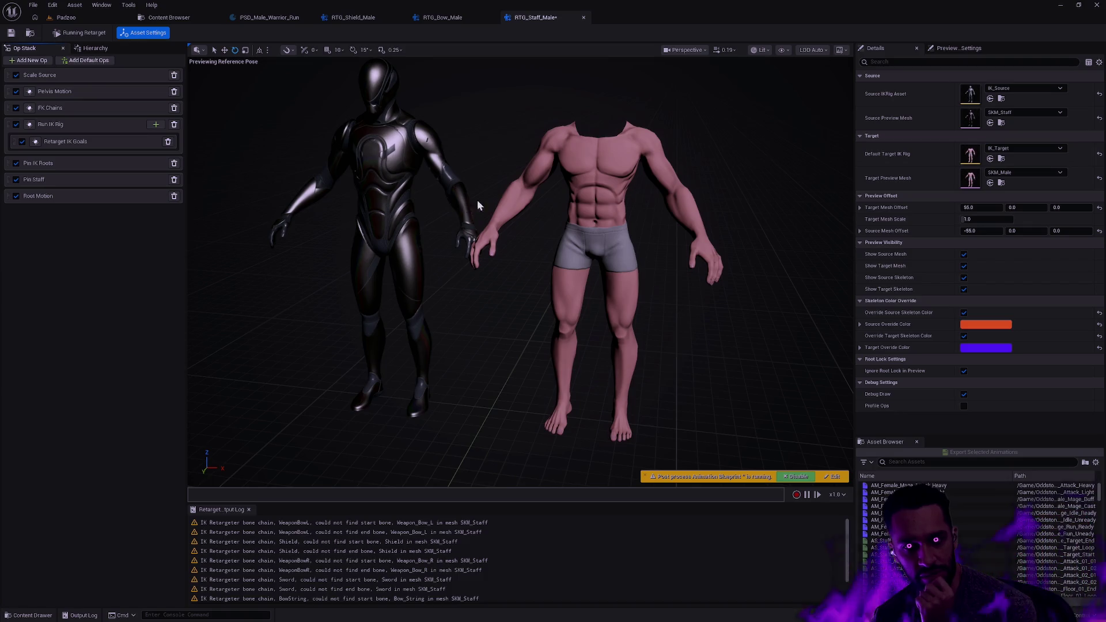
pyautogui.click(10, 33)
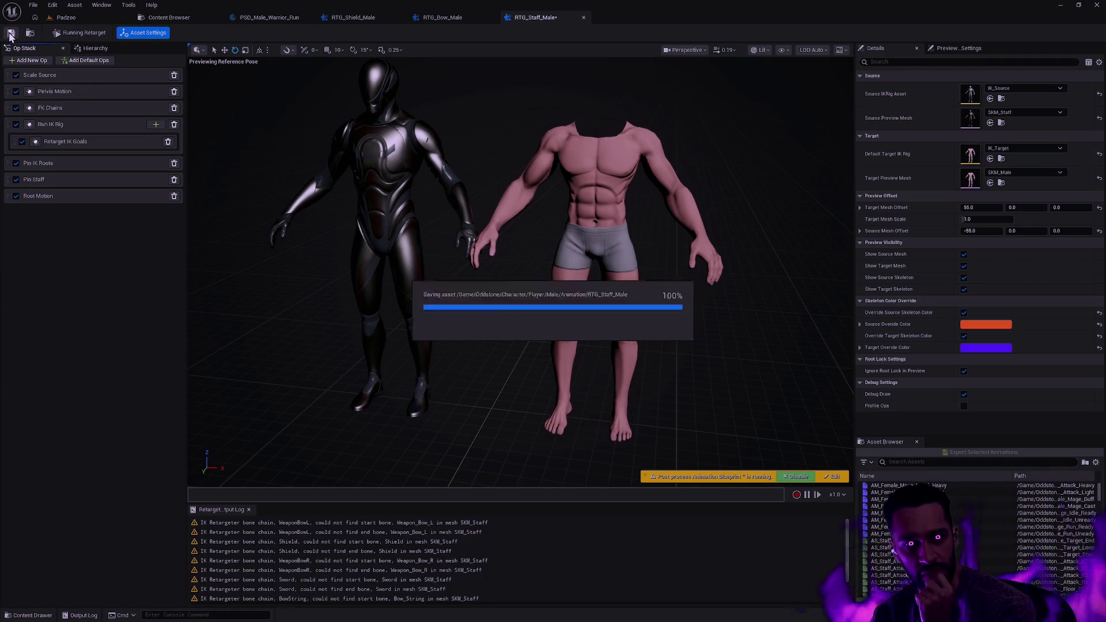